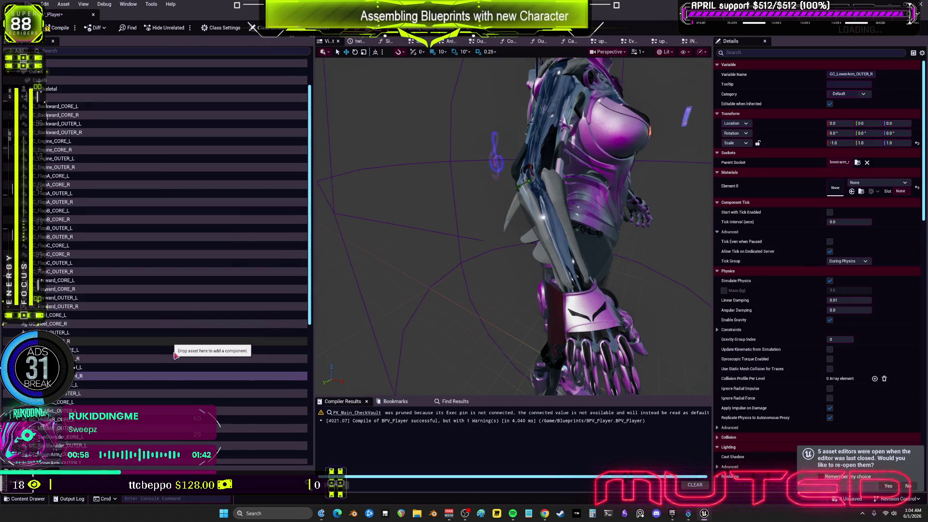
- Focus GC_LowerLeg_CORE_L and zoom the viewport in on the character's lower legs
scroll(121, 358, down, 2)
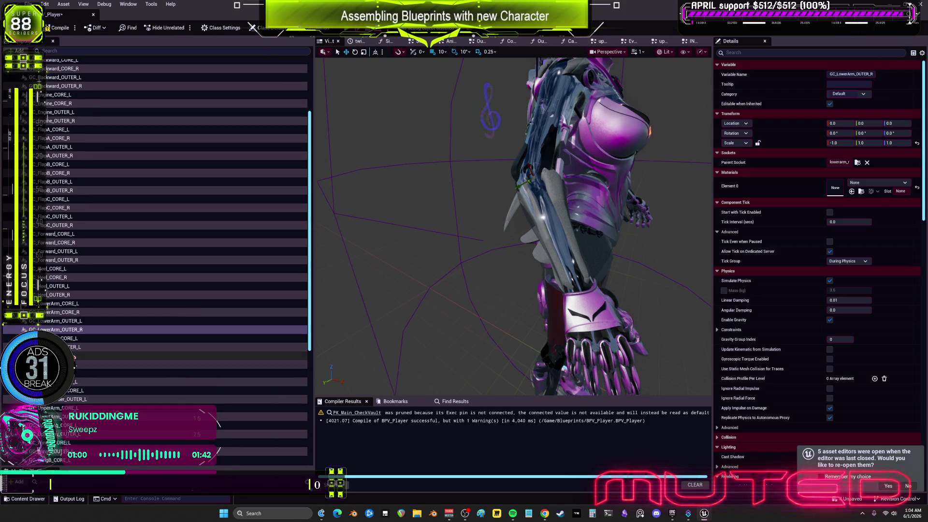
double_click(72, 338)
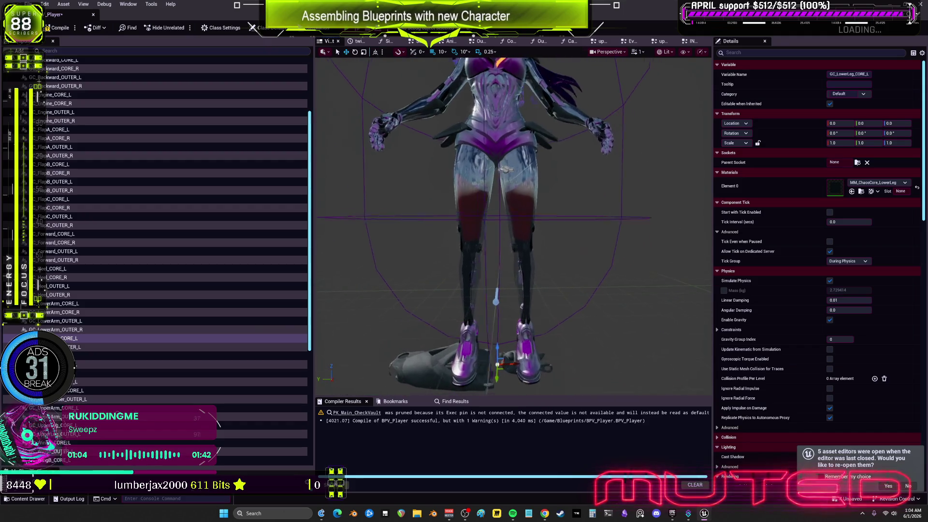
scroll(639, 278, up, 5)
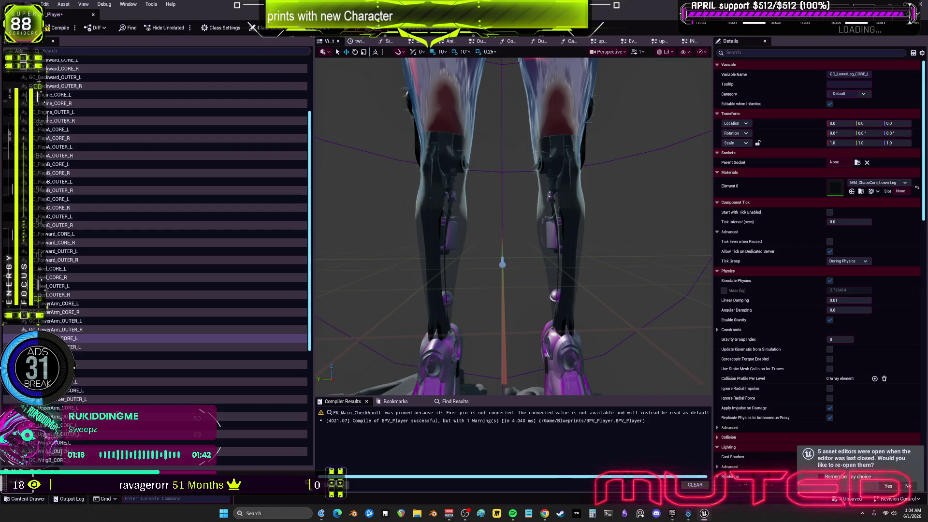
- Attach GC_LowerLeg_CORE_L and GC_LowerLeg_OUTER_L to the calf_l socket
click(858, 162)
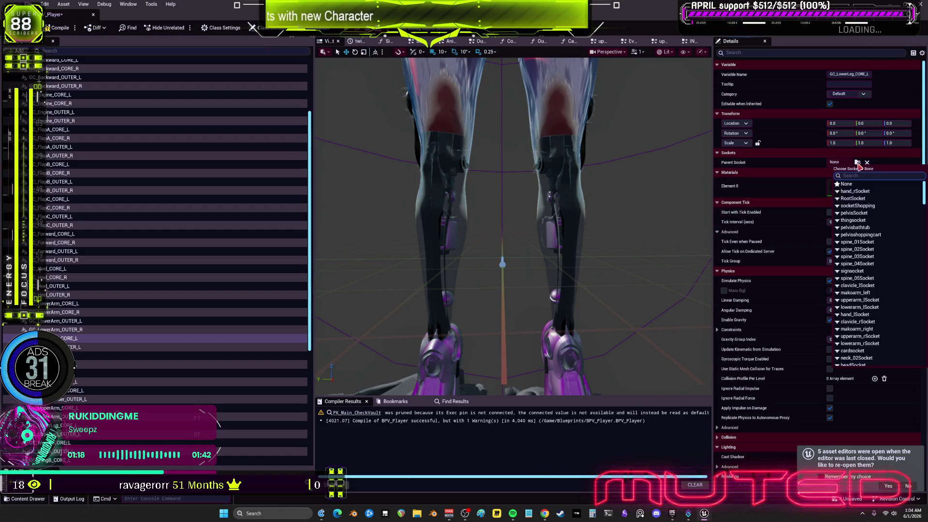
text(calf)
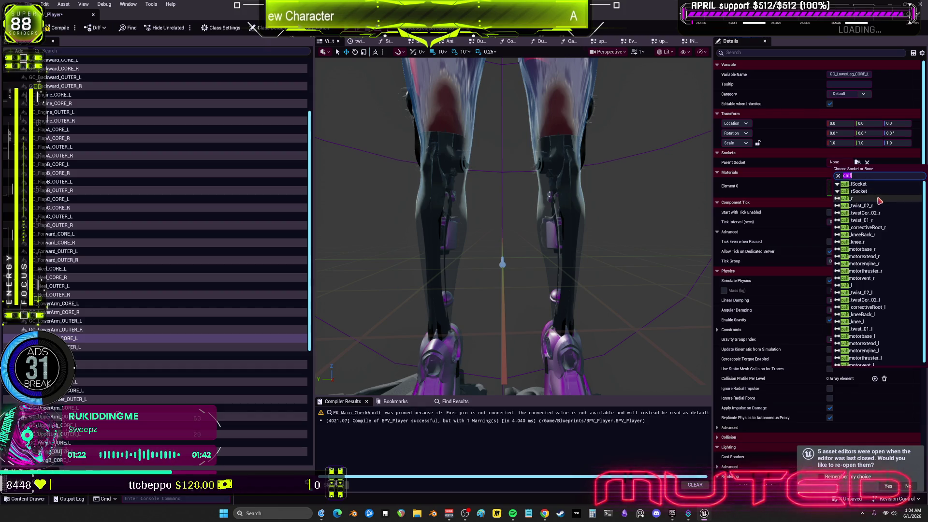
click(857, 286)
click(72, 347)
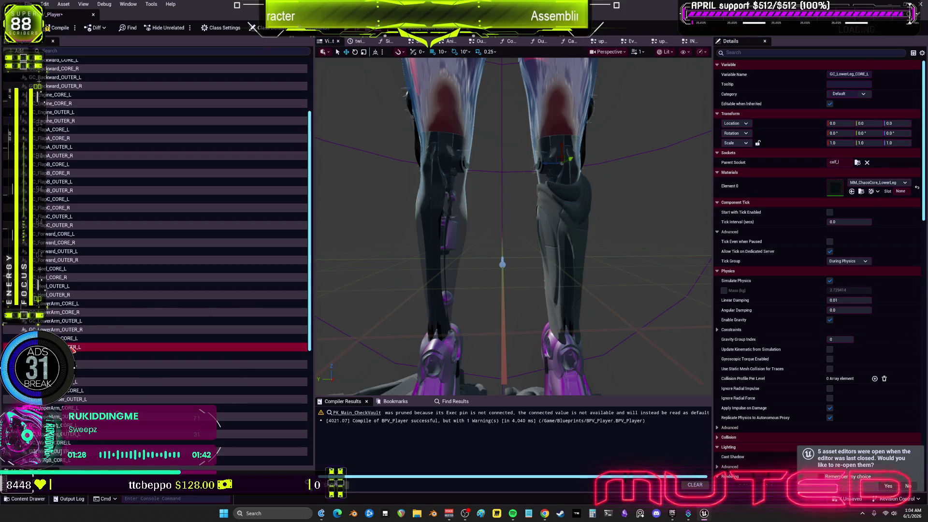
click(858, 163)
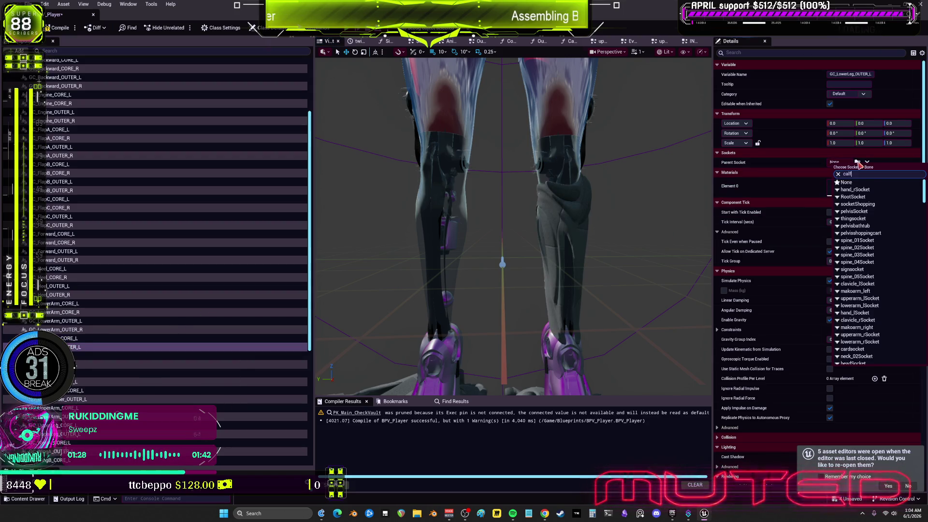
click(860, 287)
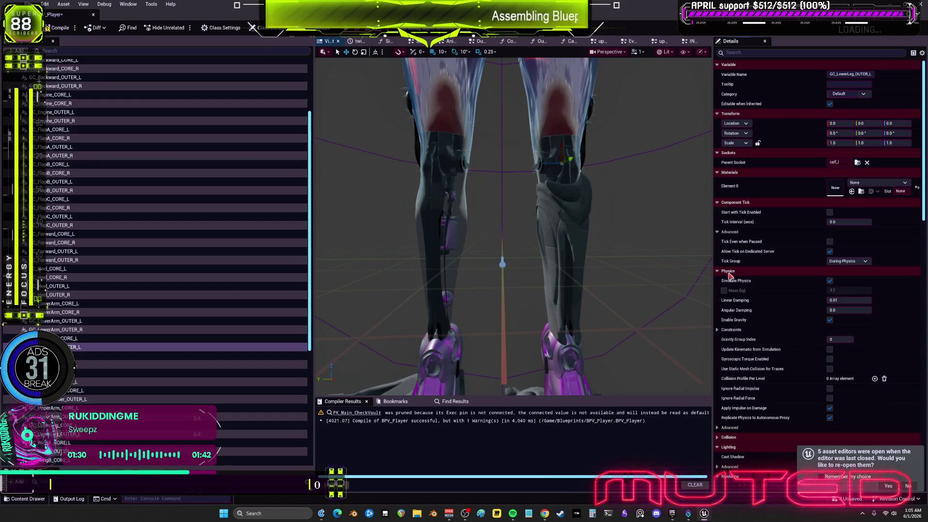
- Duplicate both left lower-leg components and rename the copies to CORE_R and OUTER_R
ctrl+click(73, 339)
right_click(77, 352)
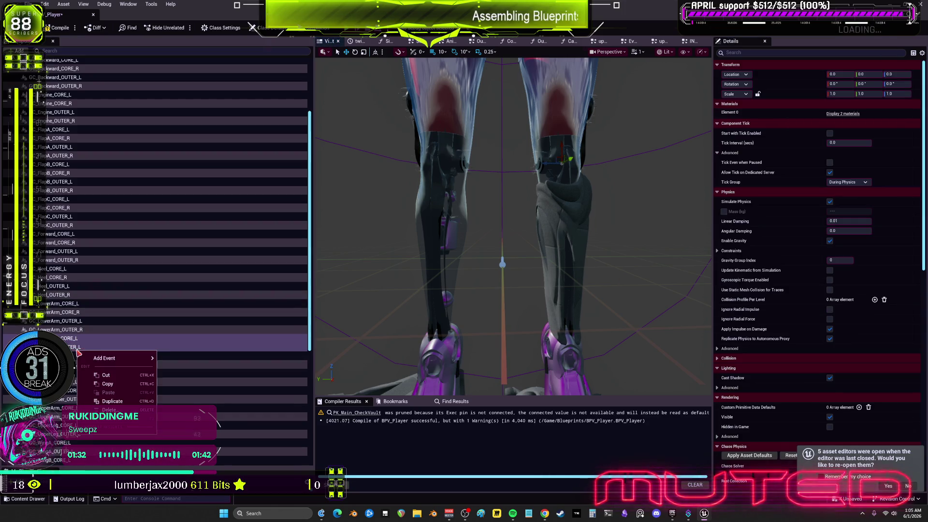
click(113, 401)
click(96, 348)
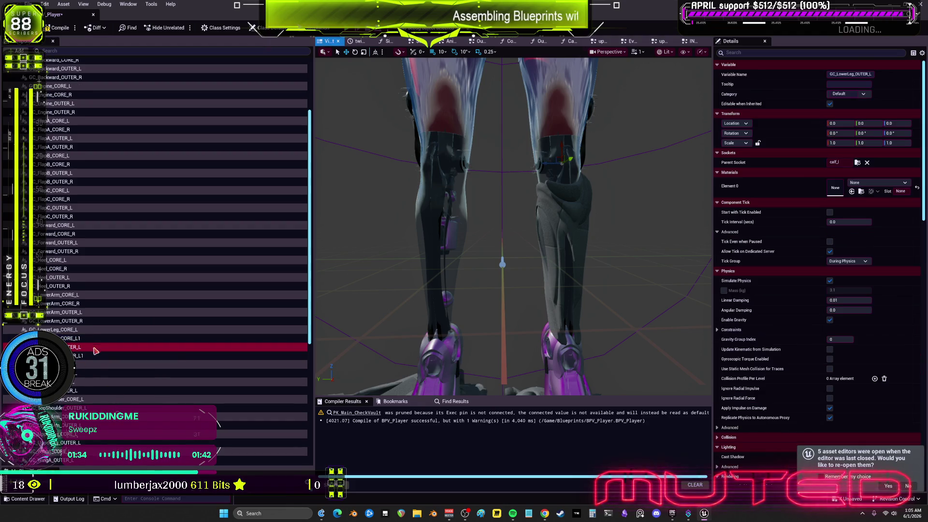
click(98, 340)
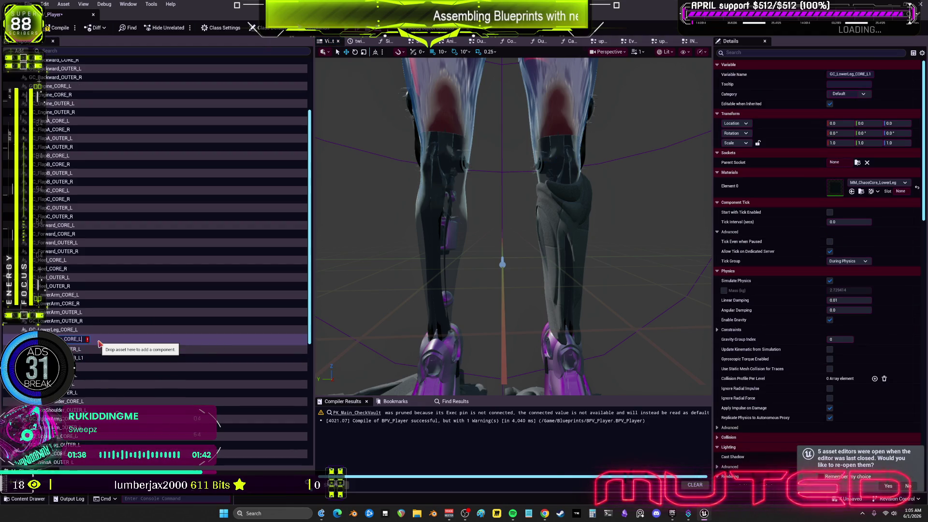
key(BackSpace)
text(R)
key(Return)
click(133, 356)
key(F2)
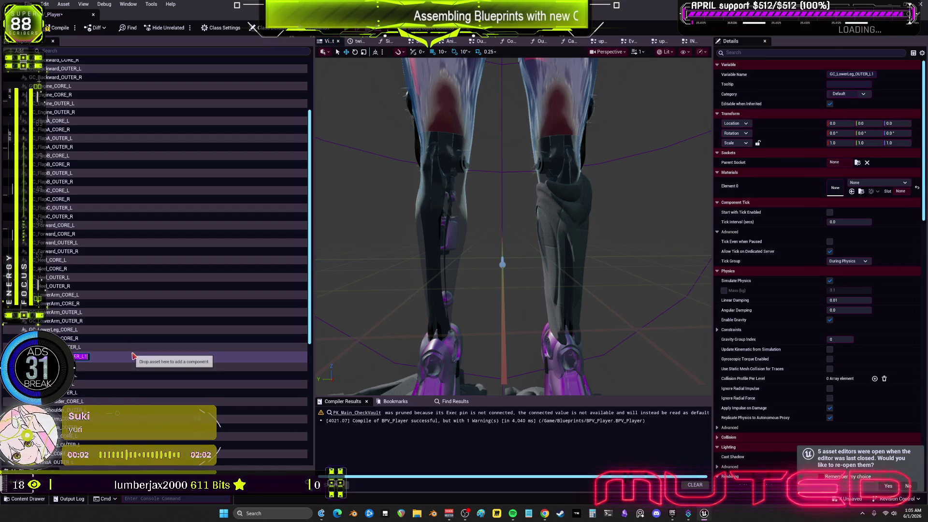
key(End)
key(Return)
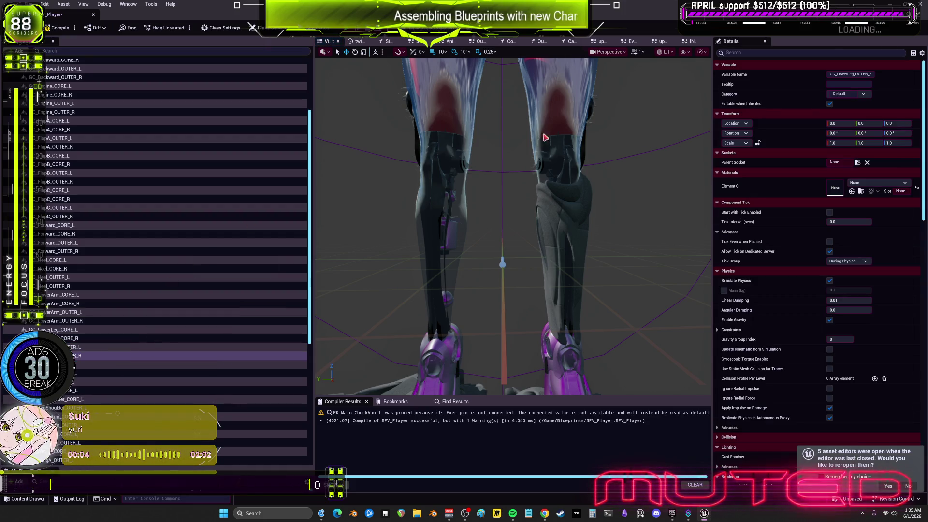
- Attach GC_LowerLeg_OUTER_R and GC_LowerLeg_CORE_R to the calf_r socket
click(857, 163)
text(calf)
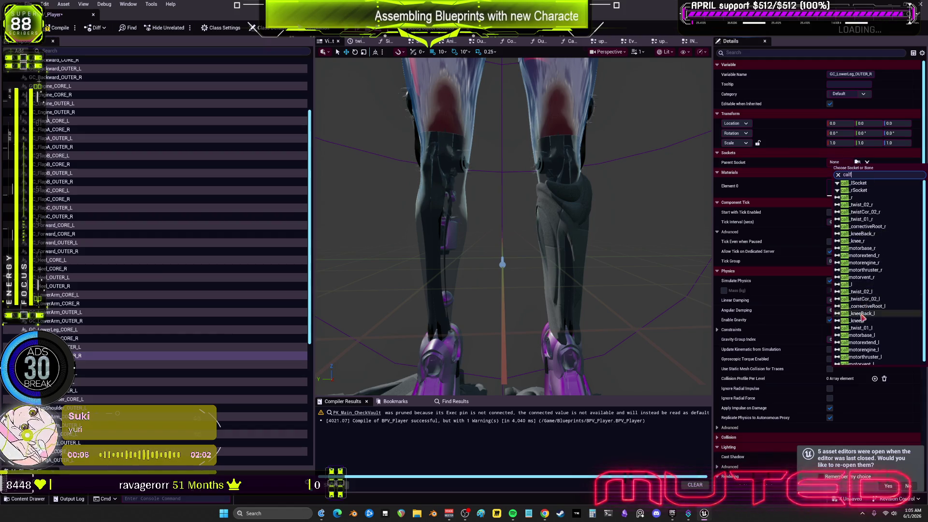
click(860, 201)
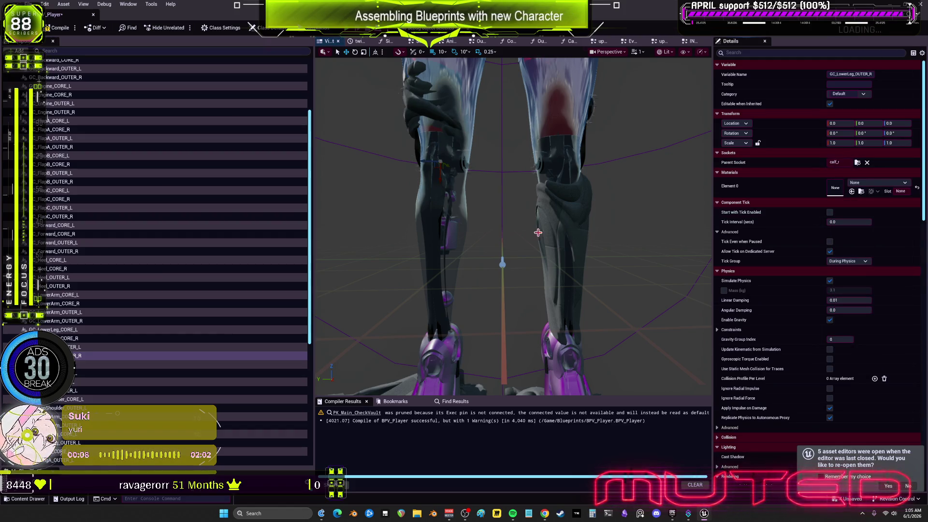
click(577, 260)
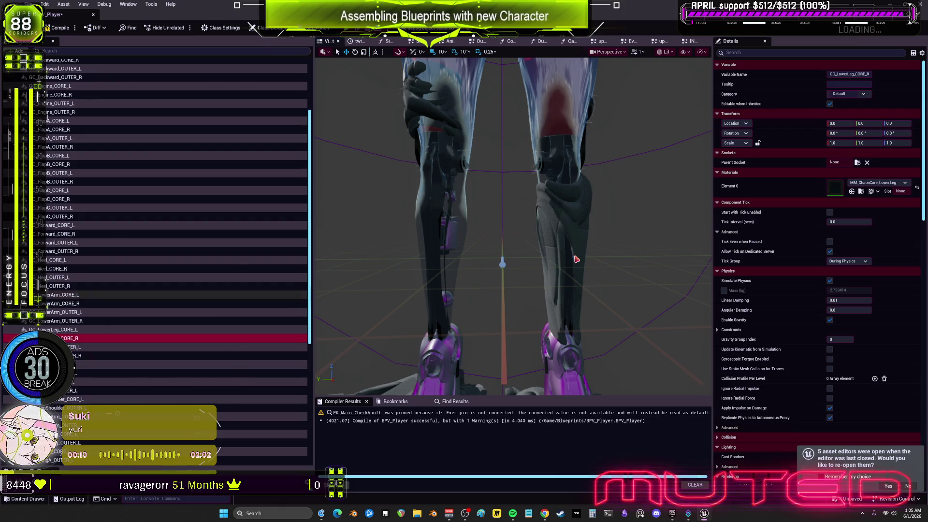
click(857, 163)
text(calf)
click(855, 197)
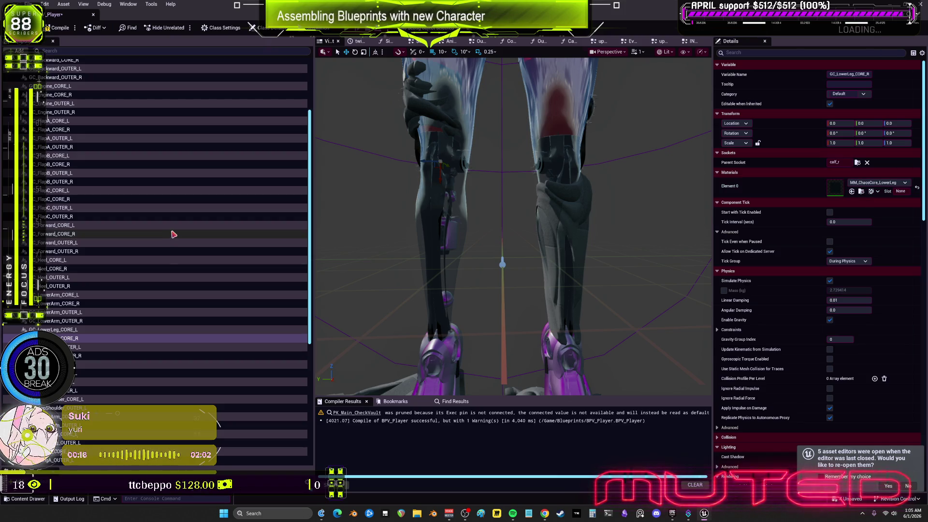
- Mirror CORE_R and OUTER_R with -1 scale and 180° pitch, then save BPV_Player
ctrl+click(82, 356)
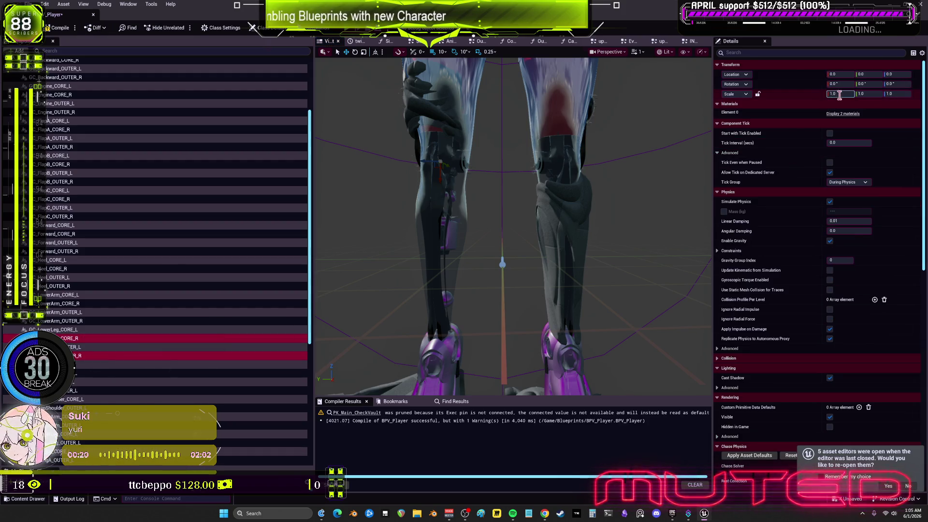
click(851, 94)
key(Return)
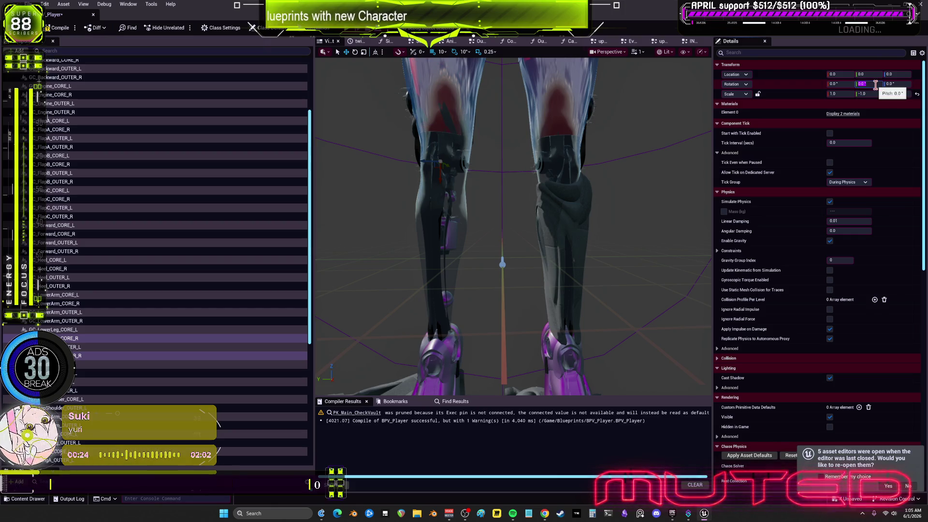
text(180)
key(Return)
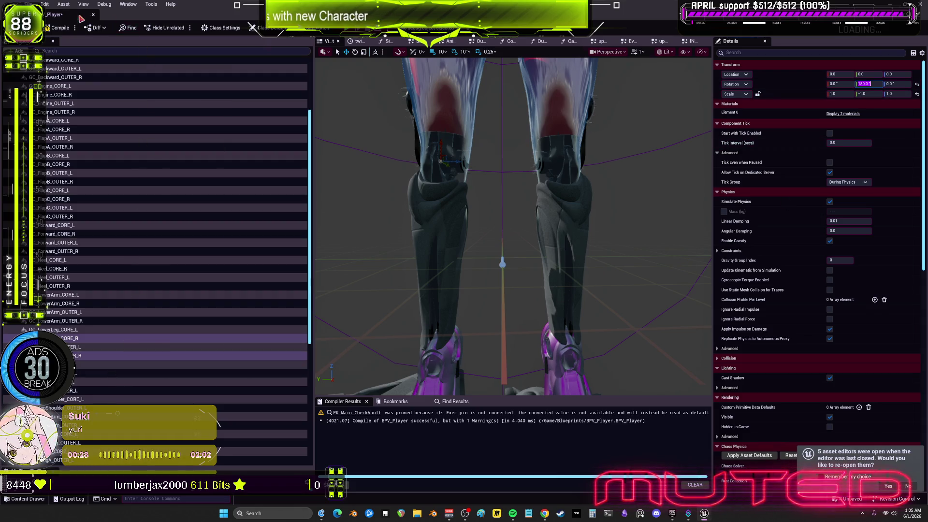
key(ctrl+s)
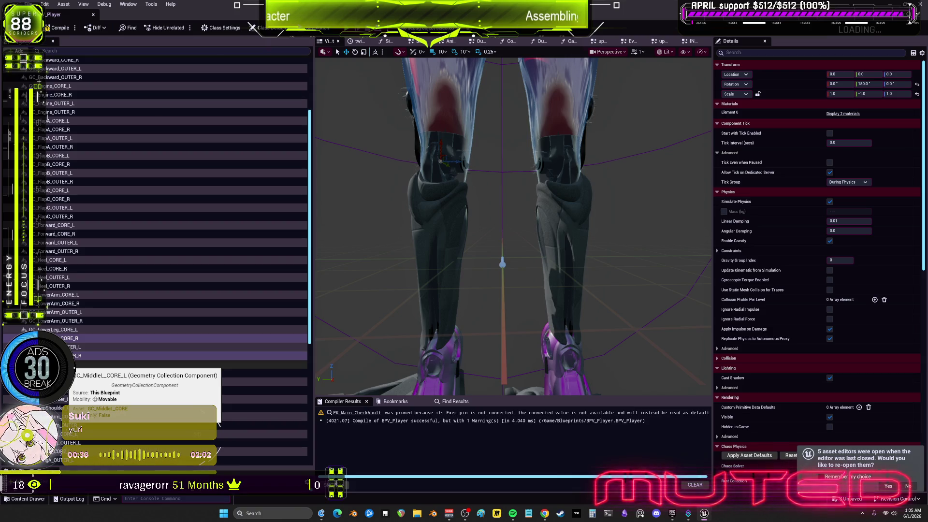
- Attach GC_Middle_CORE_L and GC_Middle_OUTER_L to shoulderpivotbase_l and frame them at the shoulder
click(72, 365)
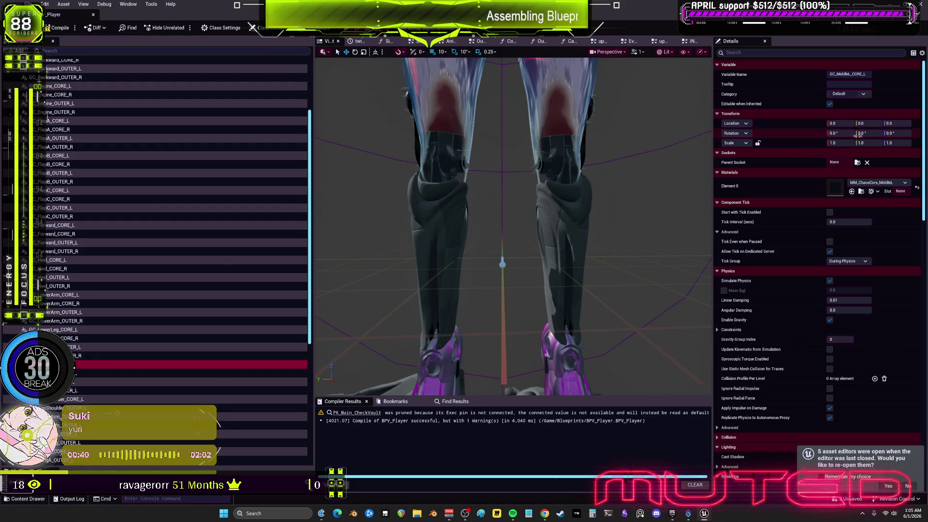
click(857, 164)
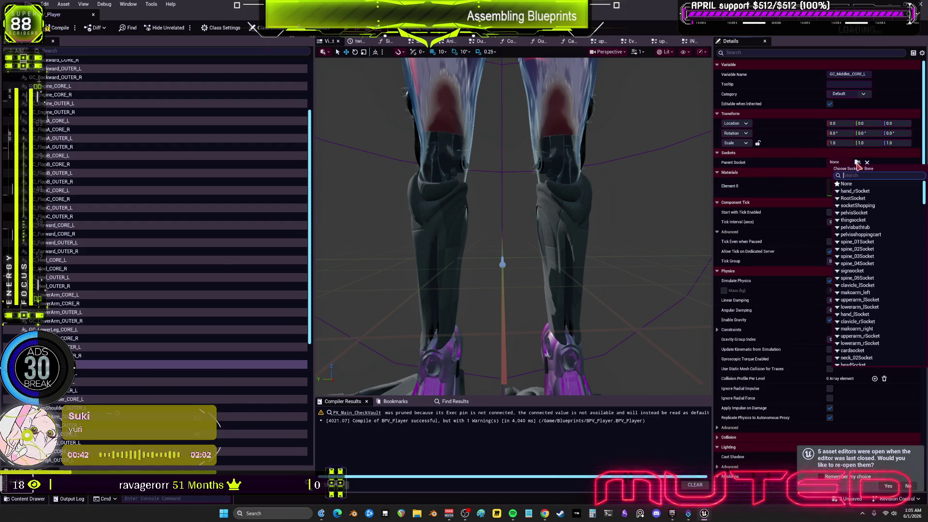
text(shoulde)
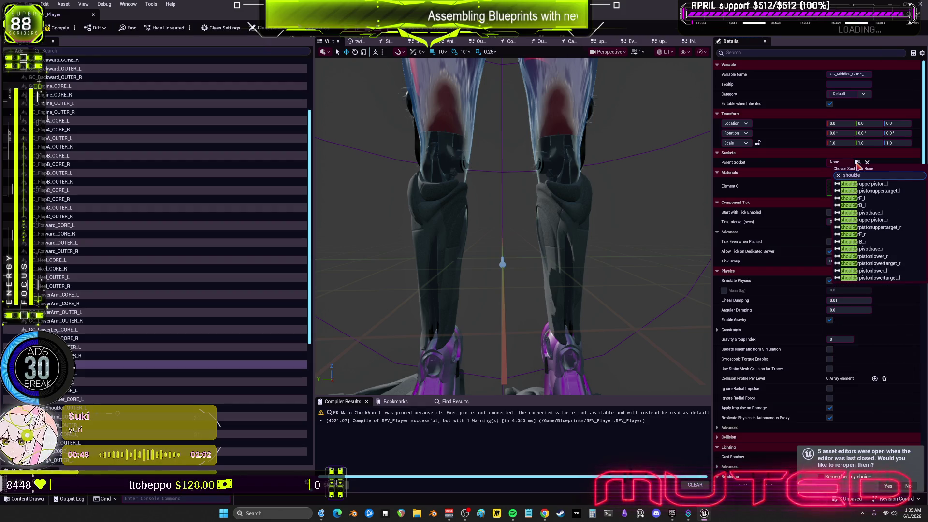
text(rpivot)
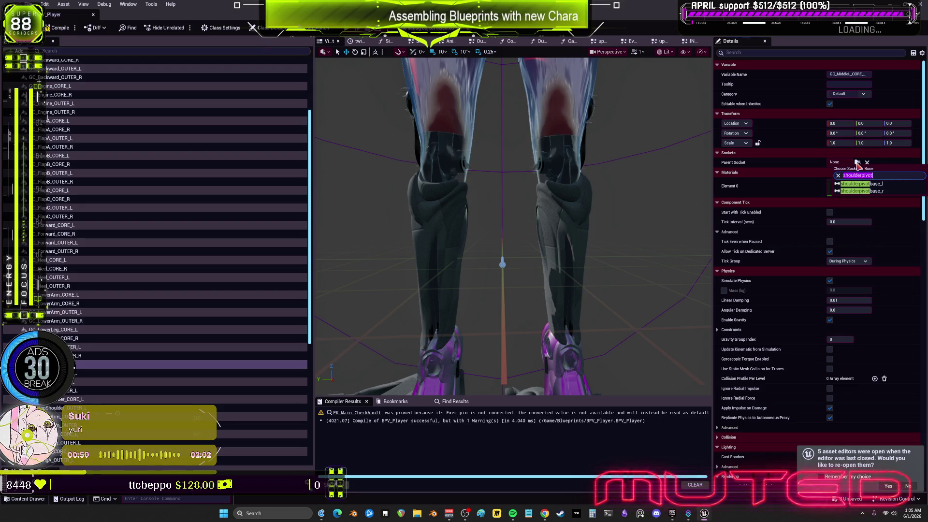
click(888, 190)
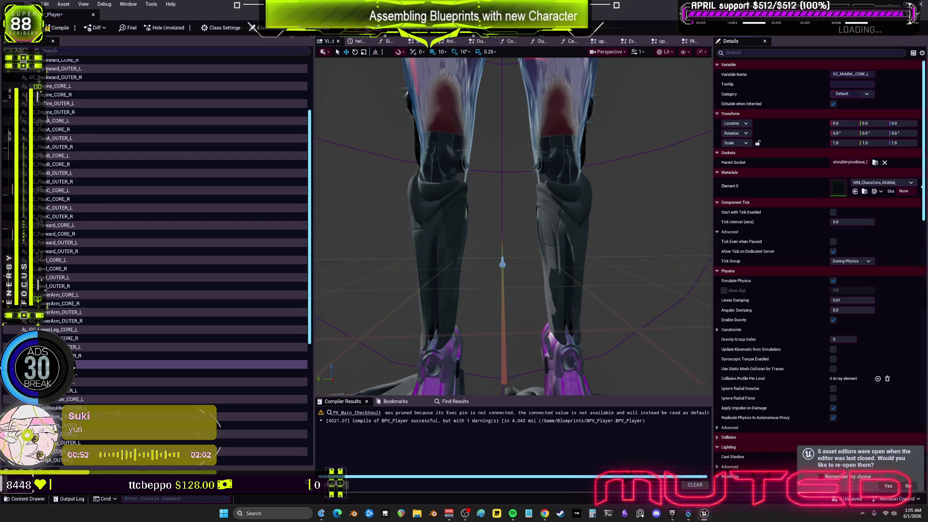
key(Down)
click(858, 163)
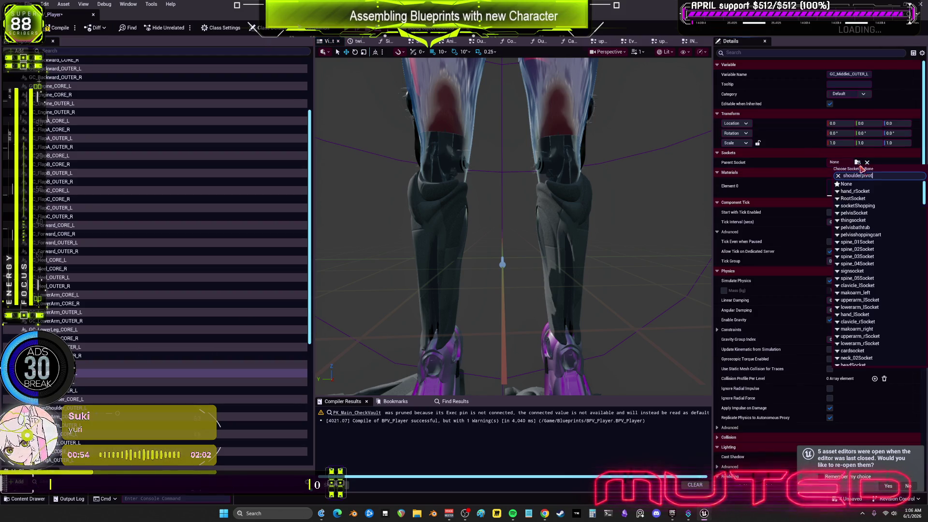
click(870, 182)
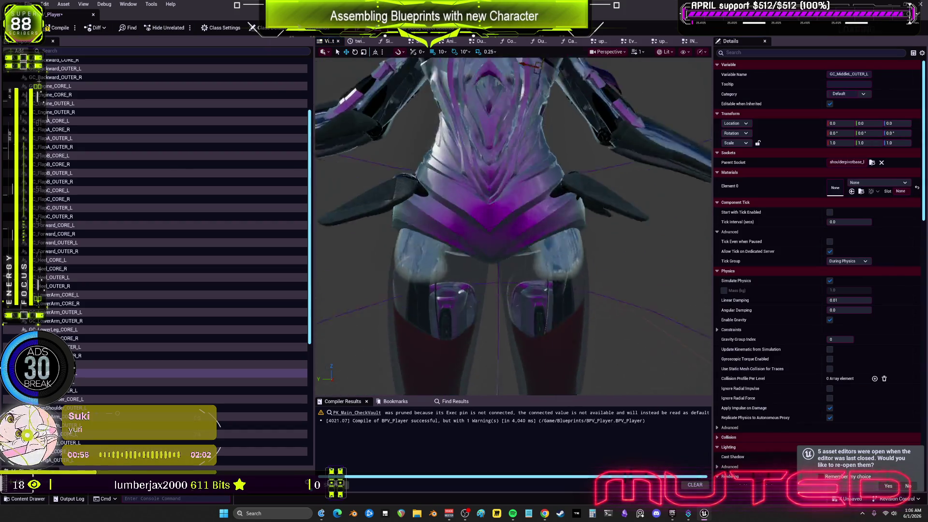
key(f)
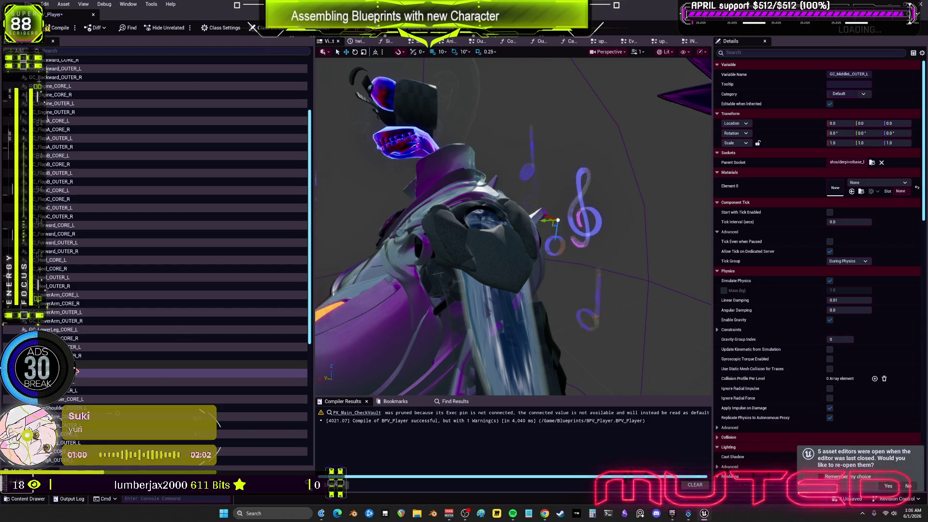
click(75, 379)
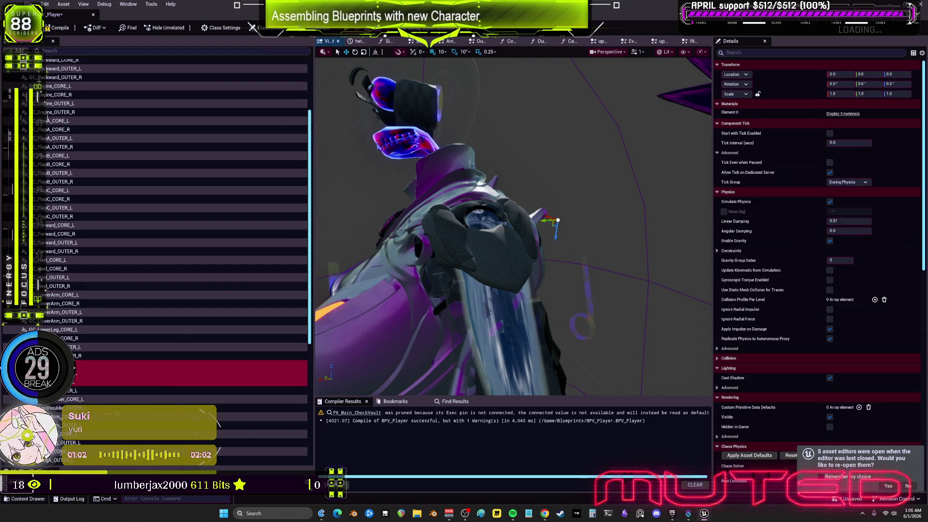
- Set the parent socket of both MiddleR core and outer components to shoulderpivotbase_r
right_click(75, 380)
mouse_move(75, 379)
mouse_down()
mouse_move(84, 377)
mouse_move(81, 393)
mouse_move(78, 382)
mouse_up()
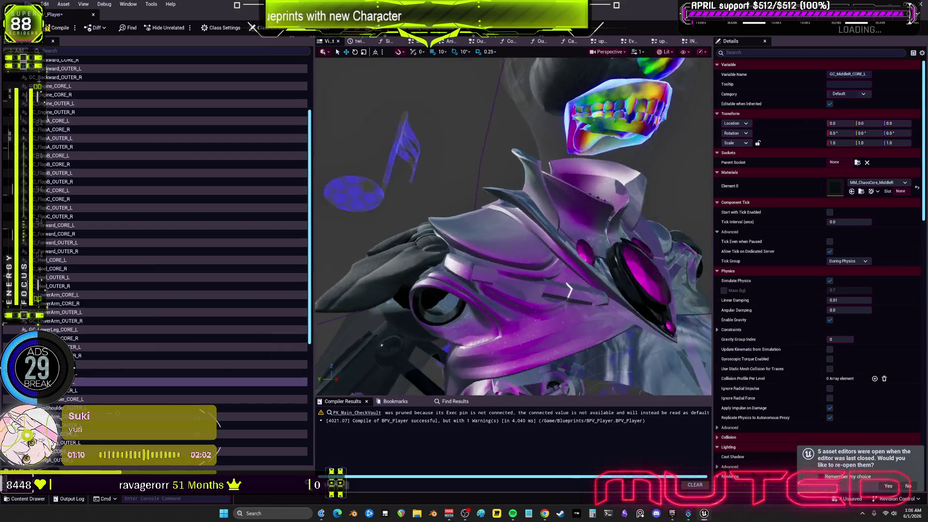
click(857, 164)
text(shoulderpivot)
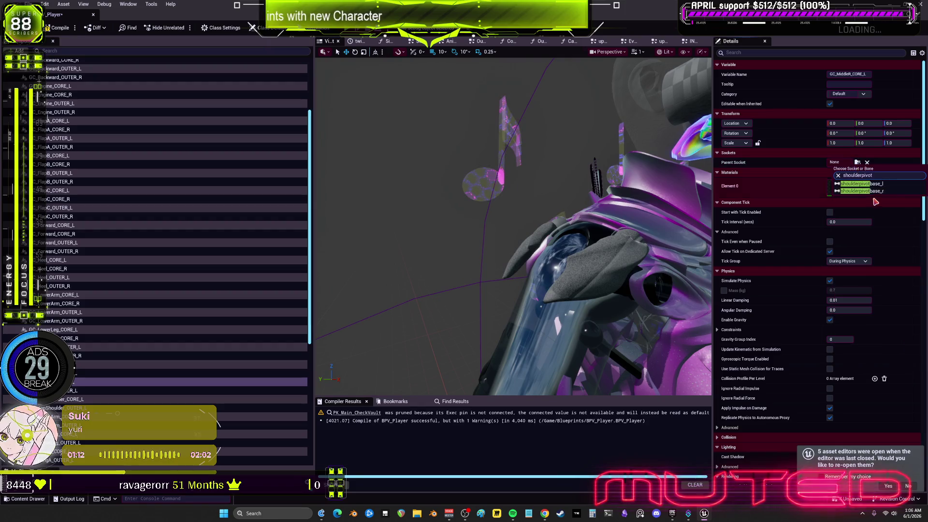
click(892, 194)
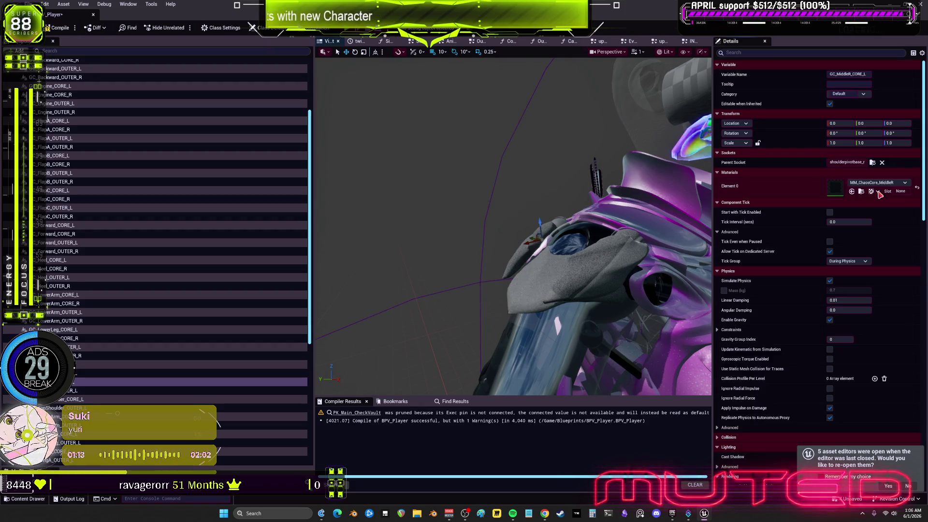
click(77, 391)
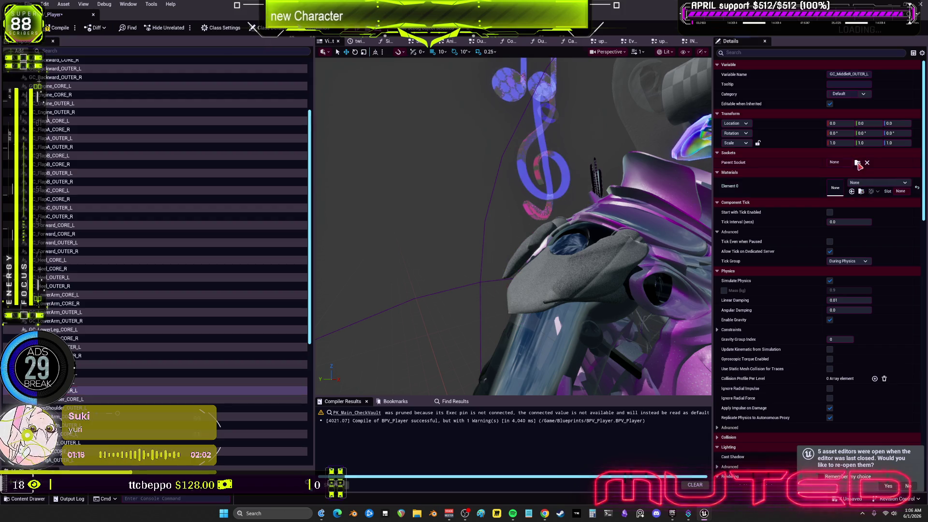
click(868, 193)
click(873, 194)
click(858, 162)
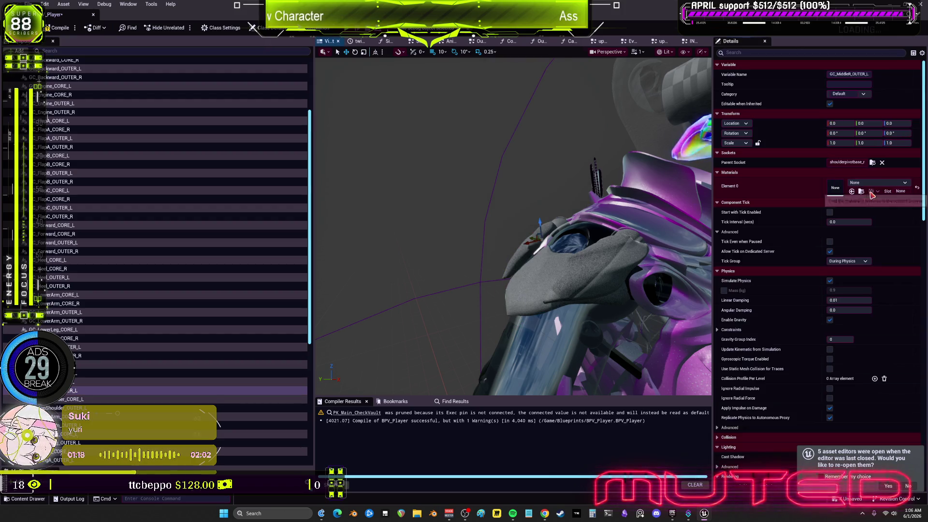
click(892, 194)
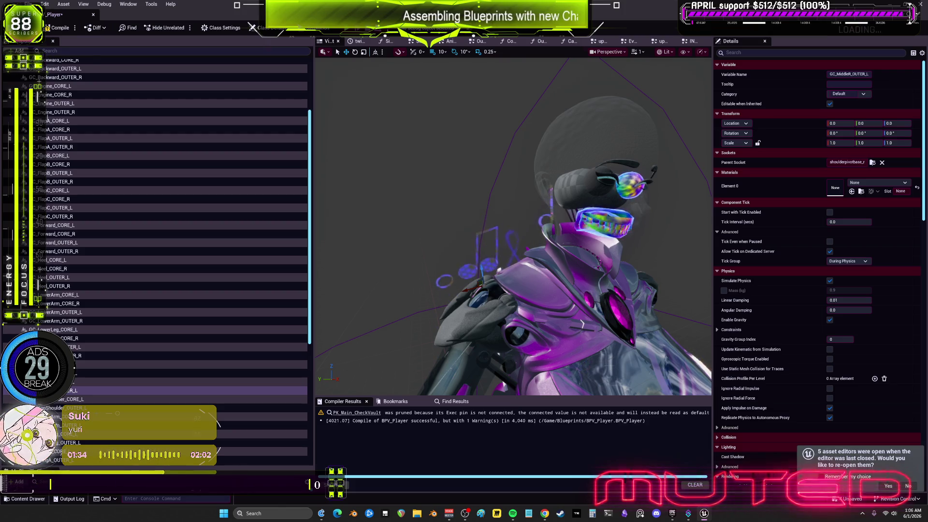
- Select GC_TopShoulder_CORE_L in the Components list and move the BP_BEWMV window aside
scroll(155, 318, down, 3)
click(84, 346)
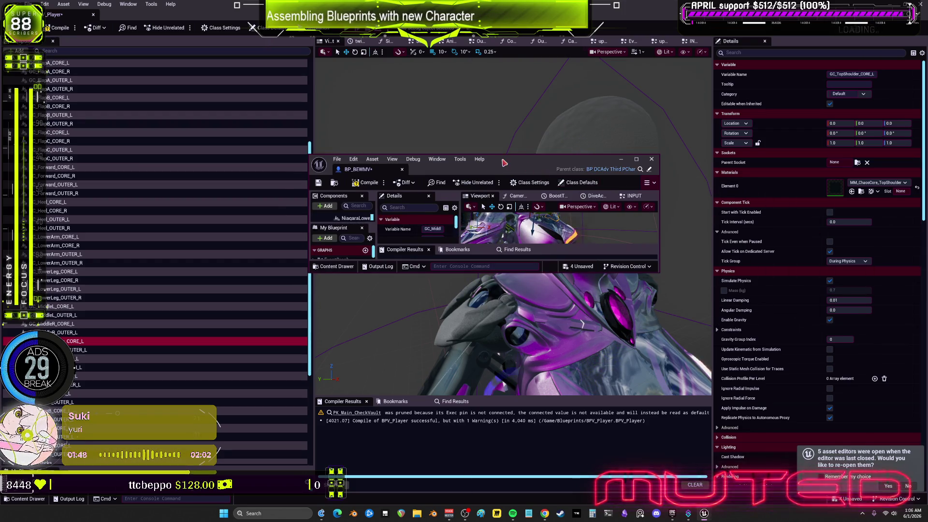
drag(463, 175, 355, 189)
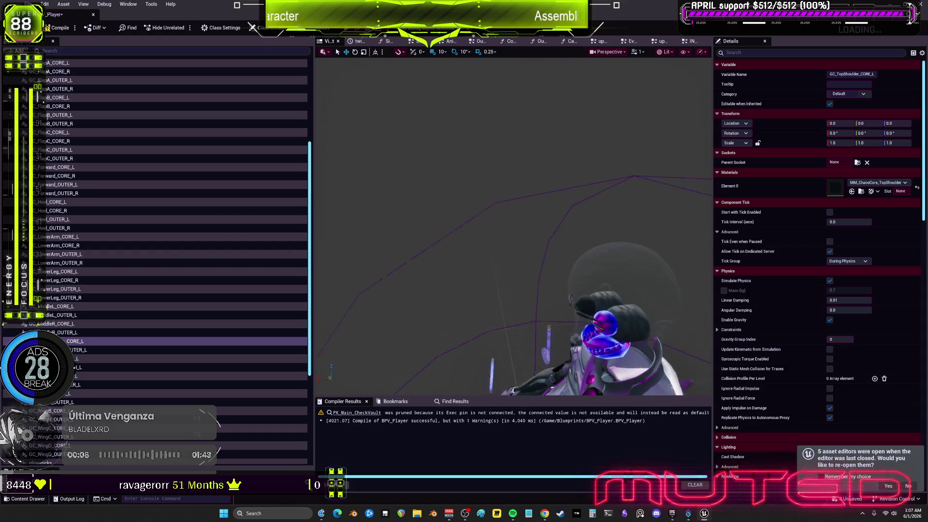
- Frame the character in the viewport and scroll the Components list to the TopShoulder components
key(f)
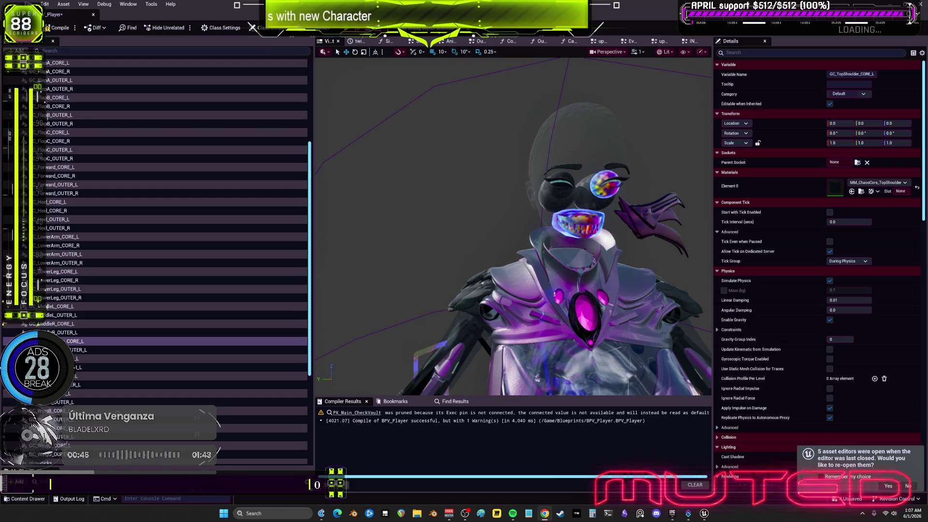
scroll(160, 285, down, 5)
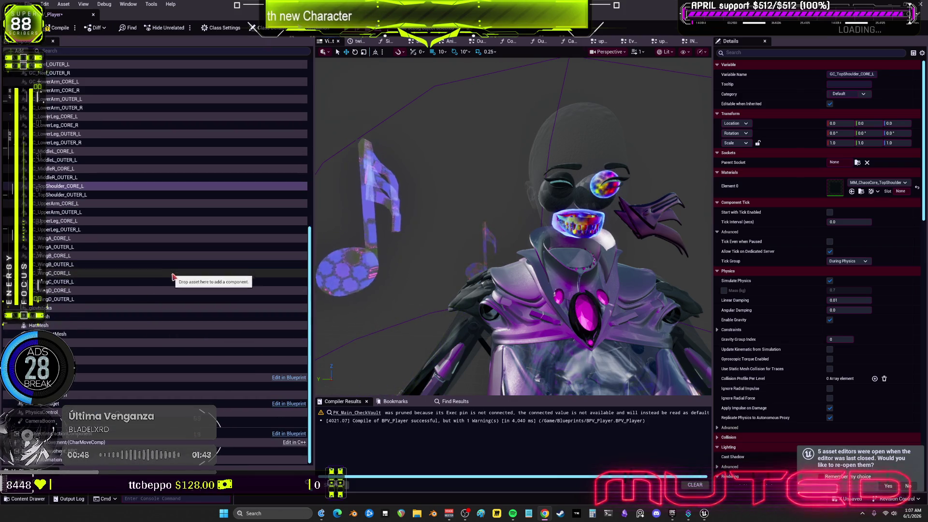
scroll(179, 276, up, 3)
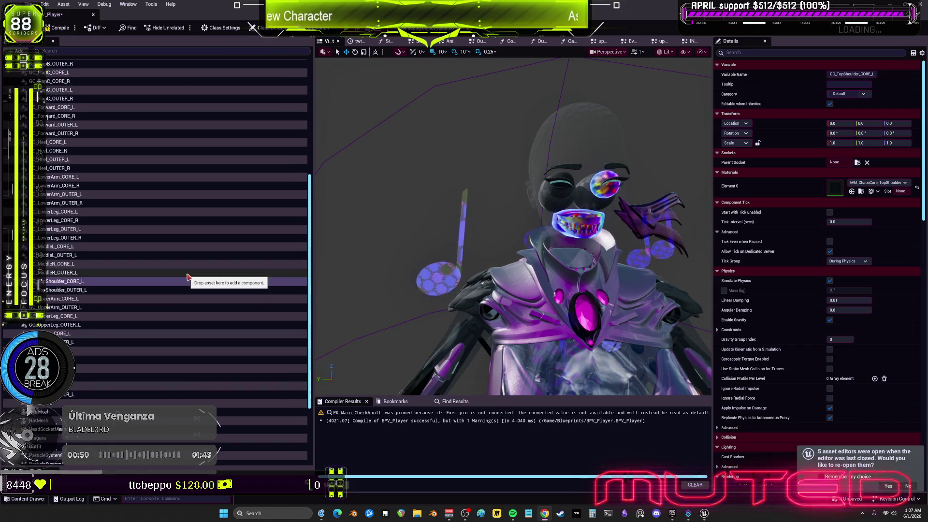
scroll(189, 278, down, 2)
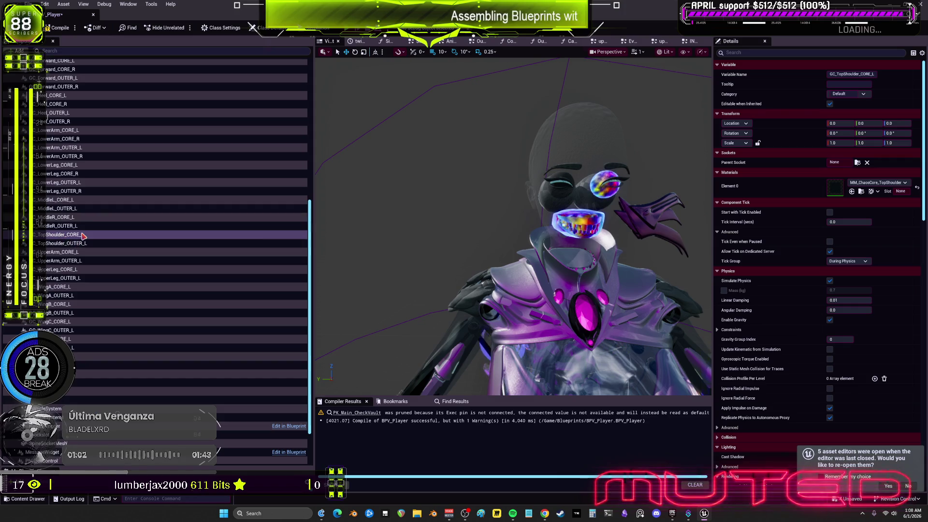
- Attach TopShoulder_CORE_L and TopShoulder_OUTER_L to clavicle_l, then select both
click(858, 163)
text(clavicle)
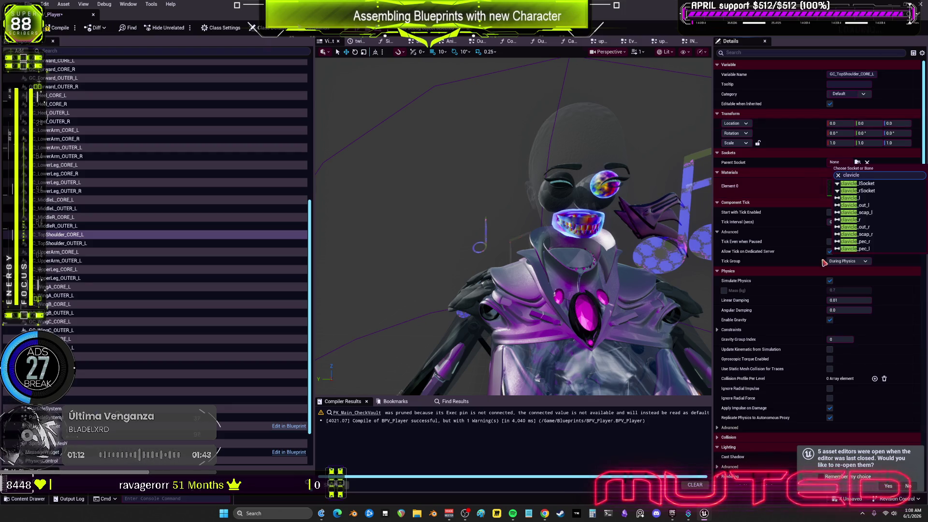
click(864, 198)
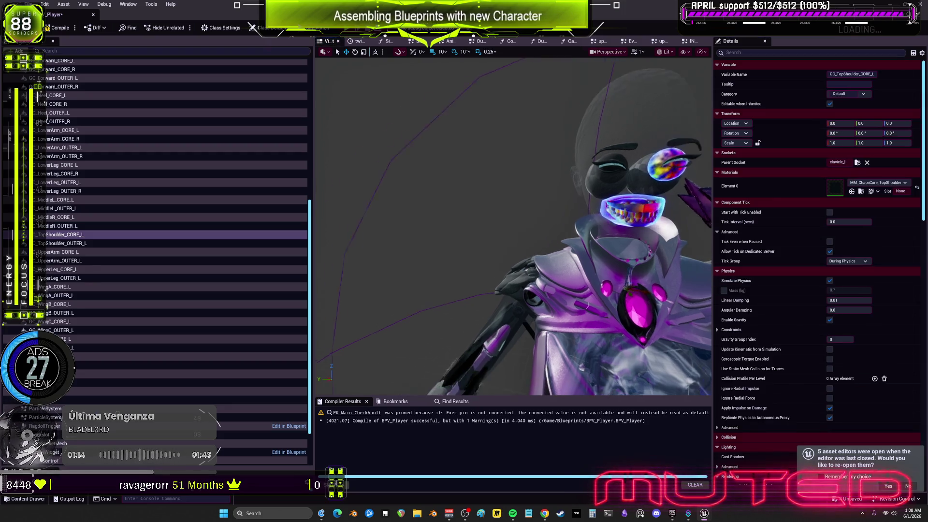
click(137, 243)
click(857, 163)
text(clavicle)
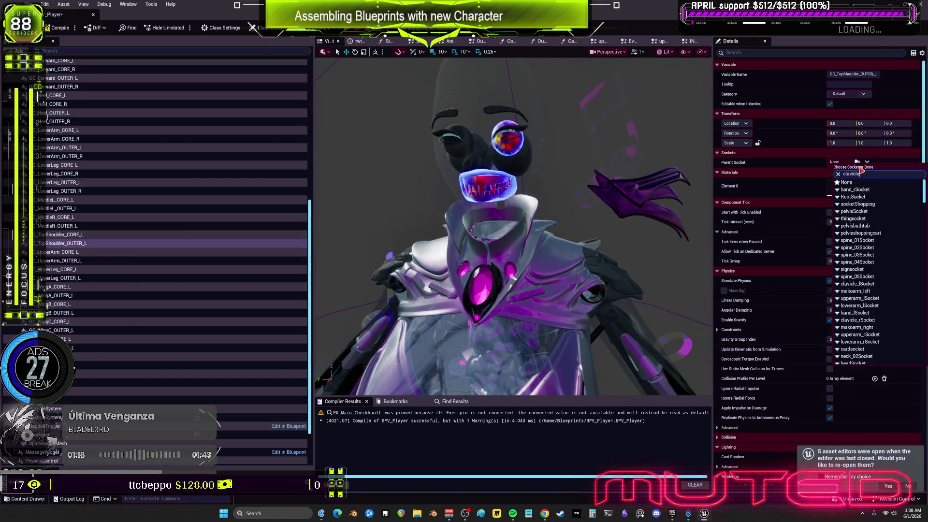
click(879, 197)
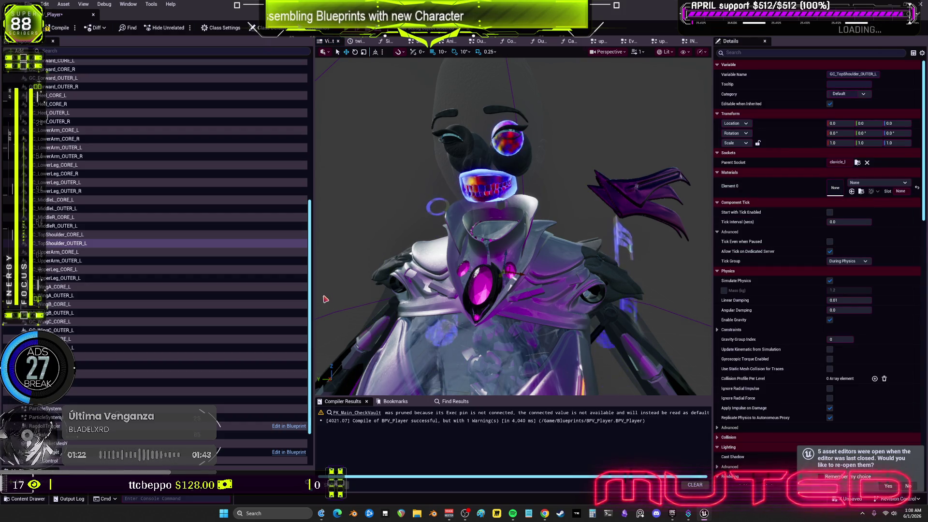
ctrl+click(77, 237)
- Duplicate the two left shoulder components and rename the core copy to GC_TopShoulder_CORE_R
right_click(94, 241)
click(130, 293)
click(97, 252)
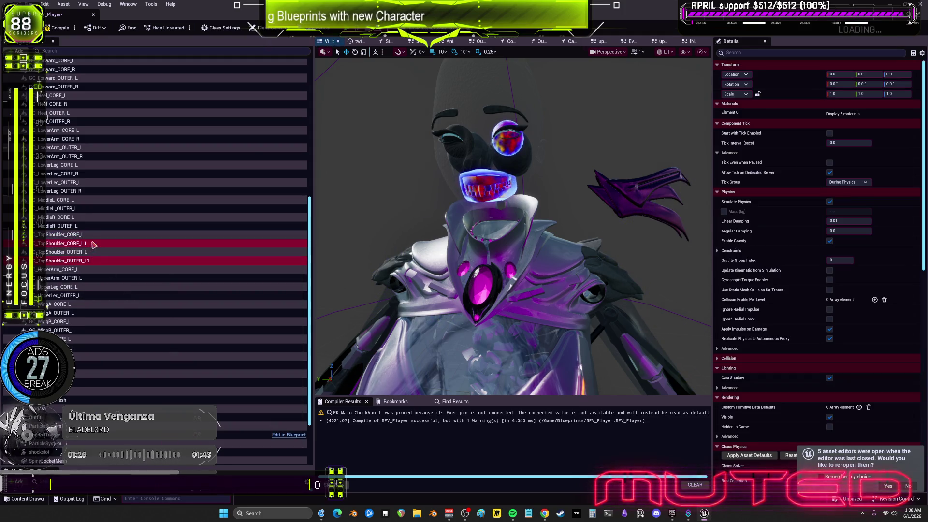
key(Up)
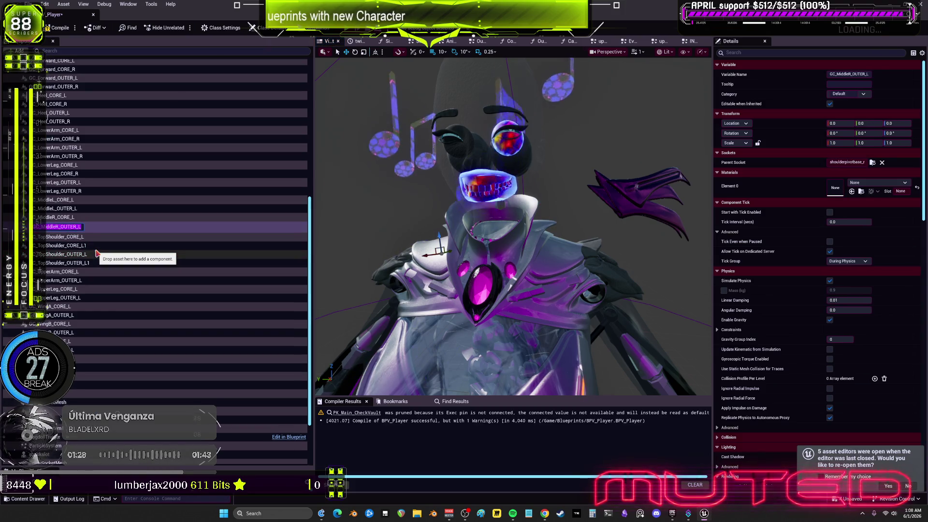
key(F2)
key(End)
key(BackSpace)
key(BackSpace)
text(R)
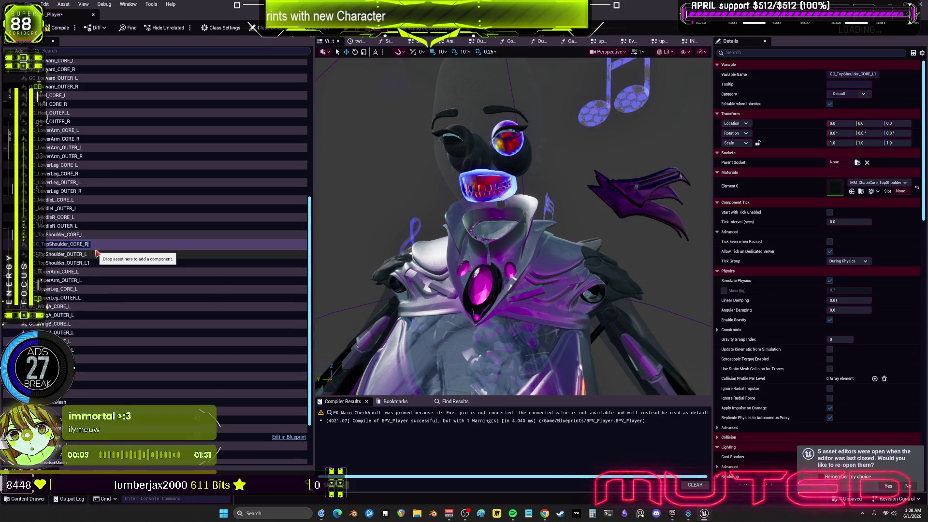
key(Return)
- Attach TopShoulder_CORE_R to clavicle_r, rename the outer copy TopShoulder_OUTER_R and attach it to clavicle_r
drag(145, 243, 161, 235)
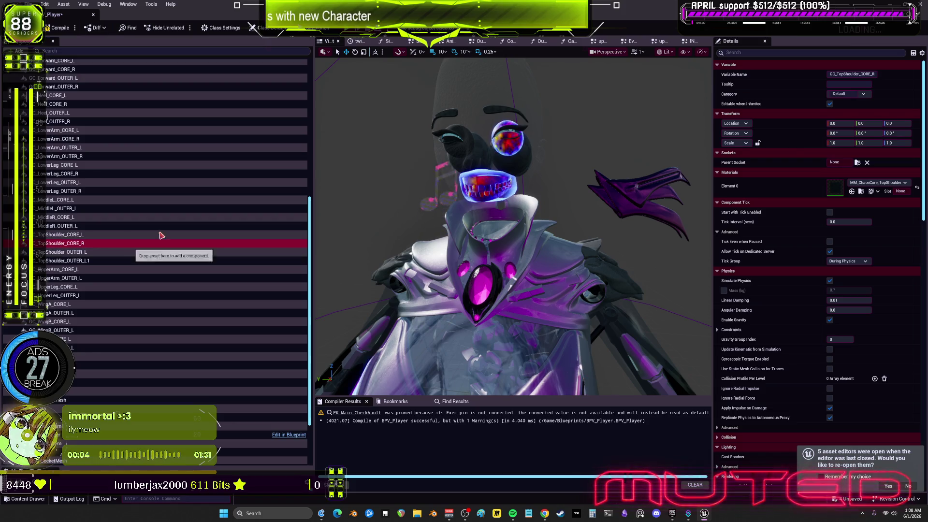
click(856, 163)
text(clavicle)
click(869, 224)
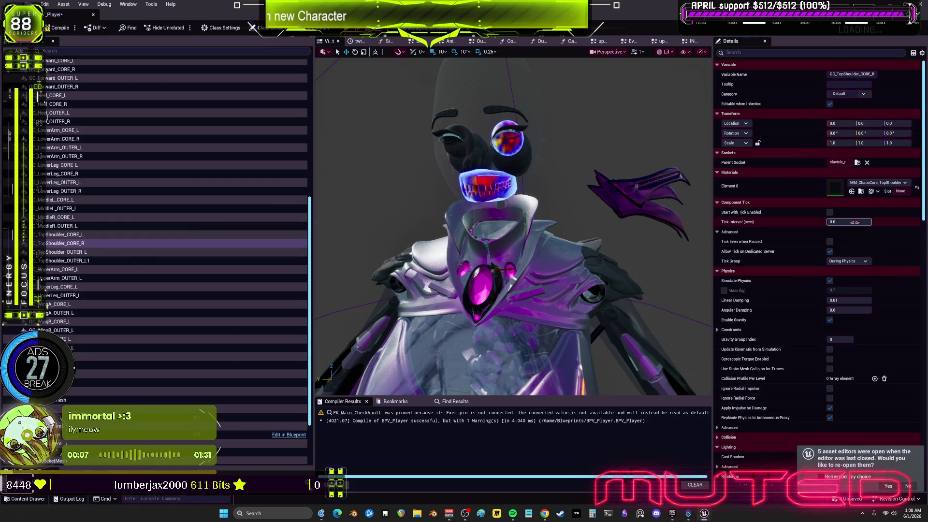
click(102, 262)
key(F2)
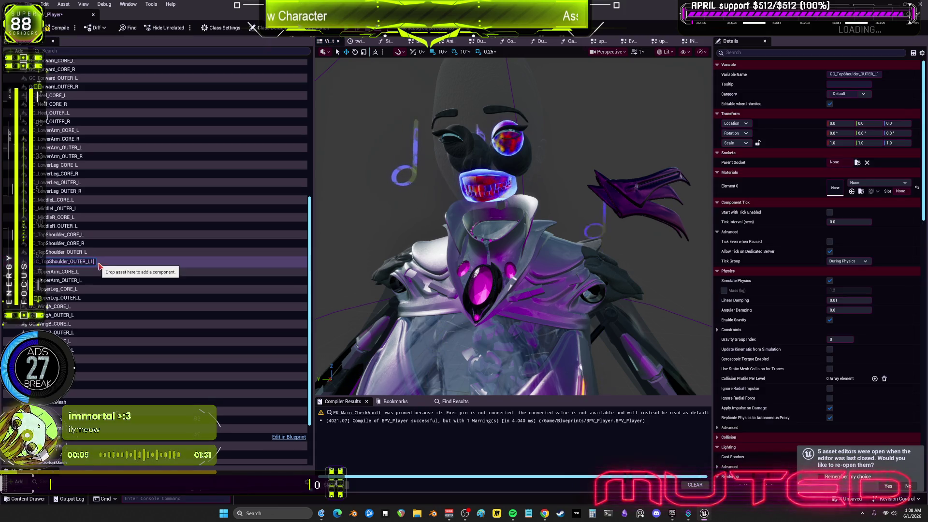
key(BackSpace)
key(BackSpace)
text(rr)
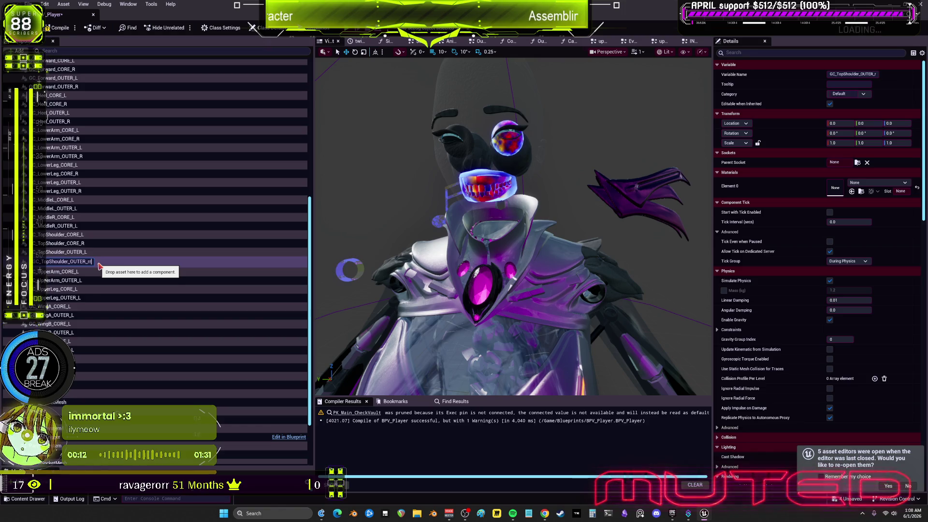
key(ctrl+a)
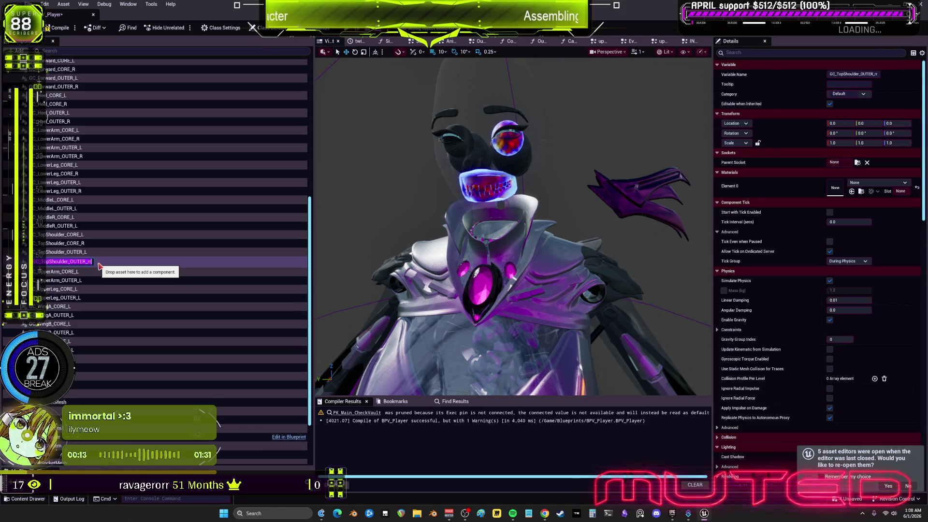
key(Return)
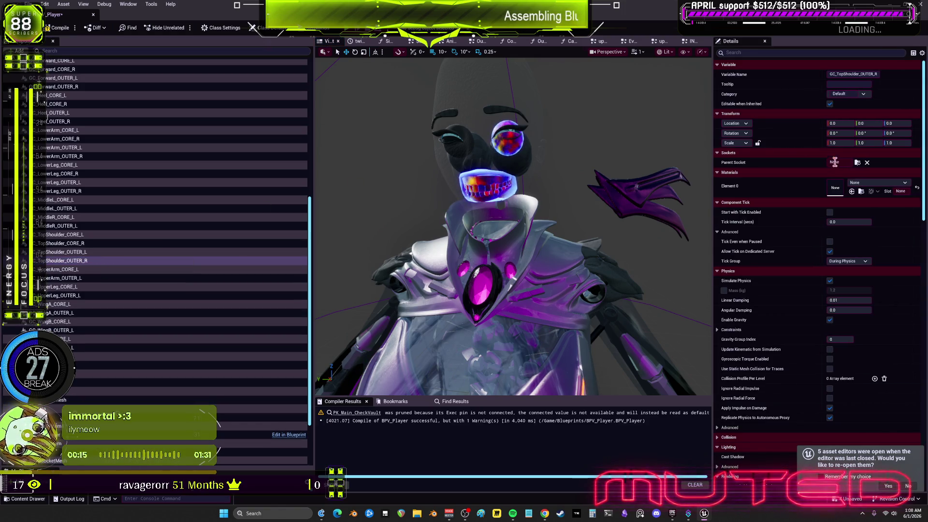
click(858, 162)
click(862, 220)
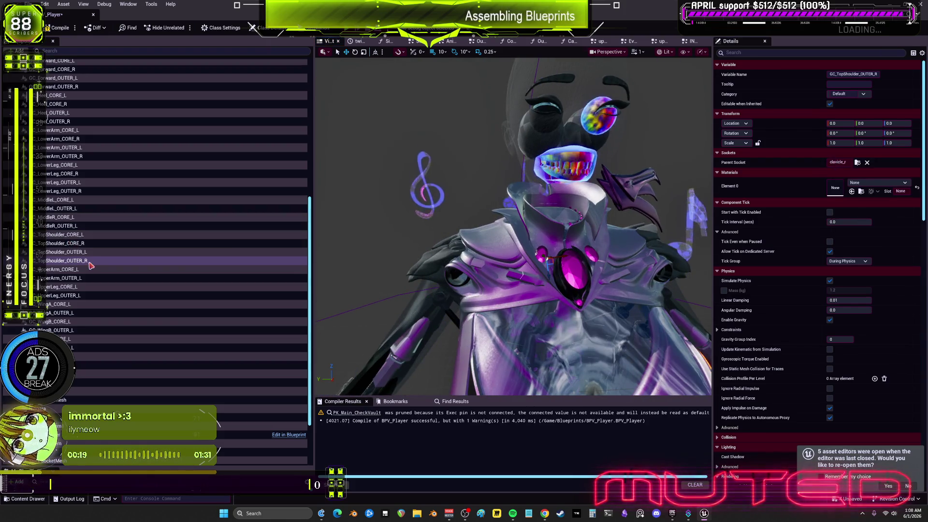
- Mirror both right shoulder pieces with 180° Y rotation and -1.0 Y scale
ctrl+click(232, 243)
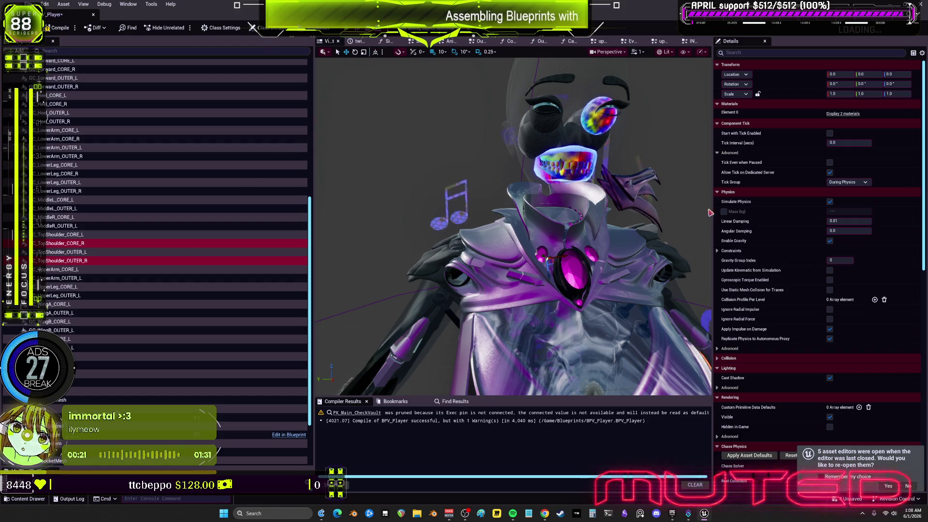
click(863, 85)
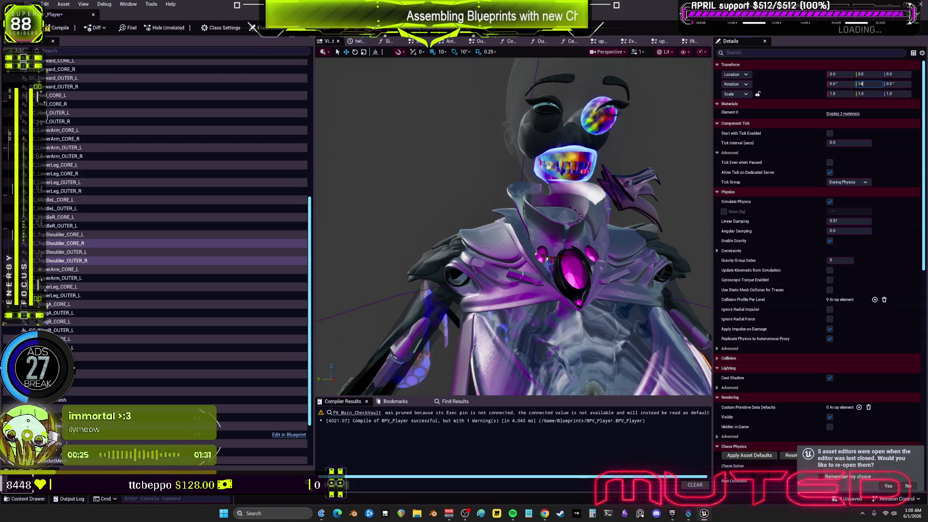
text(0)
key(Return)
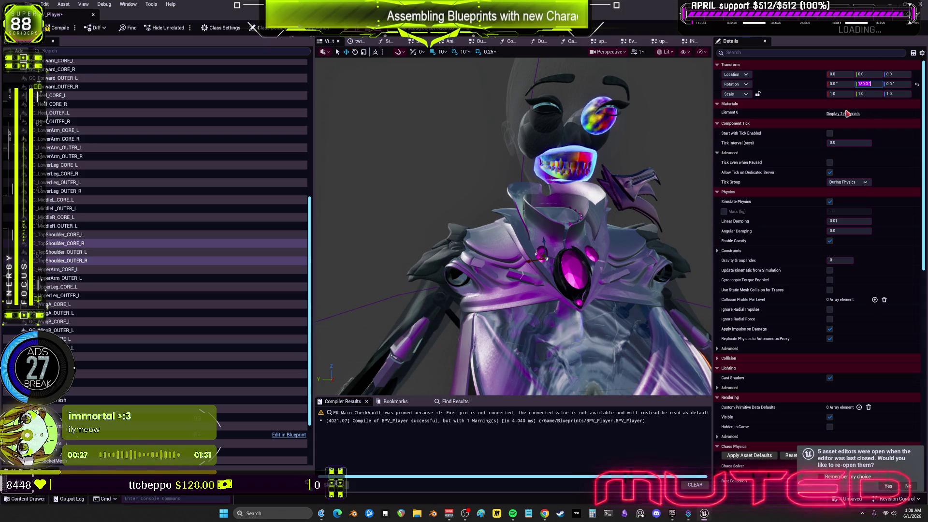
click(866, 94)
text(-1.0)
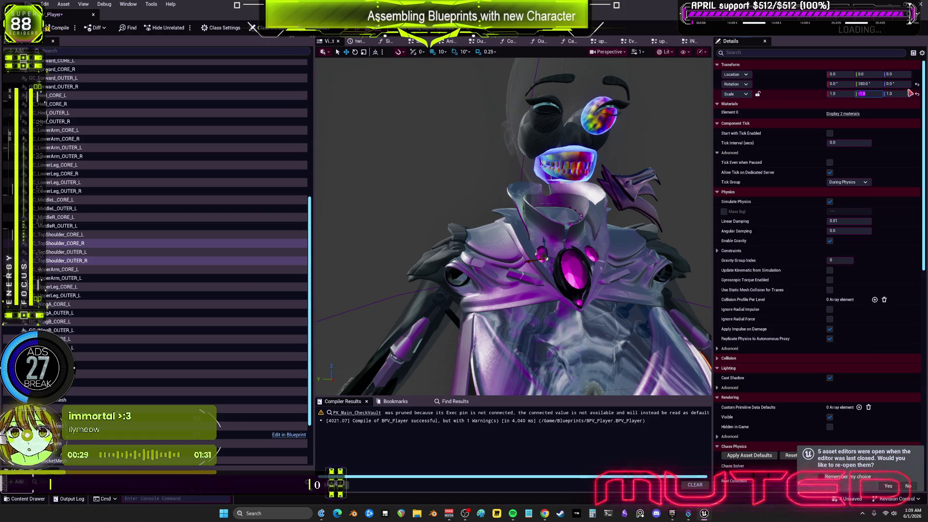
click(91, 273)
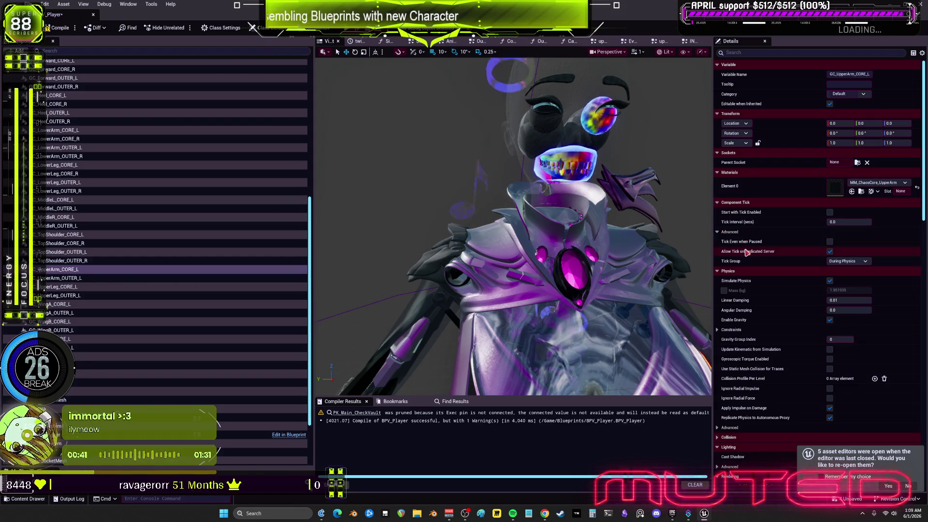
- Attach GC_UpperArm_CORE_L and GC_UpperArm_OUTER_L to the upperarm_l socket, then select both
click(76, 270)
mouse_move(679, 221)
mouse_down()
mouse_move(667, 213)
mouse_move(696, 203)
mouse_up()
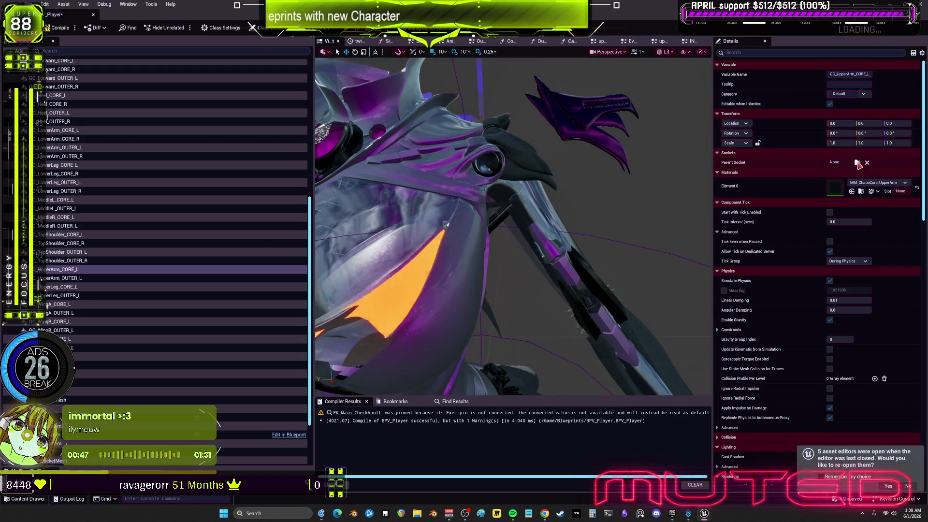
click(849, 163)
key(BackSpace)
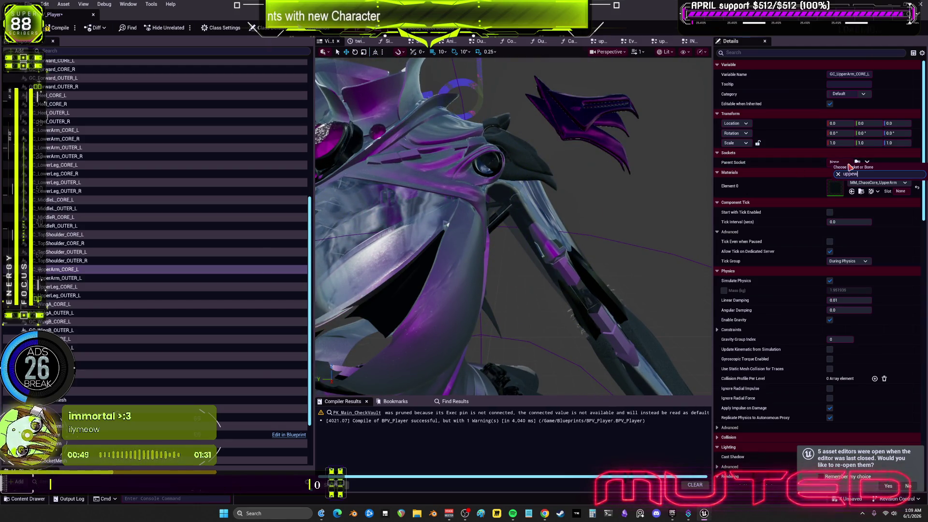
text(arm)
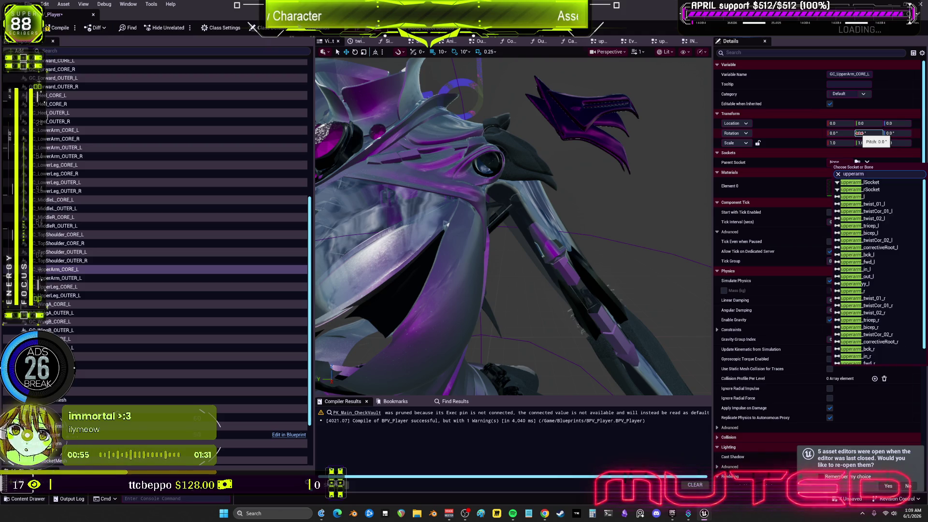
click(876, 197)
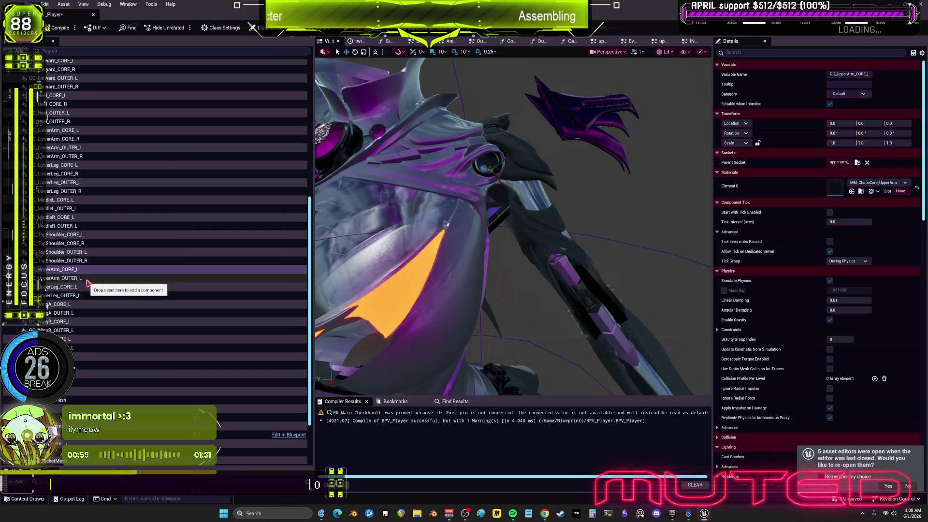
click(63, 278)
click(858, 163)
text(upperarm)
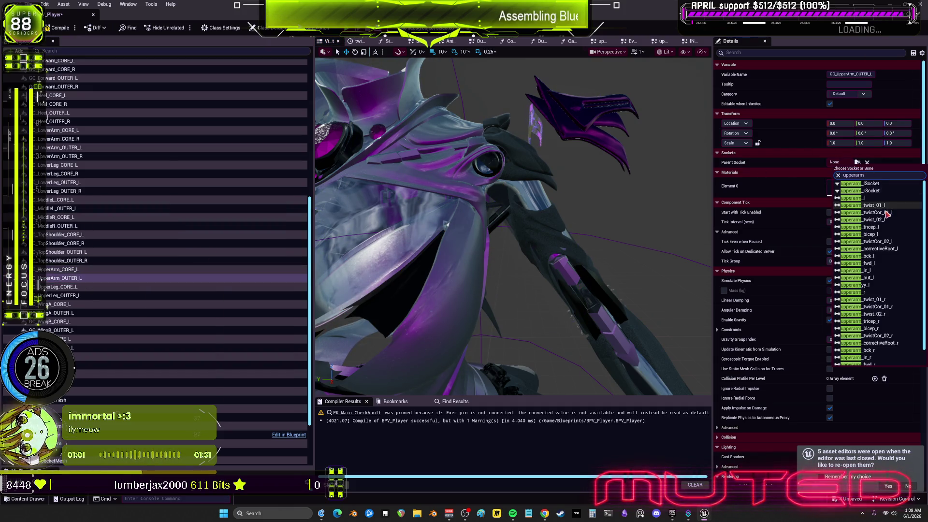
click(870, 200)
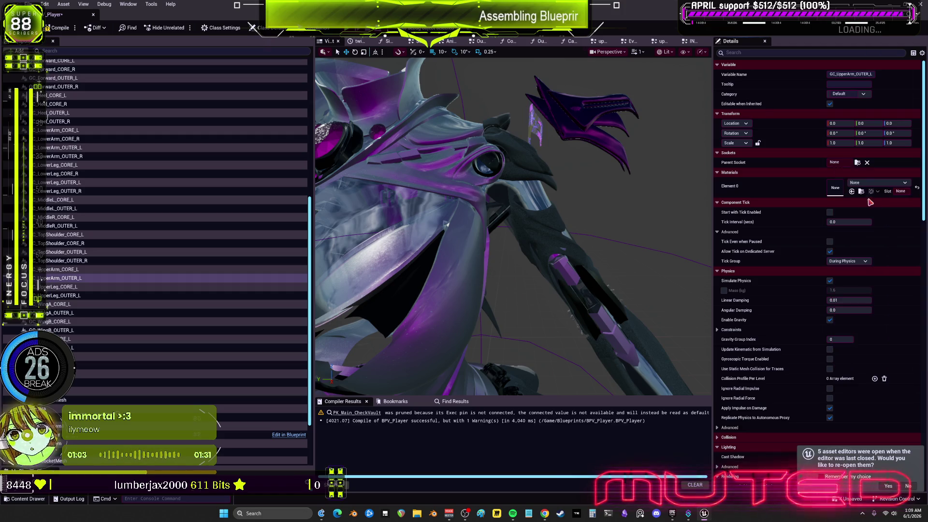
ctrl+click(86, 270)
right_click(84, 281)
- Duplicate the left upper-arm effects and rename the copies GC_UpperArm_CORE_R and GC_UpperArm_OUTER_R
click(130, 332)
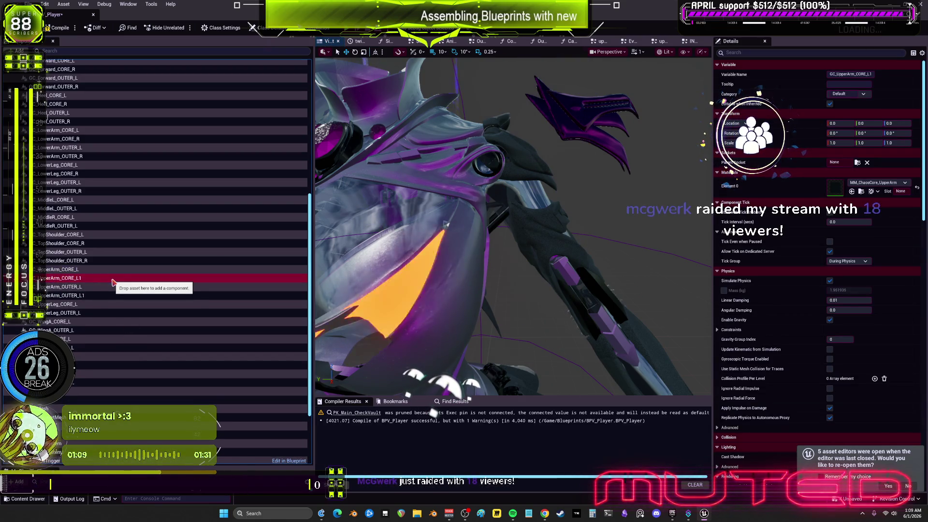
key(F2)
text(GC_UpperArm_CORE_R)
key(Return)
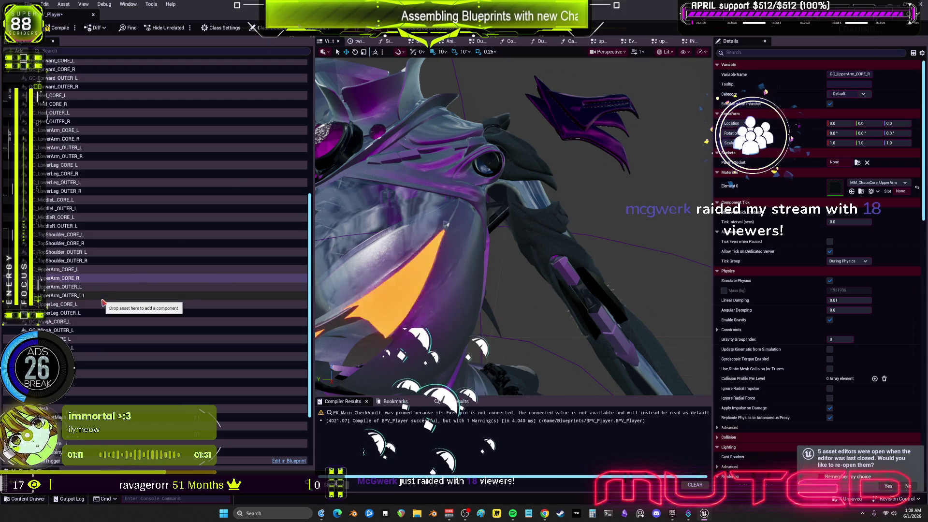
click(105, 296)
key(F2)
text(GC_UpperArm_OUTER_)
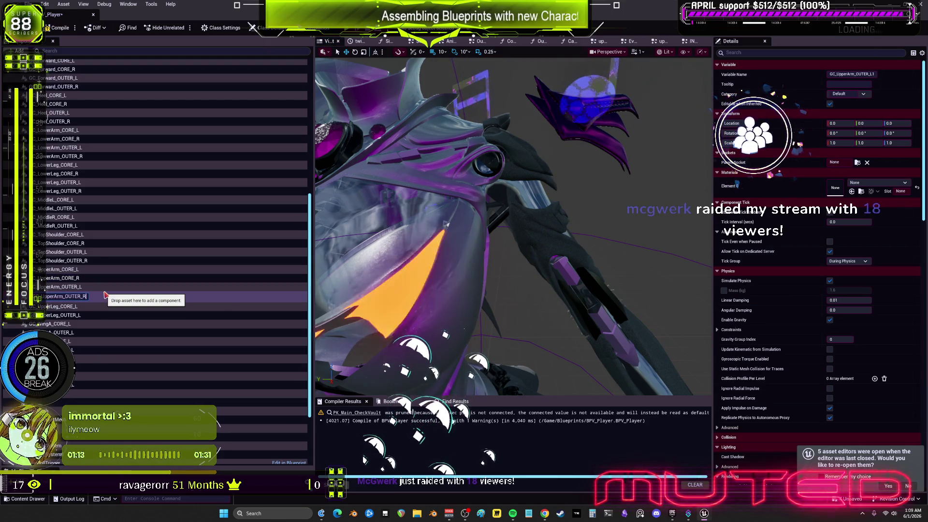
text(R)
key(Return)
- Attach GC_UpperArm_CORE_R and GC_UpperArm_OUTER_R to the upperarm_r socket
click(94, 282)
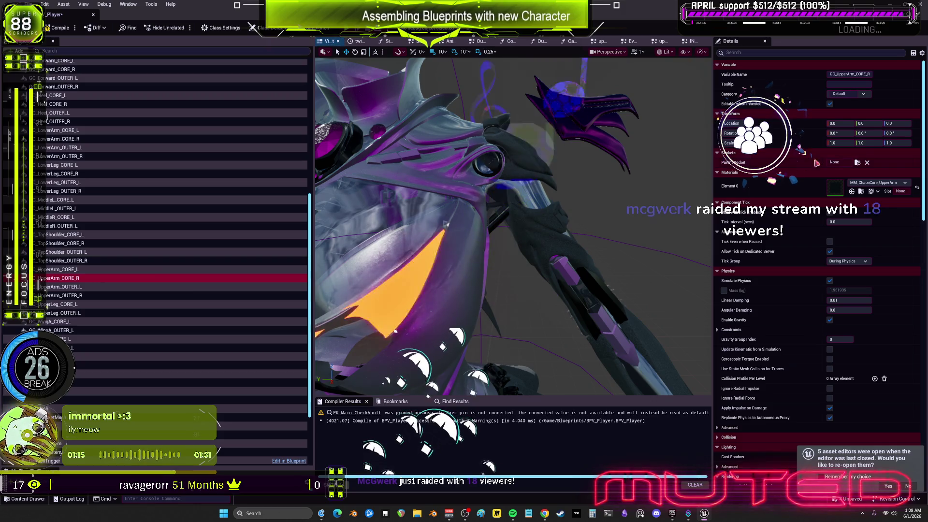
click(857, 163)
text(upperarm)
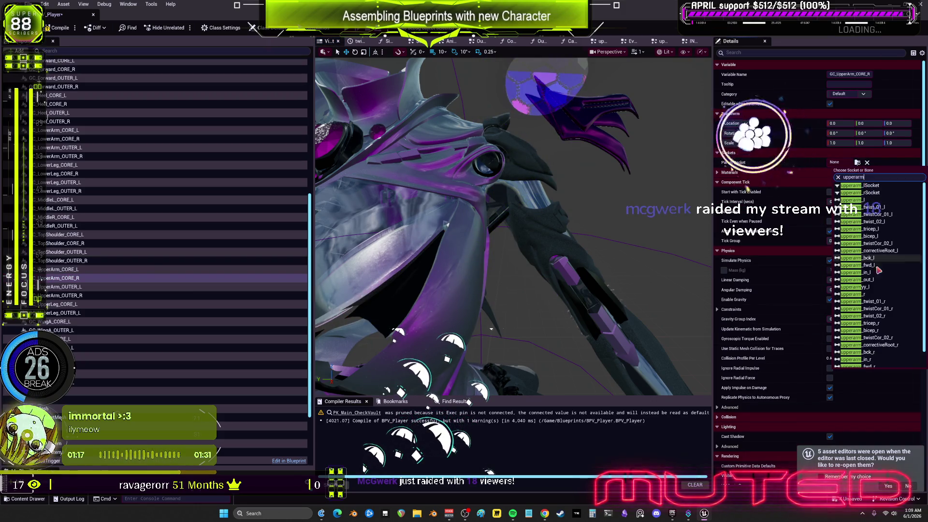
click(853, 294)
click(62, 294)
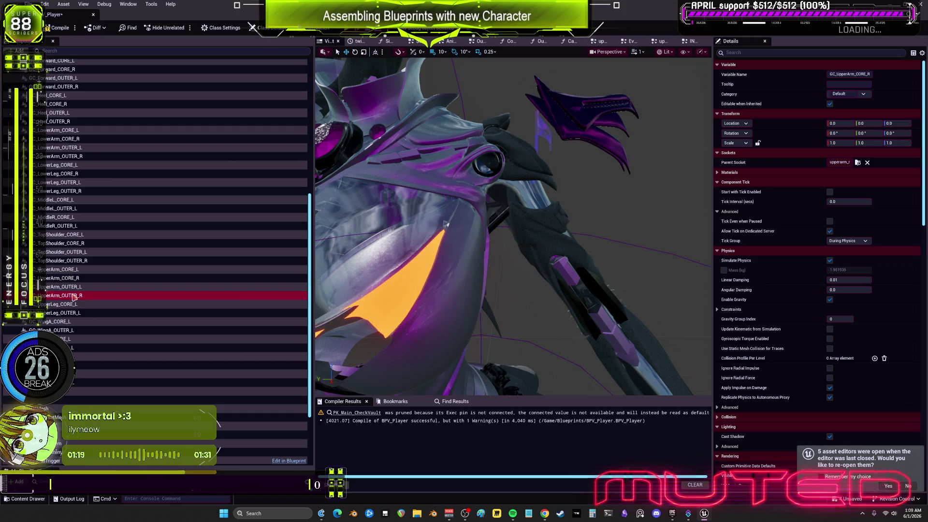
click(857, 162)
text(upperarm)
click(873, 290)
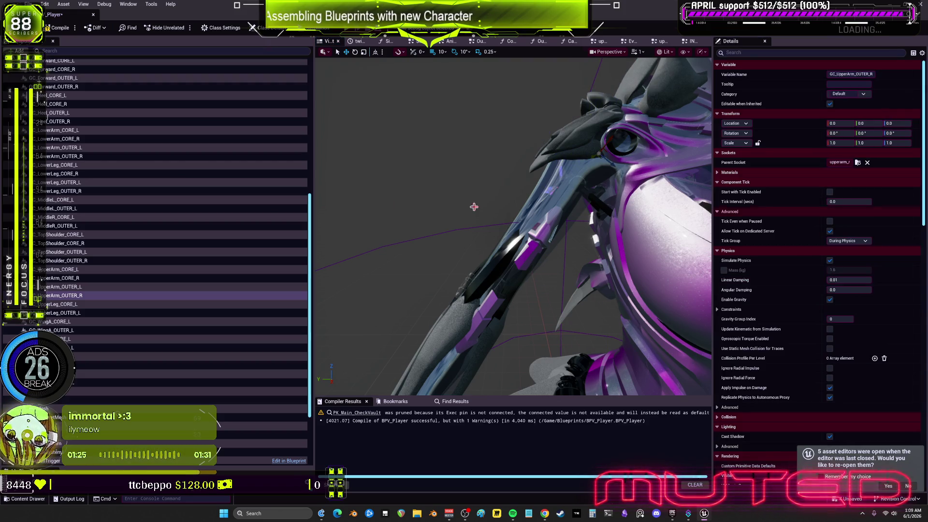
- Mirror both right upper-arm copies with a 180 Y rotation and -1 Y scale
mouse_move(474, 207)
mouse_down()
mouse_move(228, 213)
mouse_move(87, 314)
mouse_move(80, 295)
mouse_move(90, 293)
mouse_up()
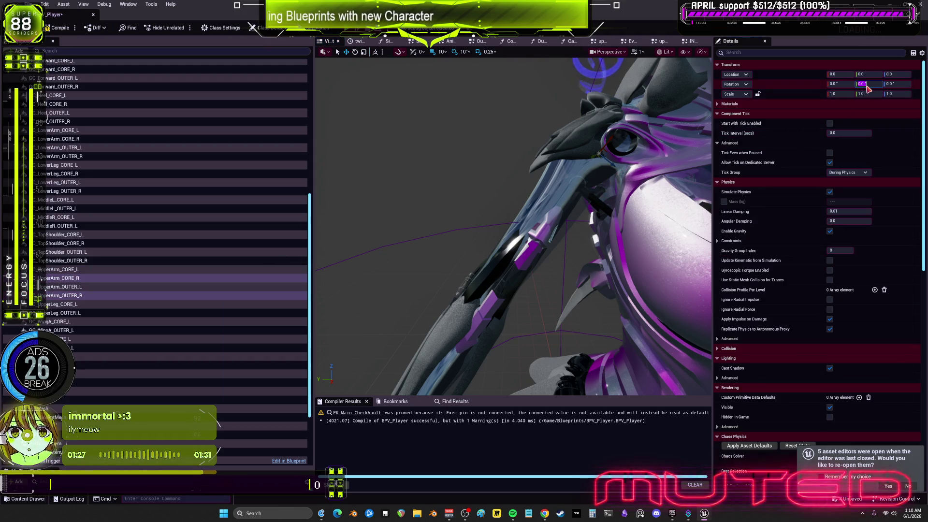
text(180)
key(Return)
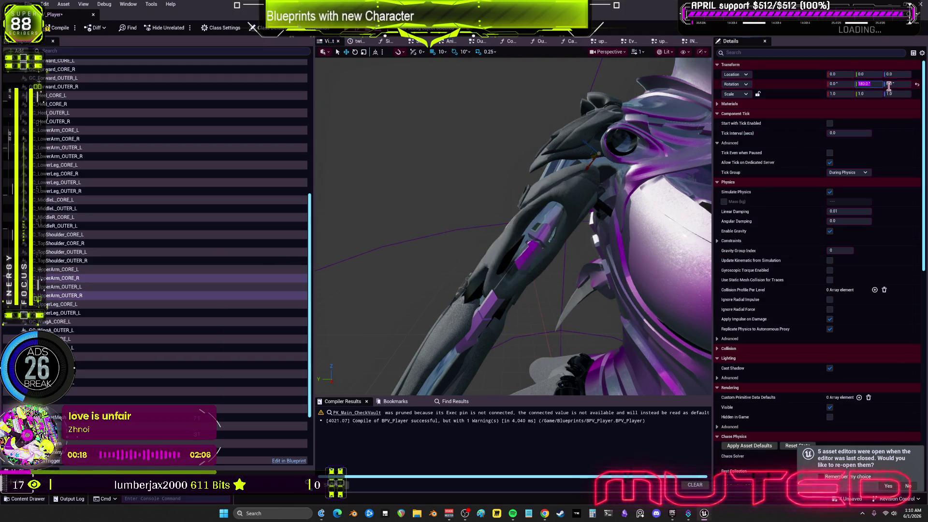
text(1)
key(Return)
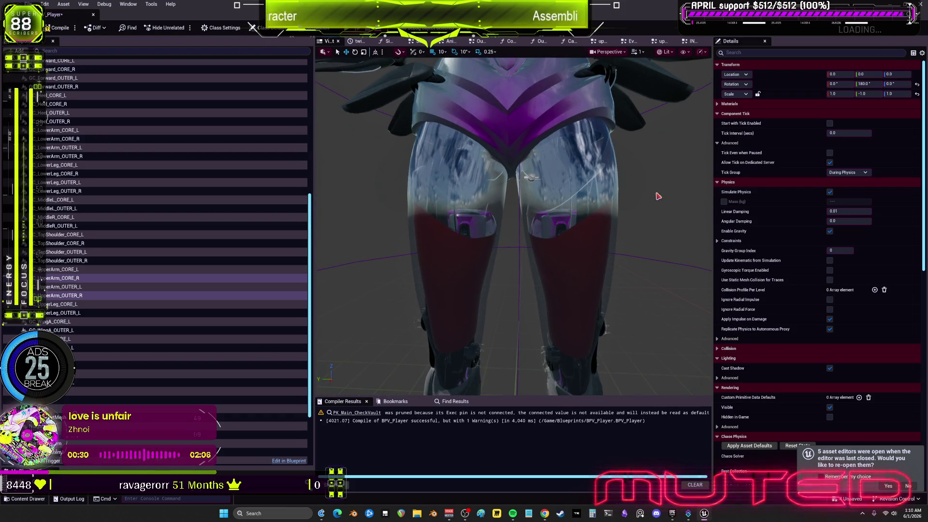
- Set the parent socket of GC_UpperLeg_CORE_L and GC_UpperLeg_OUTER_L to thigh_l, then select both
click(95, 305)
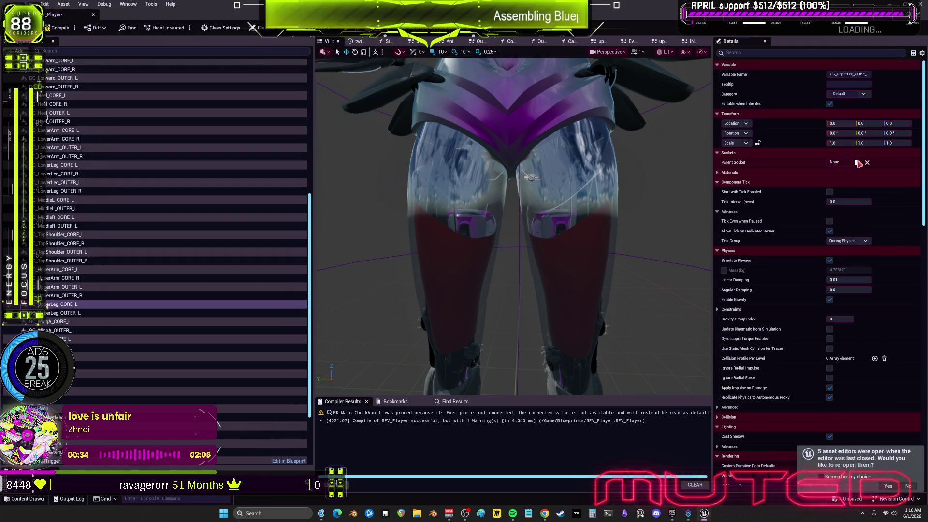
click(859, 163)
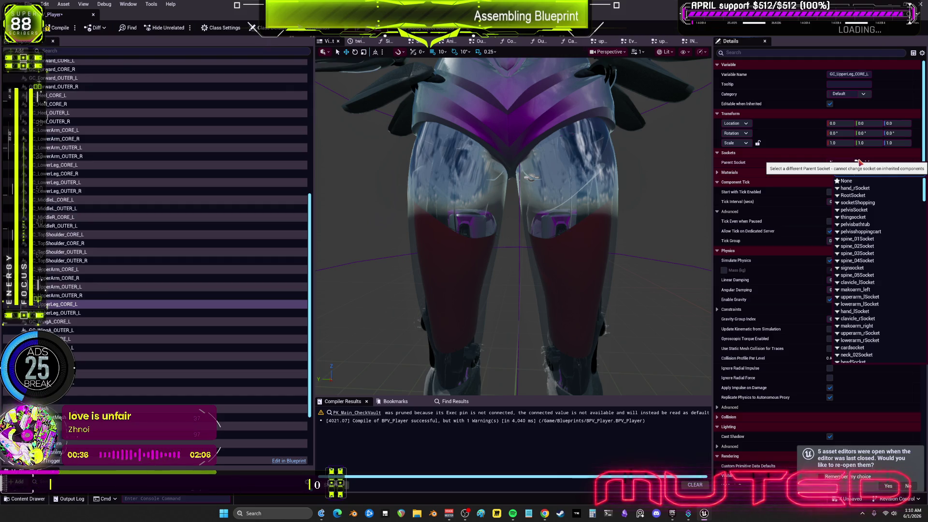
text(thigh)
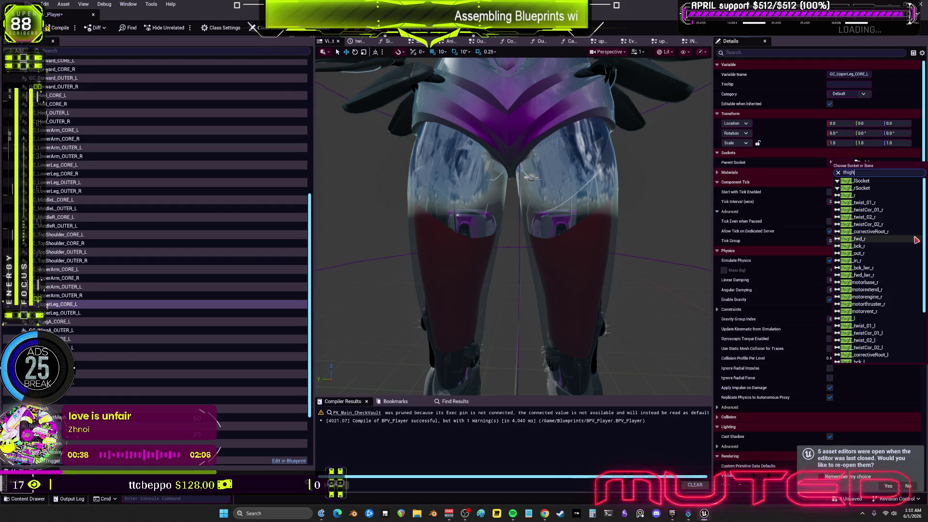
text(thigh_)
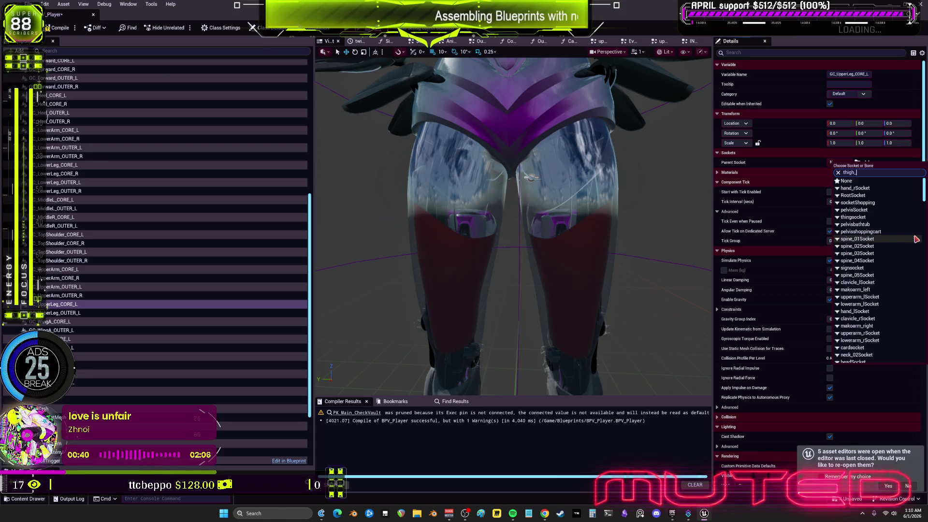
click(870, 284)
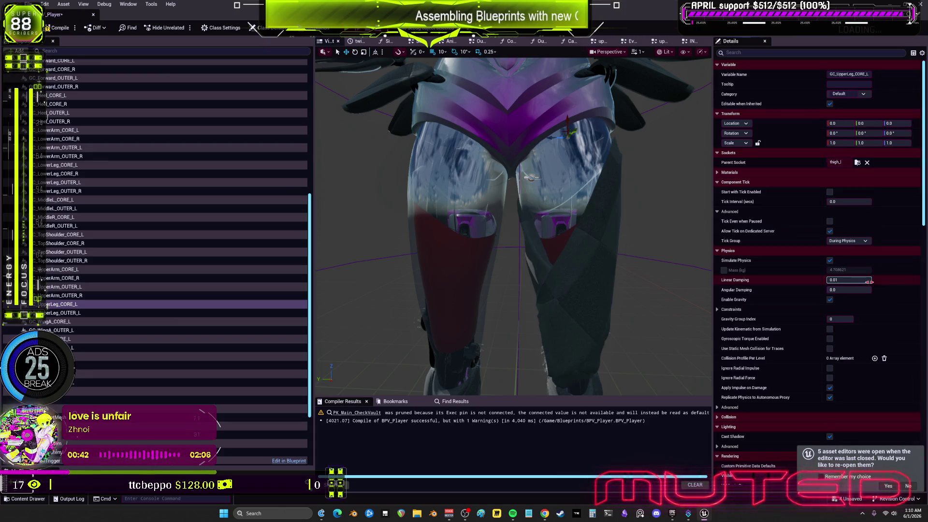
click(61, 313)
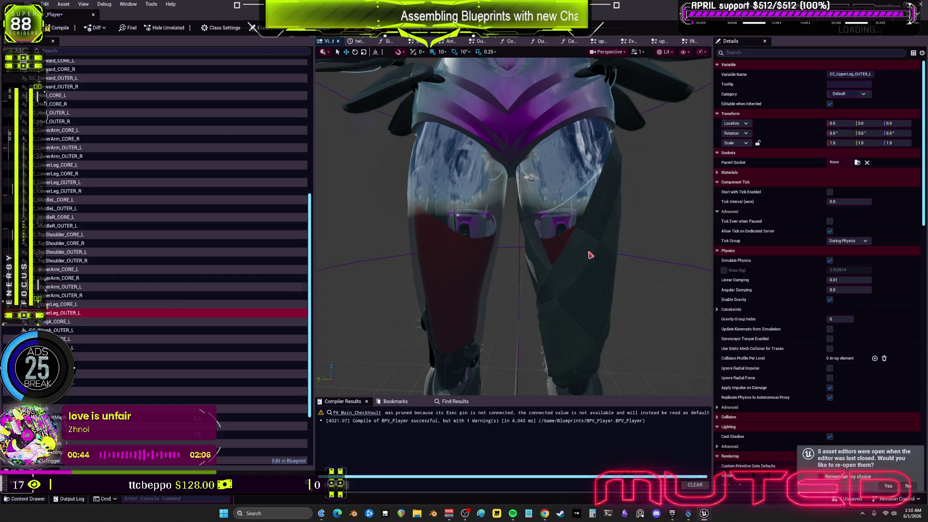
click(859, 163)
click(873, 286)
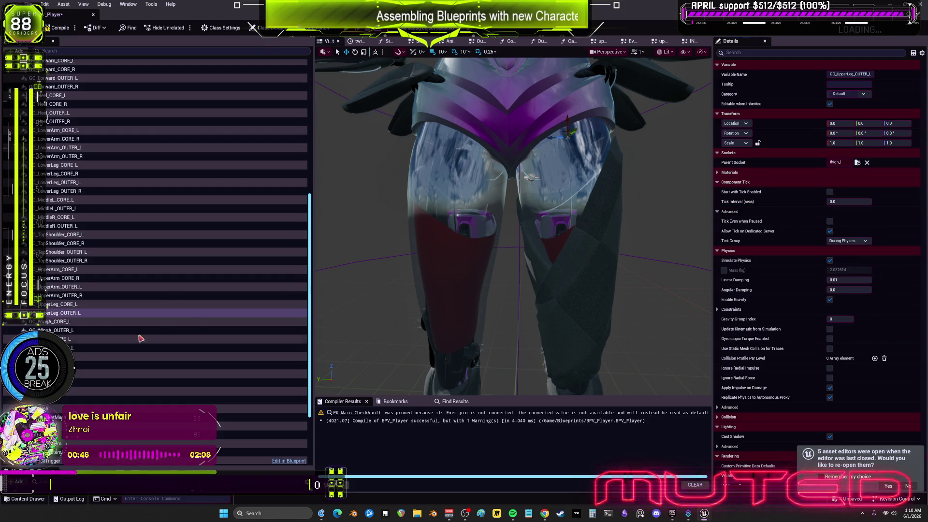
click(106, 304)
- Duplicate both left thigh effects and rename the copies GC_UpperLeg_CORE_R and GC_UpperLeg_OUTER_R
right_click(107, 313)
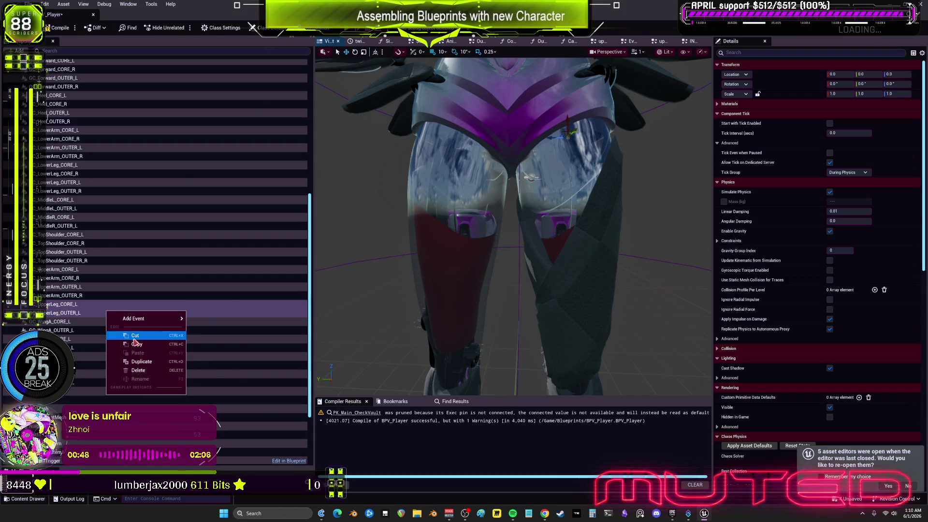
click(130, 364)
click(97, 315)
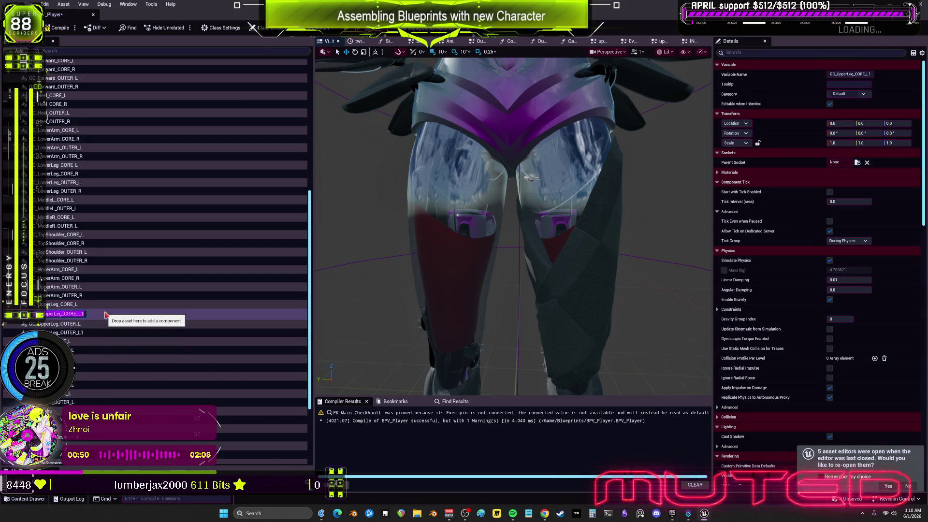
text(R)
key(Return)
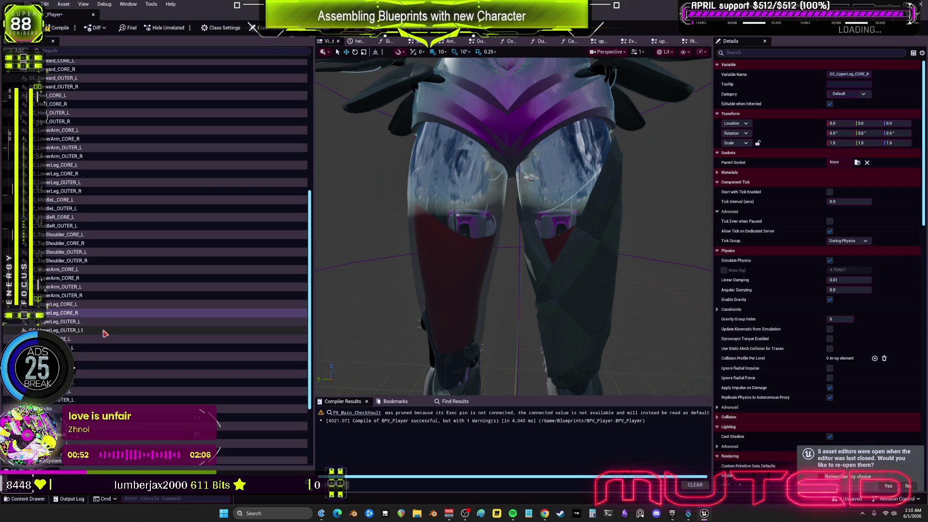
click(103, 332)
key(F2)
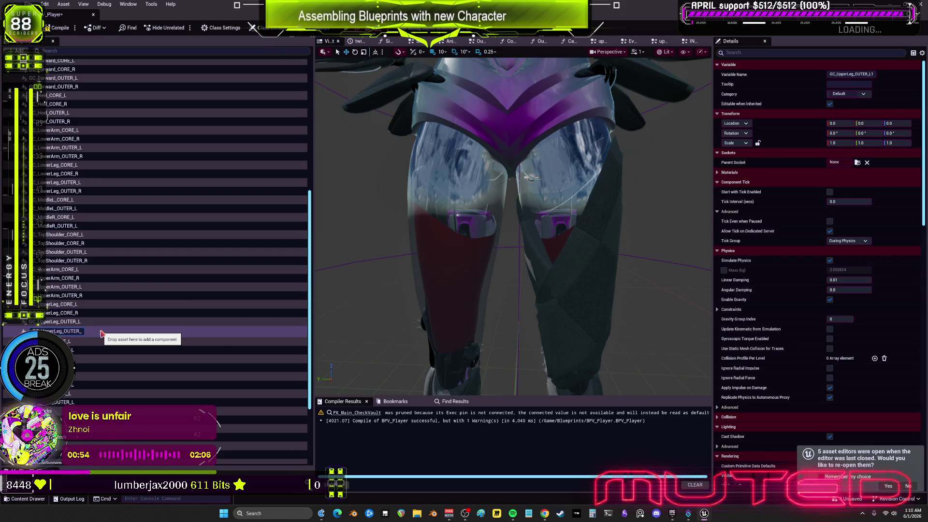
text(R)
click(97, 313)
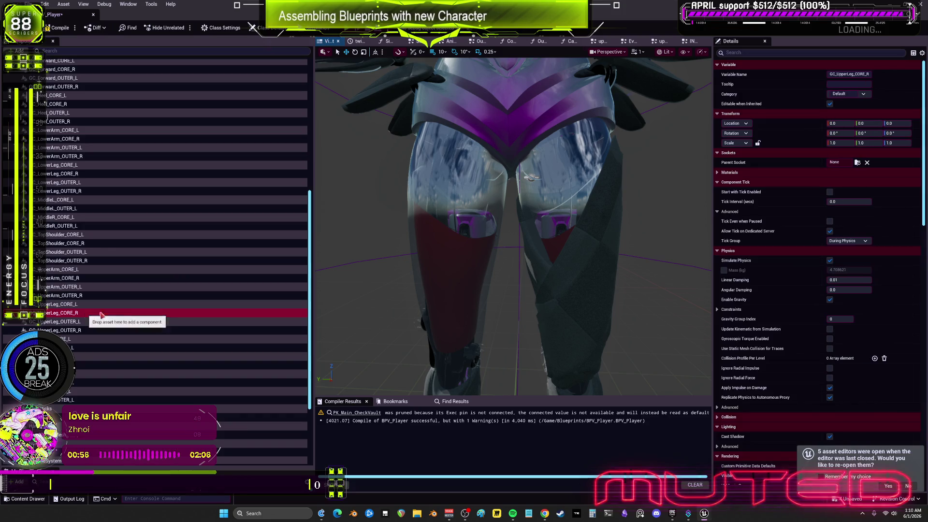
- Attach GC_UpperLeg_CORE_R and GC_UpperLeg_OUTER_R to the thigh_r socket
click(836, 162)
text(thigh_)
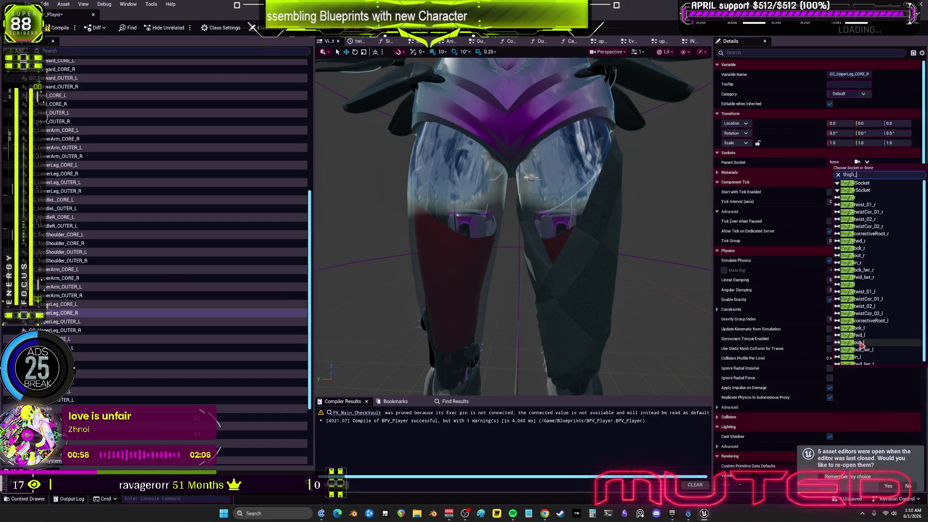
click(849, 197)
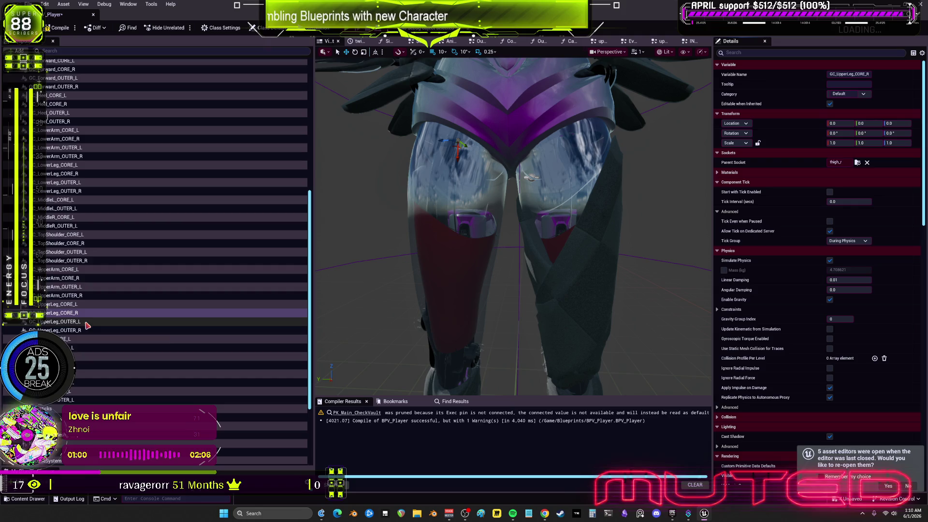
click(92, 331)
click(836, 162)
text(thigh_)
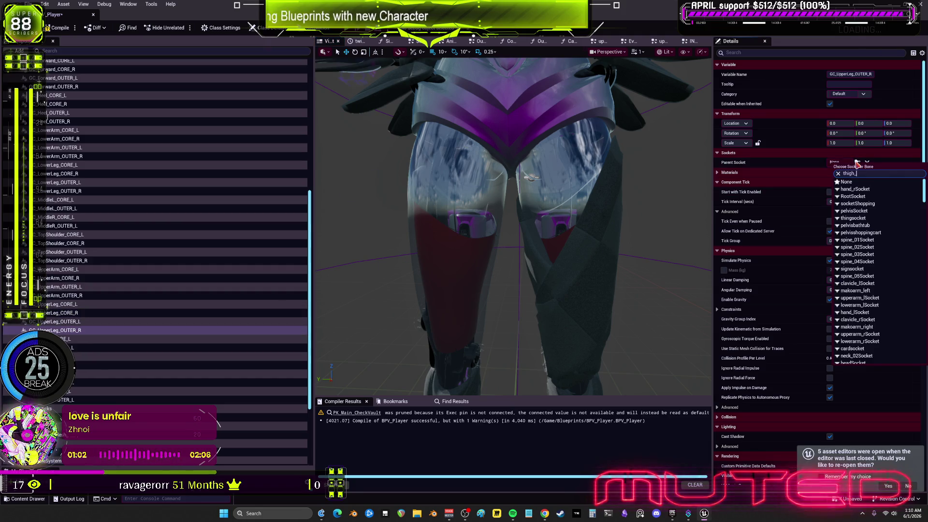
click(870, 202)
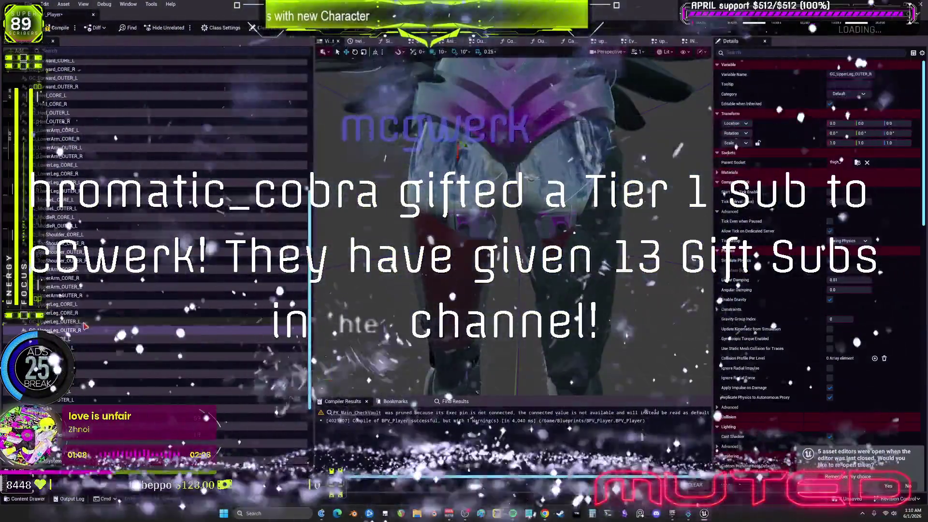
- Give GC_UpperLeg_OUTER_R a 180 Y rotation and a -1 Y scale
scroll(868, 85, down, 3)
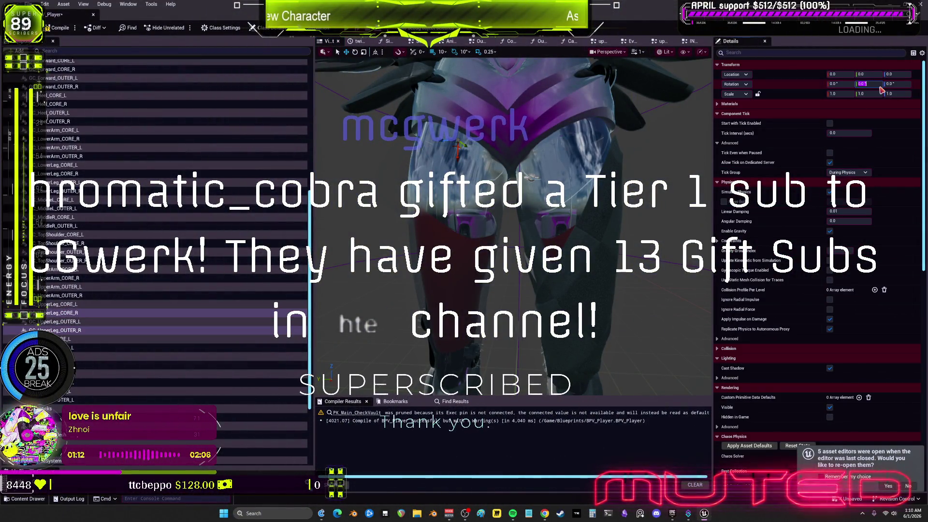
text(180)
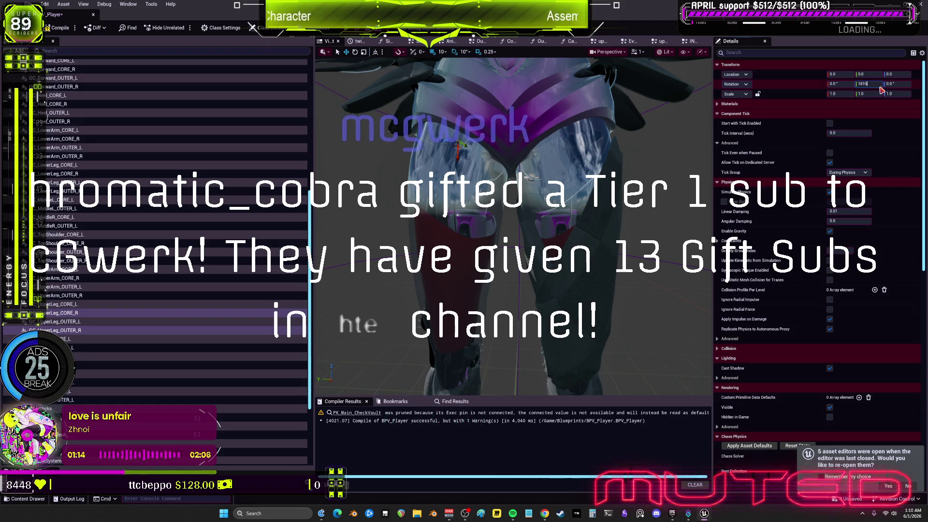
key(BackSpace)
key(Return)
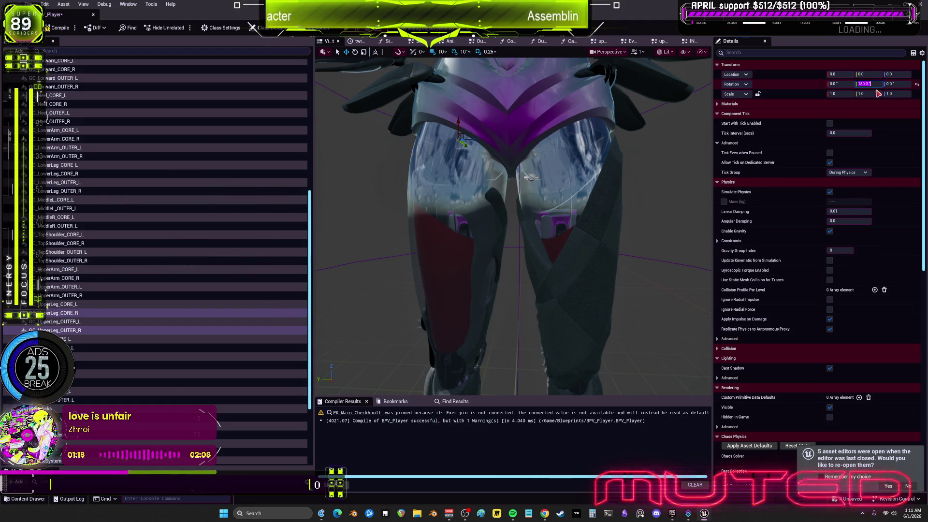
click(876, 98)
text(-1)
key(Return)
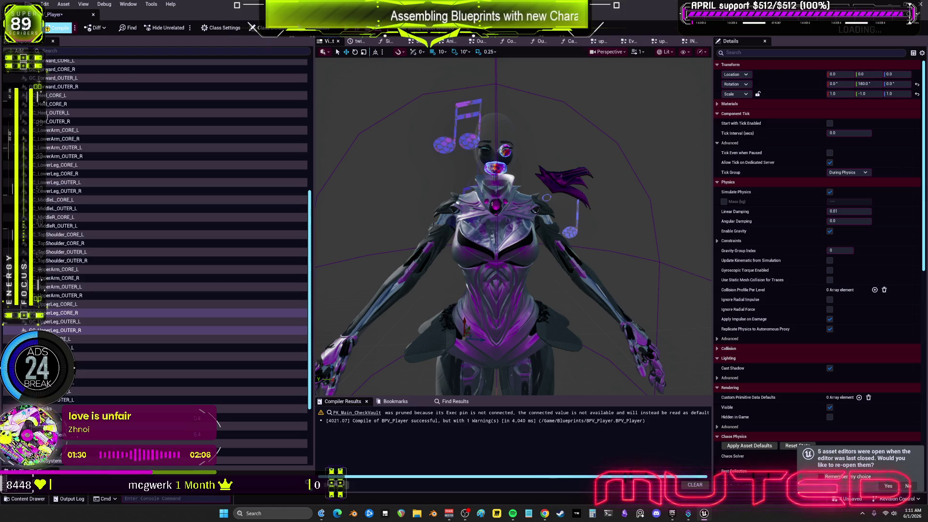
click(30, 4)
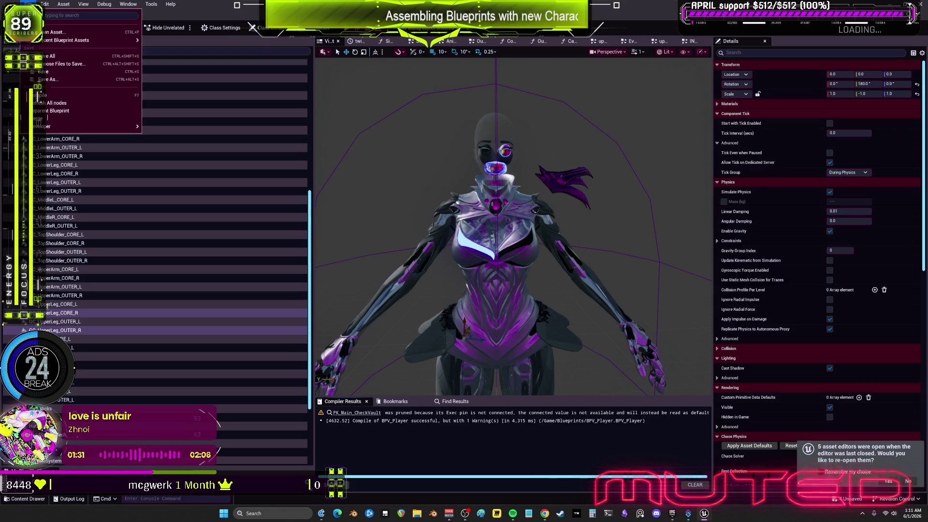
- Save all modified assets, then orbit around the character in BP_BEWMV's viewport
click(52, 57)
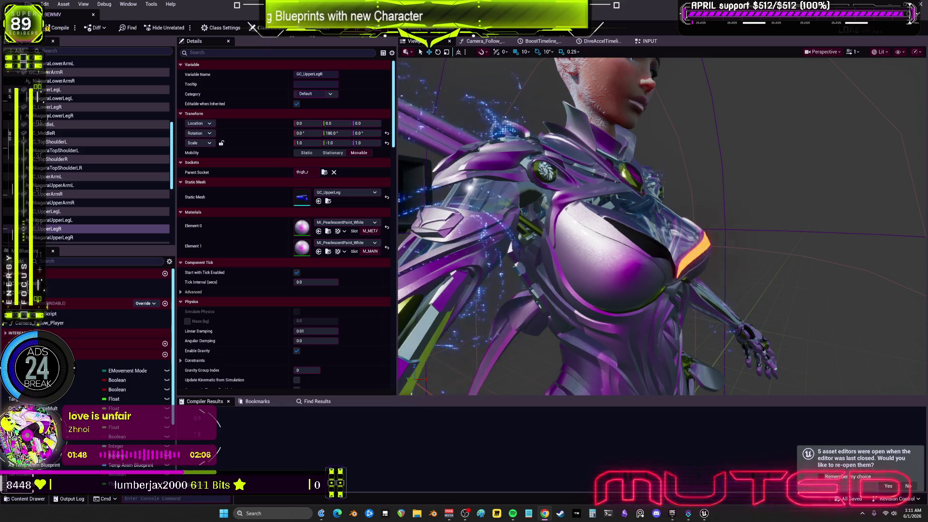
mouse_move(650, 217)
mouse_down()
mouse_move(650, 261)
mouse_move(629, 271)
mouse_move(605, 232)
mouse_move(715, 227)
mouse_move(677, 237)
mouse_move(648, 228)
mouse_move(629, 237)
mouse_move(623, 227)
mouse_move(677, 230)
mouse_move(583, 244)
mouse_up()
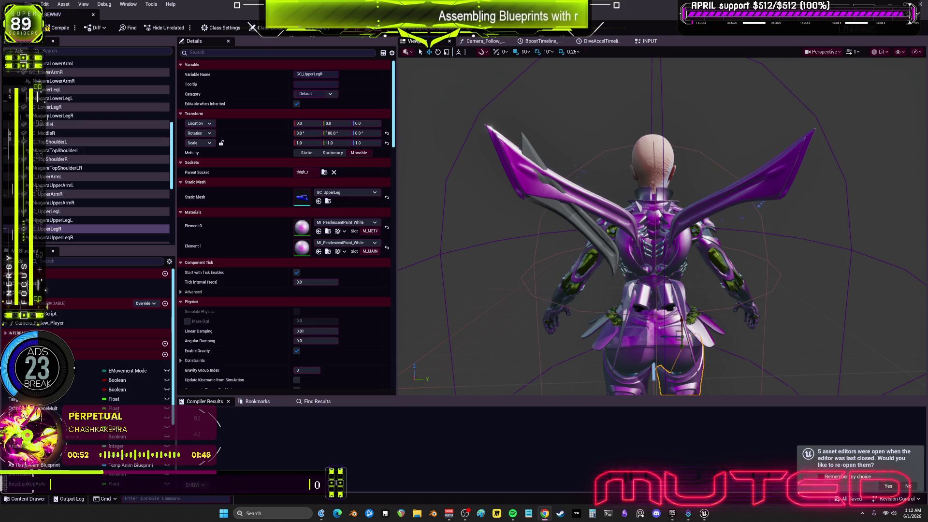
- Select every Niagara component in BP_BEWMV, from NiagaraHeelL through NiagaraSoleR
scroll(101, 134, up, 6)
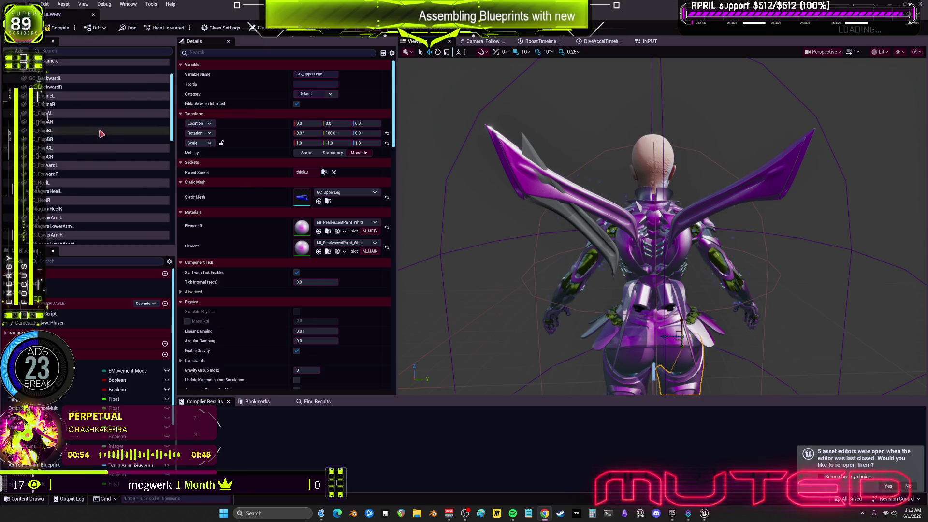
scroll(101, 134, down, 1)
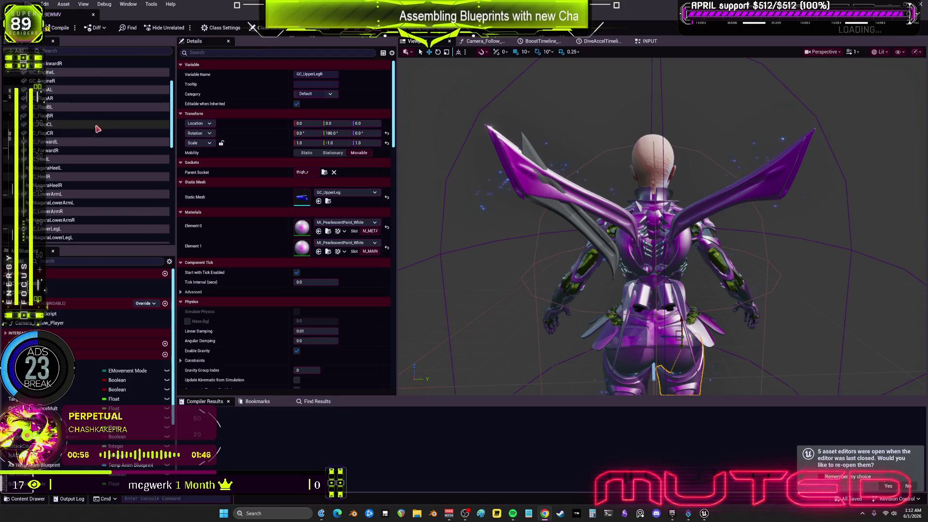
click(68, 167)
ctrl+click(68, 185)
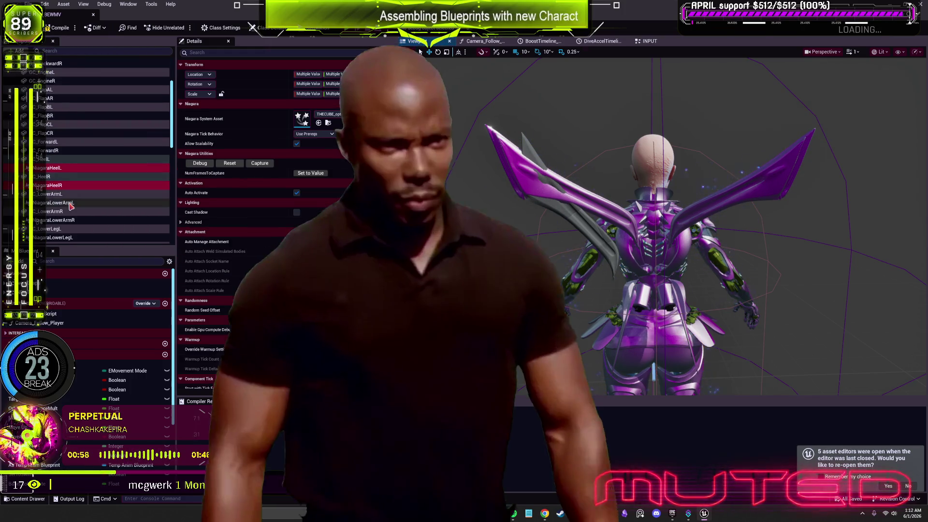
ctrl+click(67, 203)
scroll(82, 200, down, 1)
ctrl+click(95, 197)
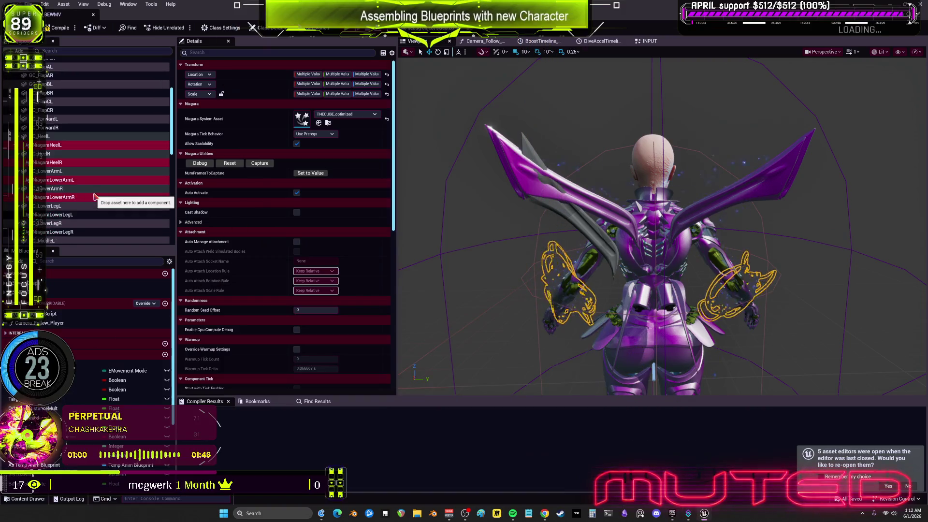
scroll(92, 196, down, 2)
ctrl+click(73, 168)
ctrl+click(72, 186)
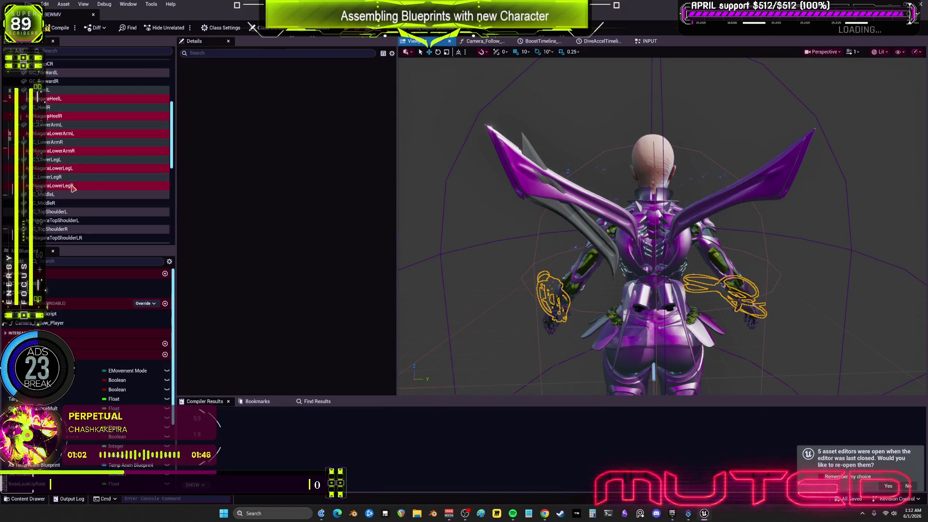
scroll(72, 187, down, 2)
ctrl+click(72, 163)
ctrl+click(72, 179)
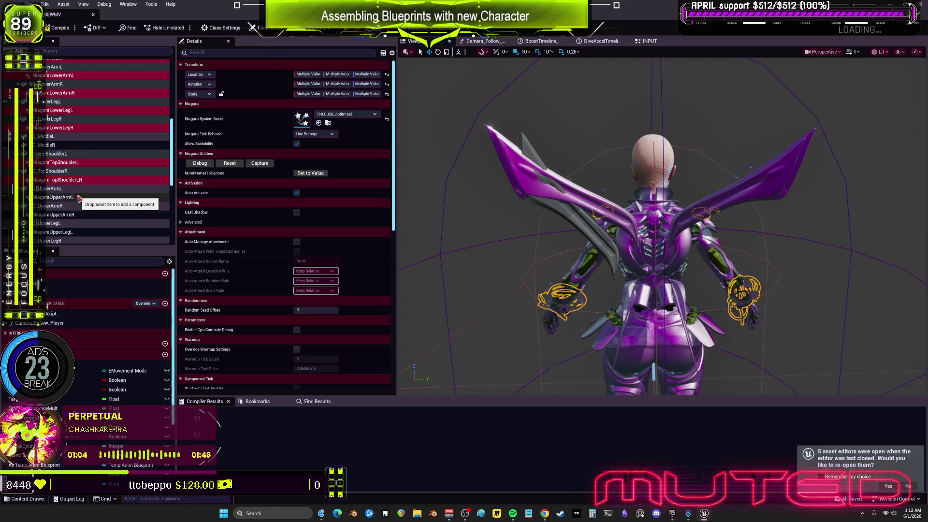
ctrl+click(80, 197)
ctrl+click(77, 215)
ctrl+click(78, 232)
scroll(103, 208, down, 2)
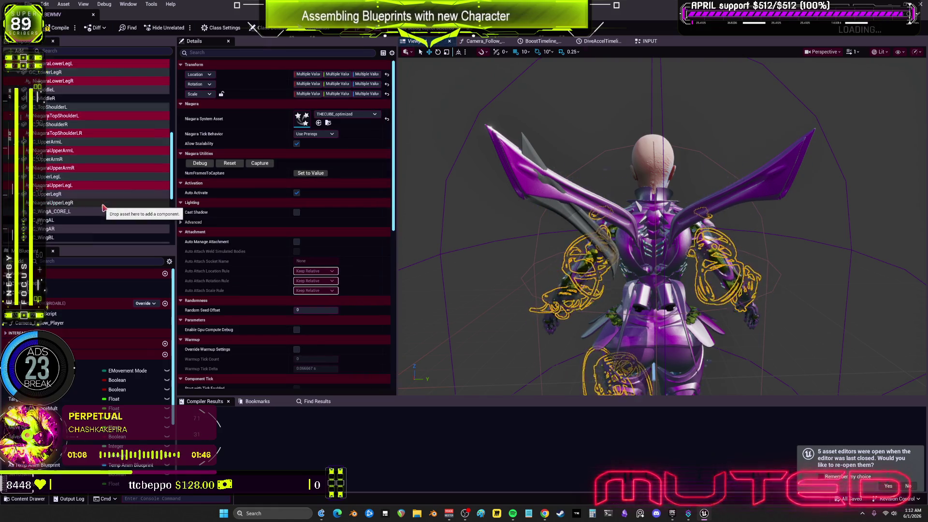
ctrl+click(73, 203)
scroll(103, 208, down, 5)
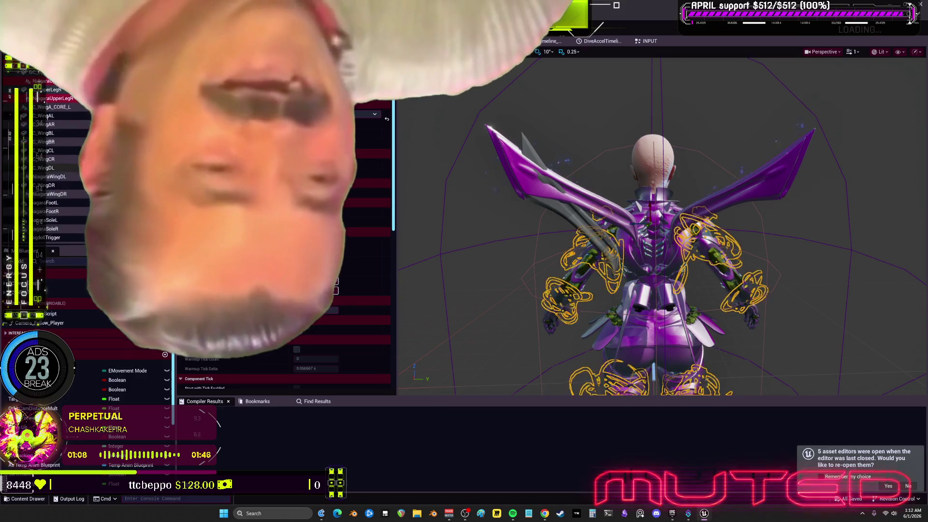
scroll(83, 170, down, 2)
ctrl+click(73, 140)
ctrl+click(73, 157)
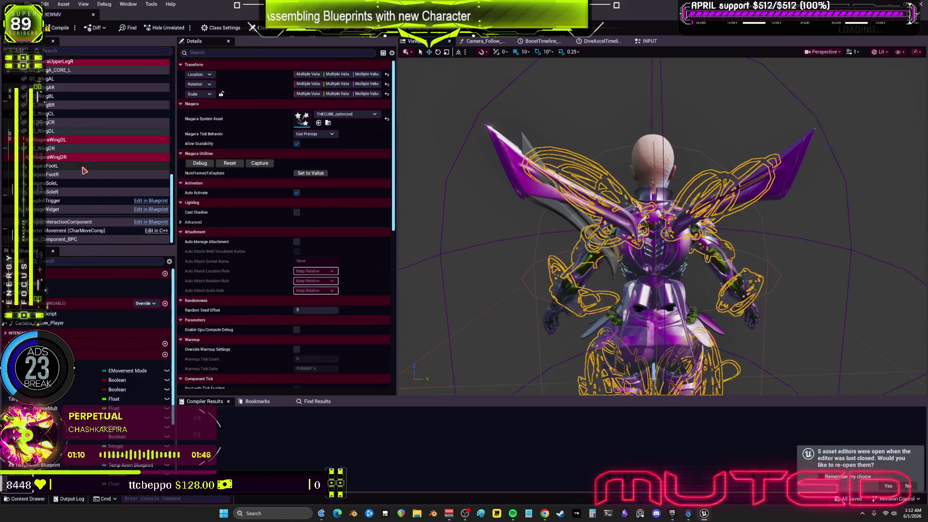
ctrl+click(80, 166)
ctrl+click(75, 174)
ctrl+click(70, 183)
ctrl+click(65, 192)
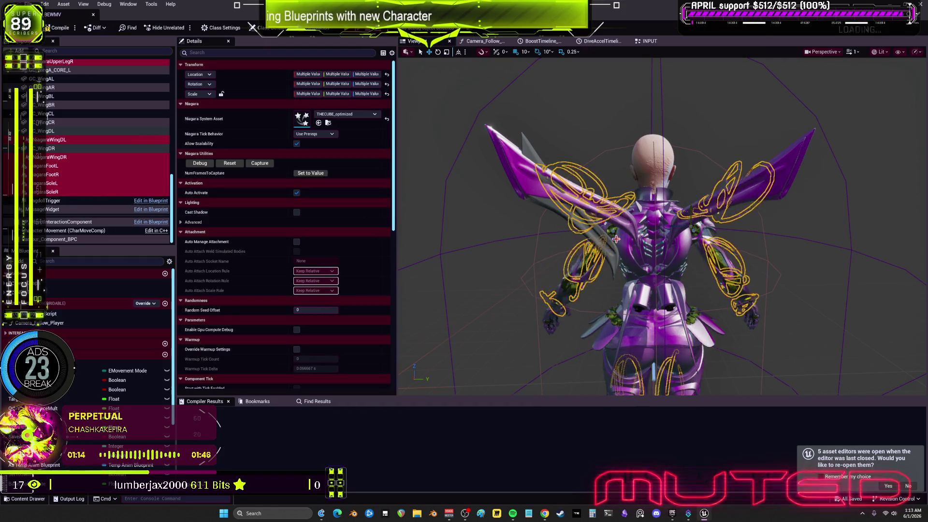
- Look over the character's legs in the viewport and scroll through the Components list
mouse_move(484, 242)
mouse_down()
mouse_move(484, 145)
mouse_move(653, 145)
mouse_up()
scroll(663, 226, up, 5)
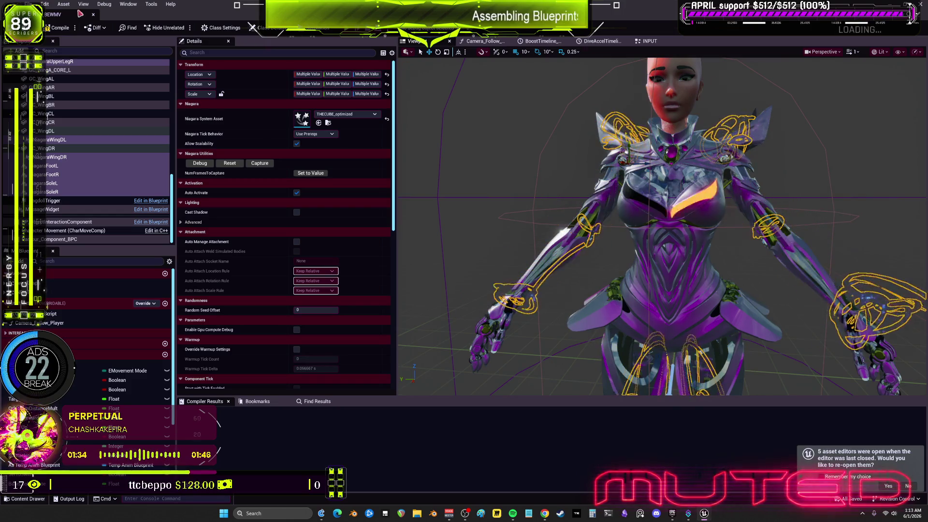
scroll(69, 132, up, 3)
scroll(69, 132, up, 3)
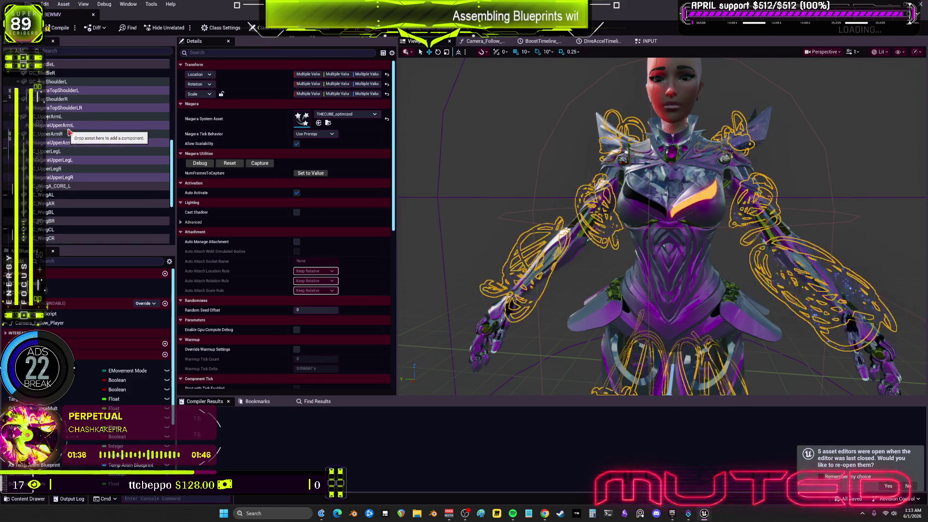
scroll(69, 132, up, 2)
scroll(71, 125, up, 10)
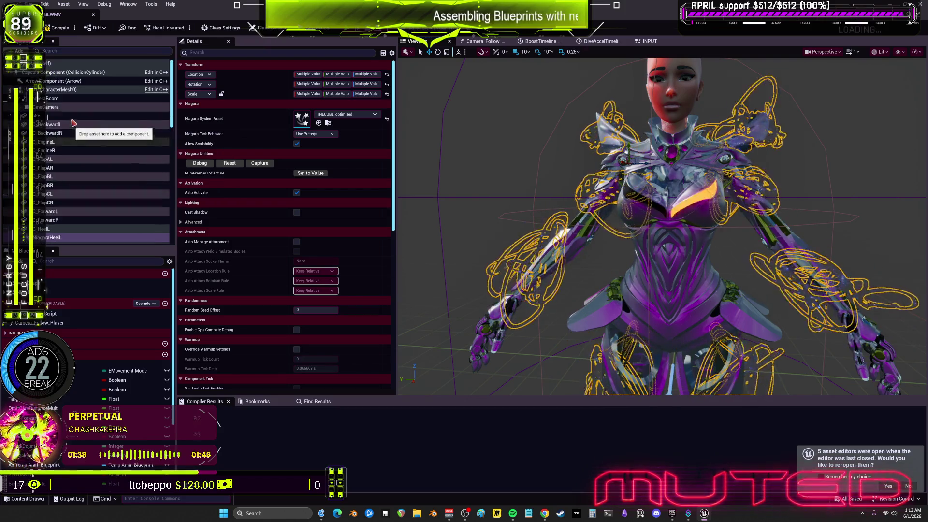
scroll(71, 140, down, 5)
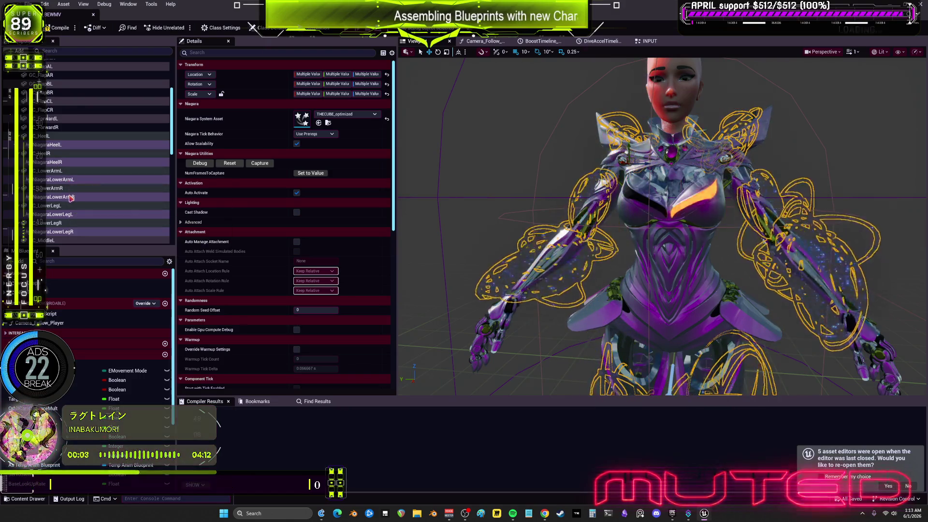
scroll(87, 193, down, 3)
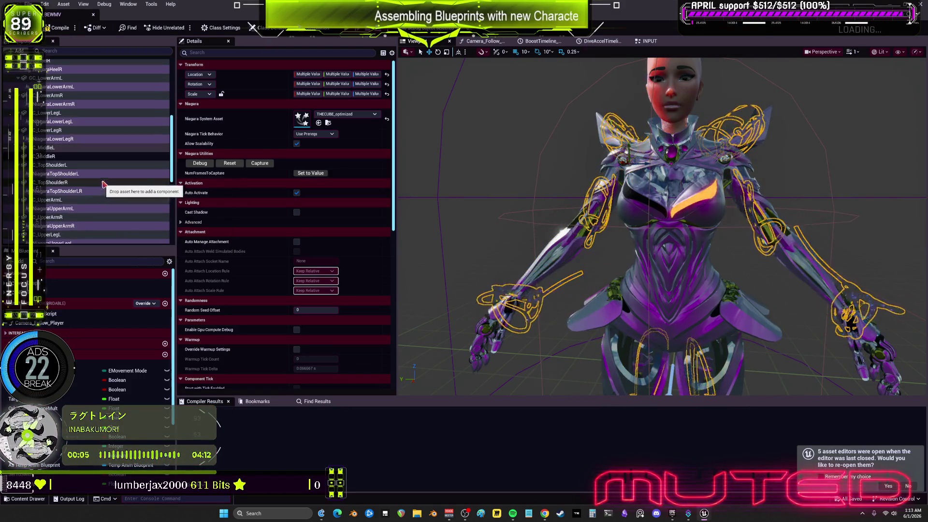
scroll(83, 221, down, 3)
scroll(83, 221, down, 9)
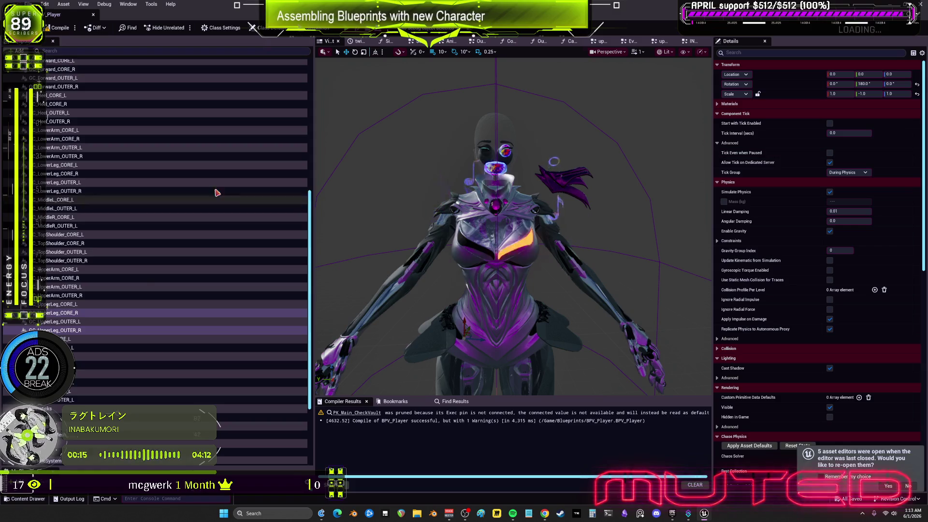
- Paste the Niagara effects into BPV_Player, close the BP_BEWMV window, and select NiagaraFootL
scroll(172, 186, up, 10)
click(58, 90)
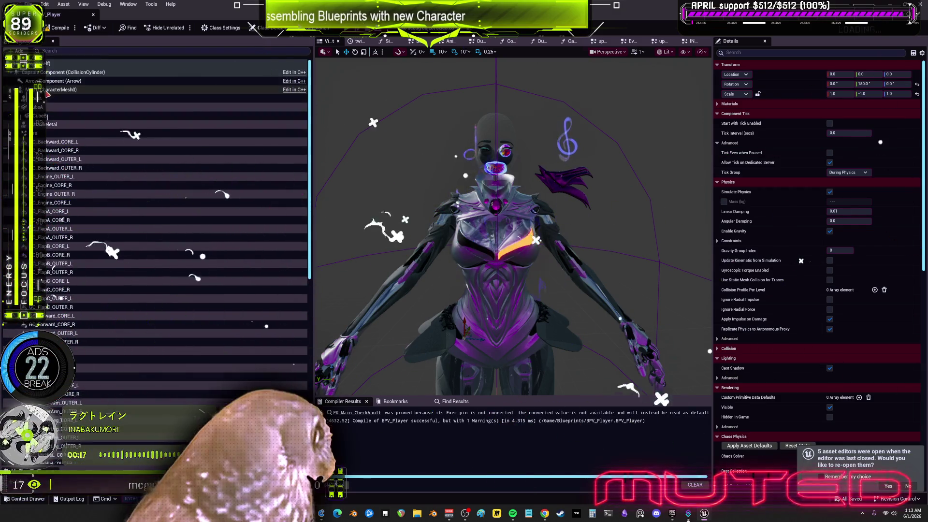
scroll(73, 94, down, 10)
shift+click(73, 92)
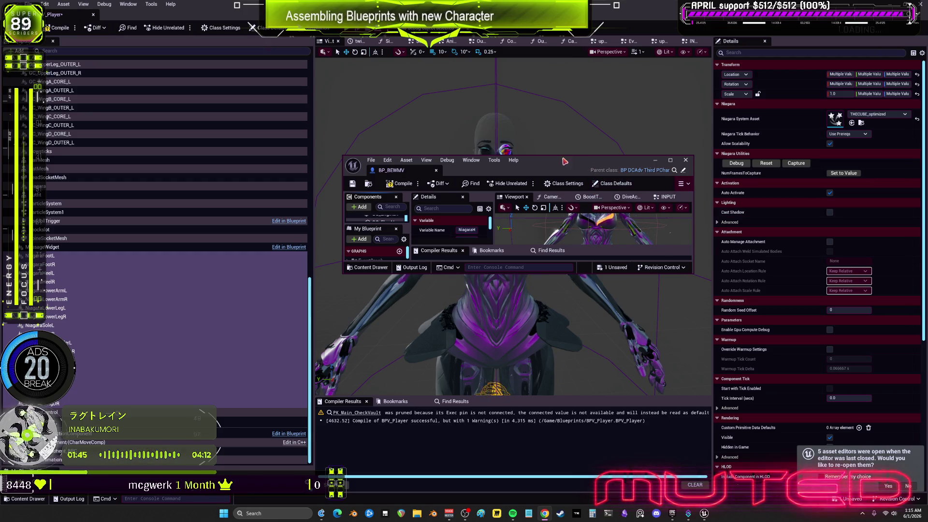
click(656, 160)
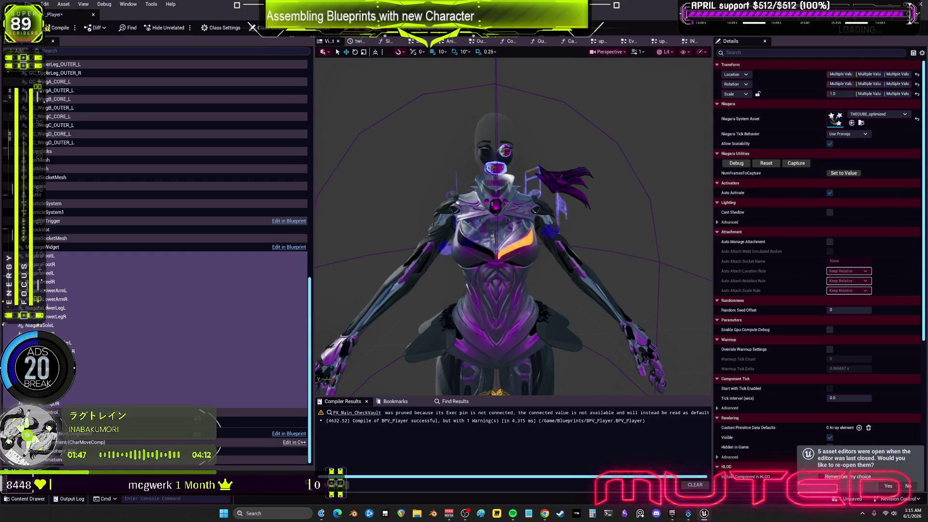
click(62, 256)
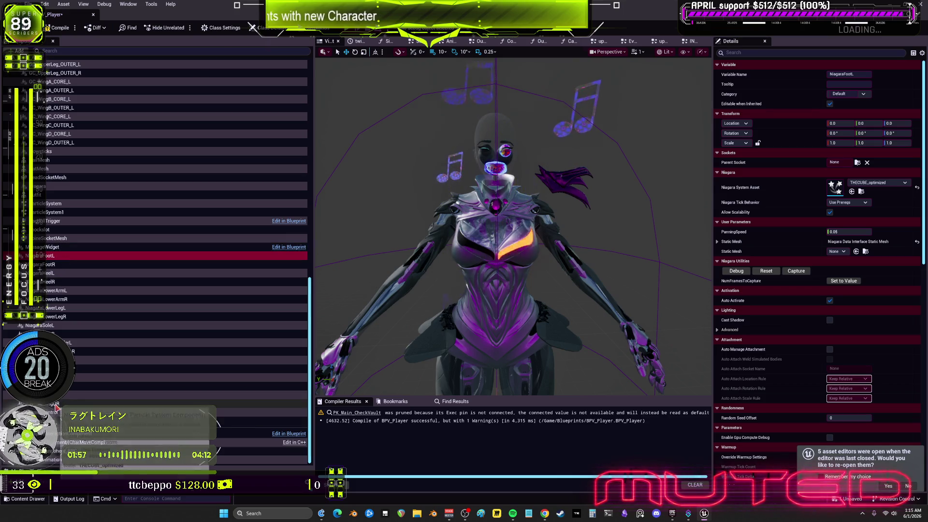
- Attach the Niagara effects from NiagaraFootL through the leg and arm ones under Mesh (CharacterMesh0)
shift+click(97, 404)
scroll(97, 405, up, 5)
drag(97, 405, 83, 379)
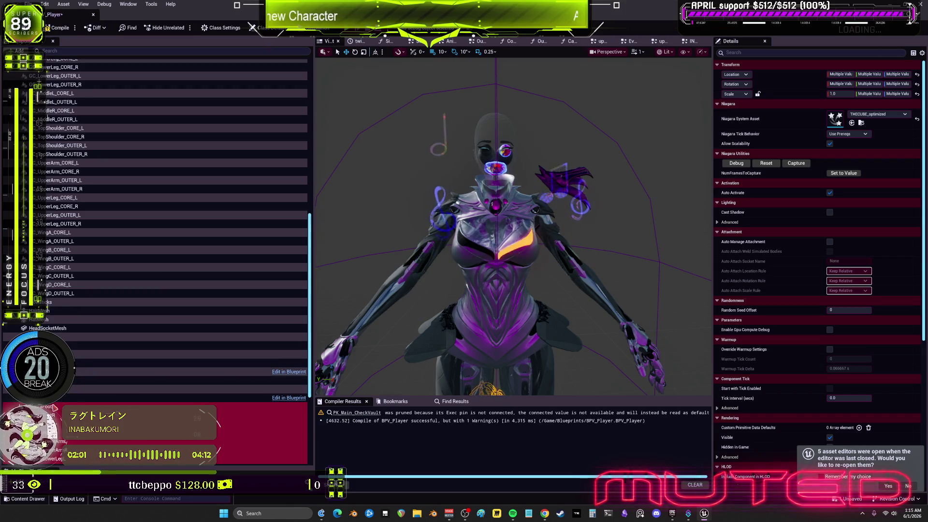
scroll(86, 390, down, 4)
scroll(86, 390, down, 2)
click(58, 255)
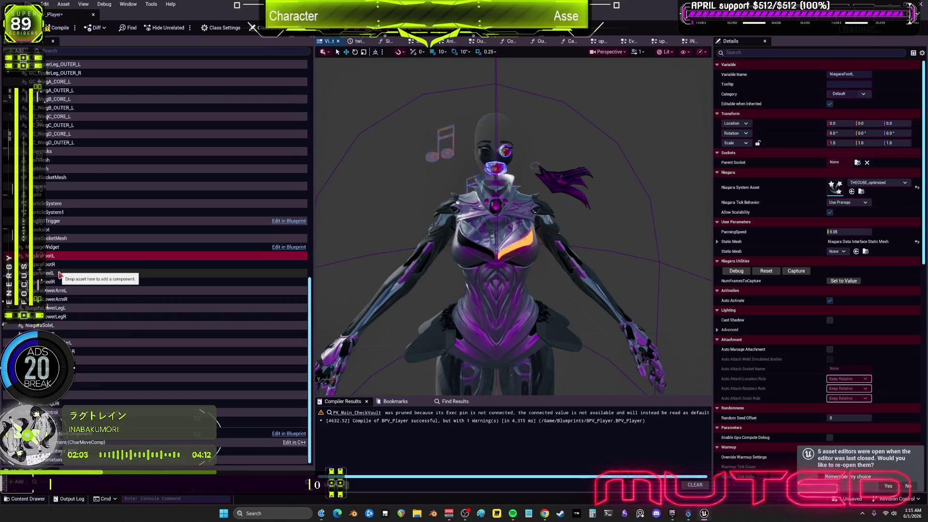
shift+click(64, 282)
shift+click(58, 316)
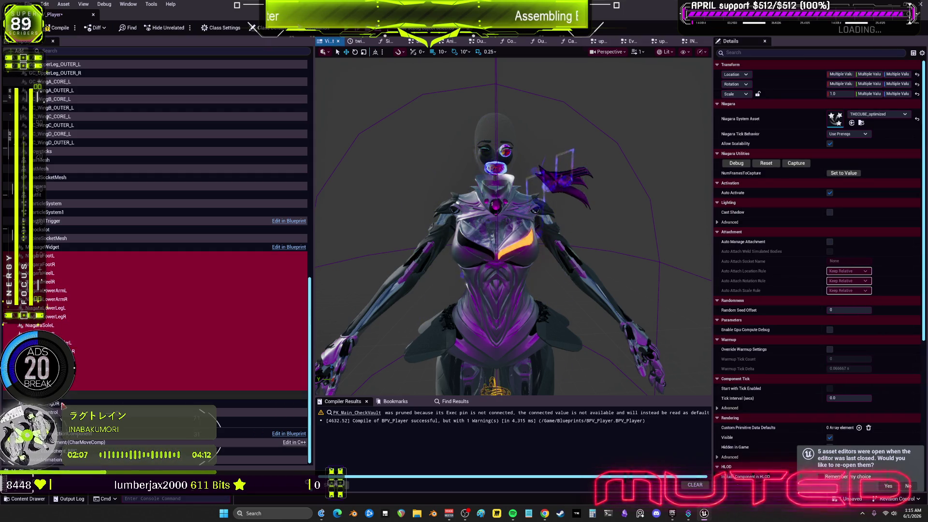
shift+click(58, 393)
scroll(58, 403, up, 6)
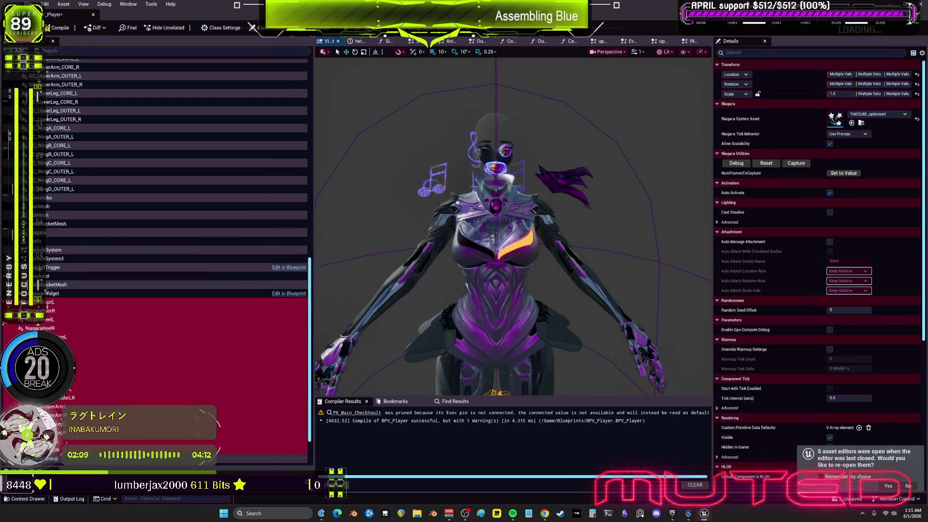
mouse_move(59, 405)
mouse_down()
mouse_move(87, 396)
mouse_move(92, 241)
mouse_move(95, 98)
mouse_move(68, 94)
mouse_up()
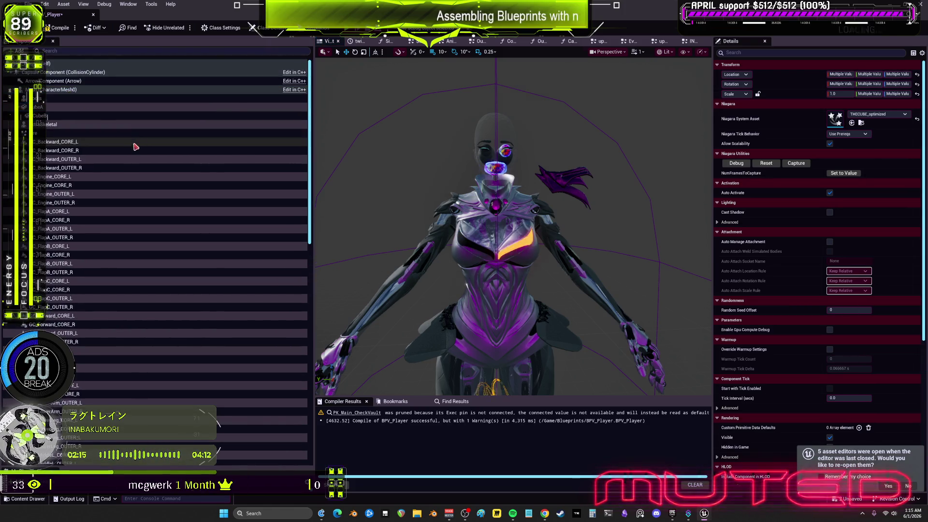
scroll(136, 328, down, 2)
scroll(137, 329, down, 15)
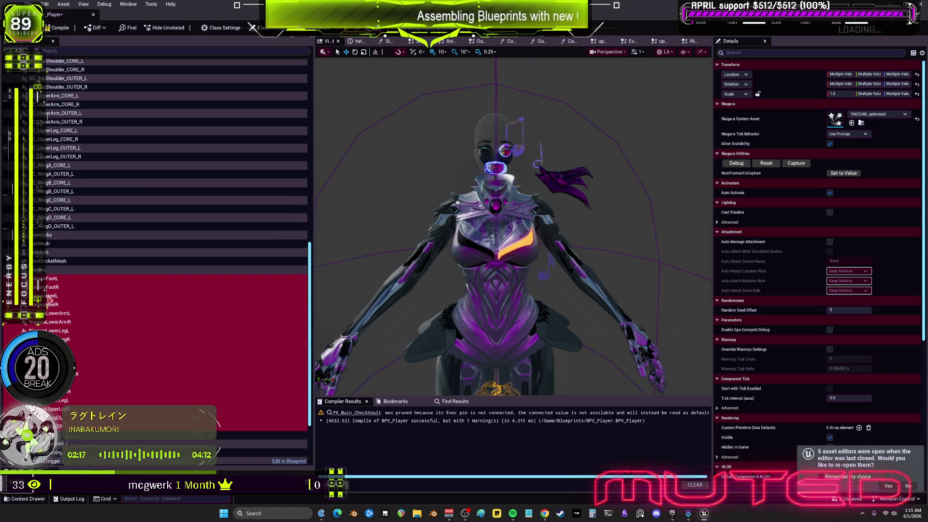
click(51, 280)
- Attach NiagaraFootL to the foot_l socket and NiagaraFootR to foot_r
click(856, 163)
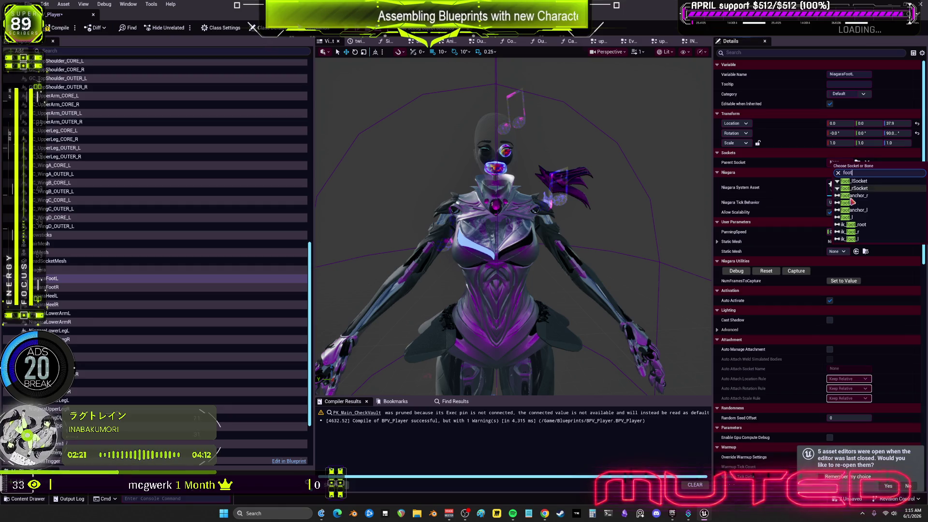
click(854, 213)
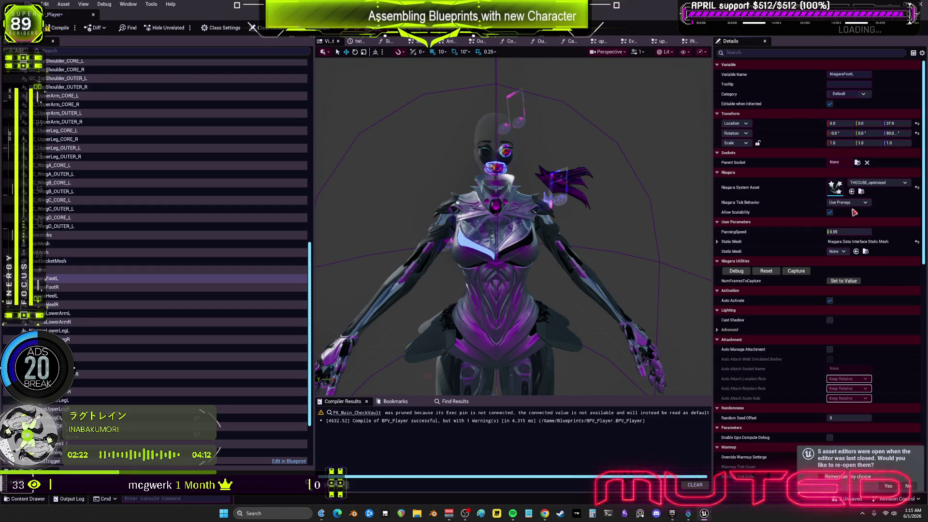
click(73, 289)
click(857, 162)
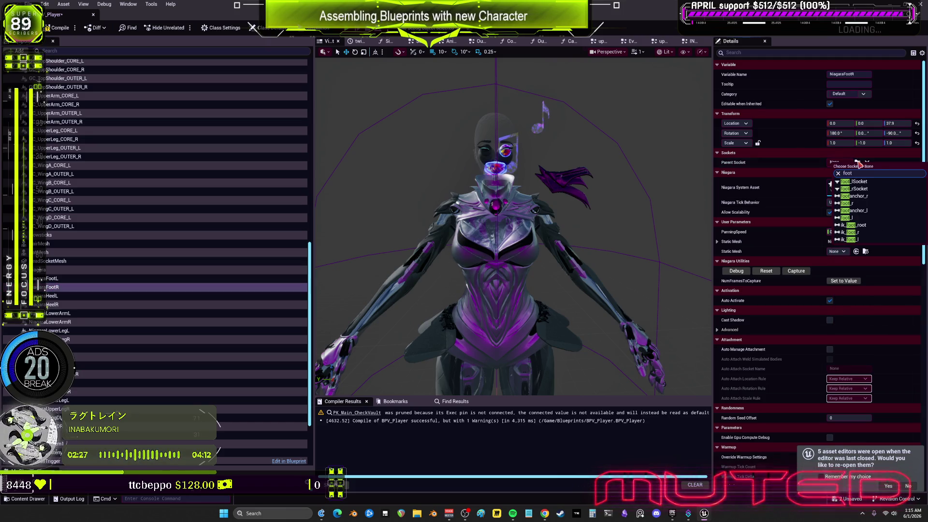
click(858, 205)
- Reset NiagaraFootR's rotation and scale, and NiagaraFootL's rotation and Z location
key(f)
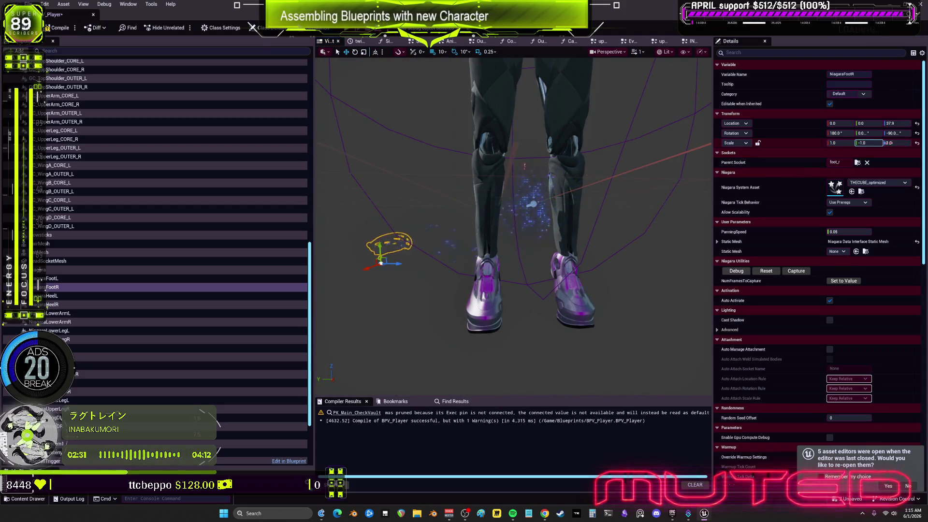
click(918, 133)
click(917, 143)
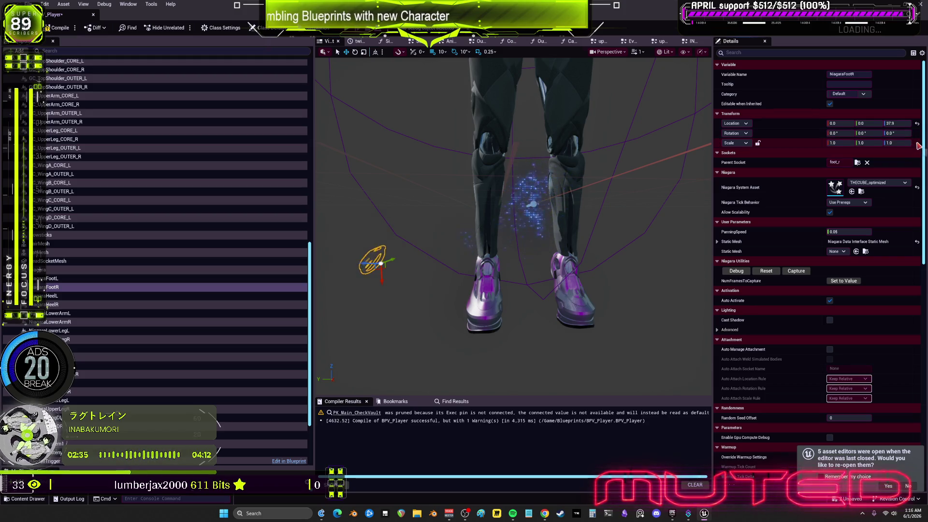
click(196, 278)
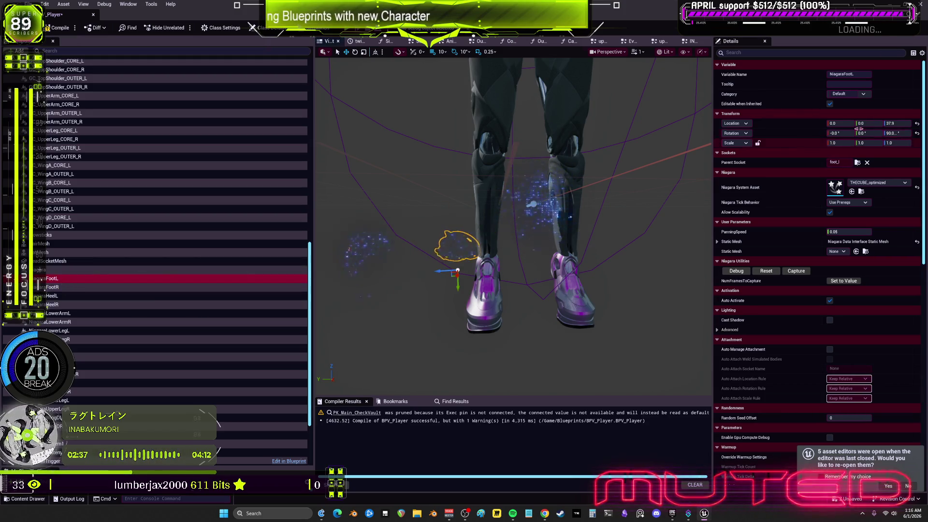
click(917, 133)
click(918, 123)
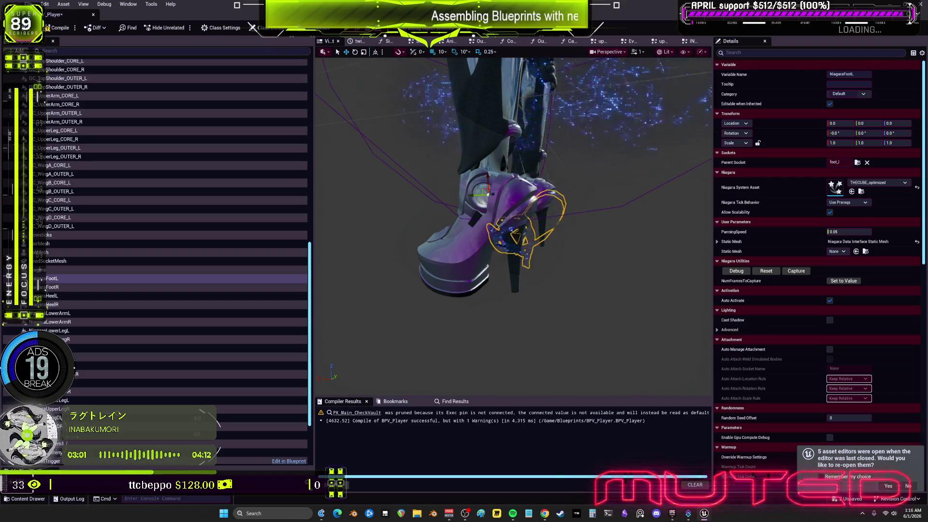
- Mirror NiagaraFootR with a 180 Y rotation and -1 Y scale, and zero its Z location
click(62, 287)
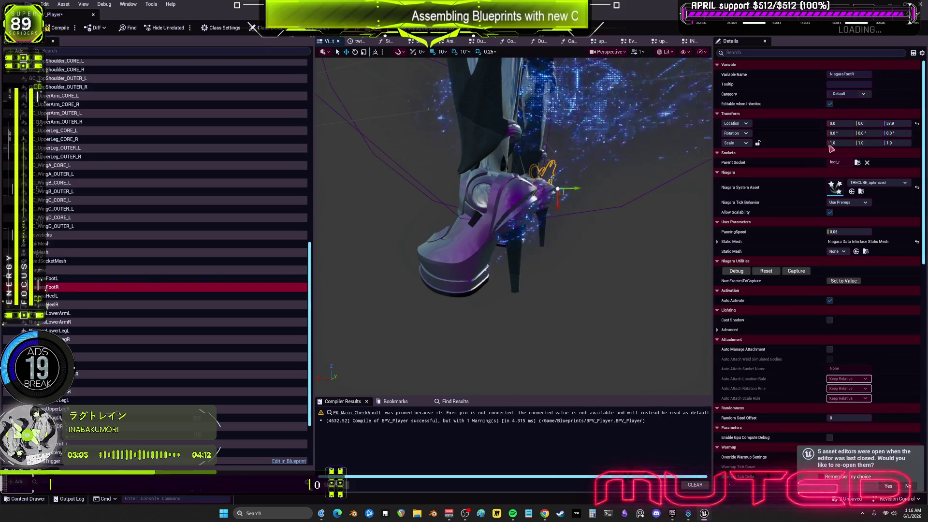
click(870, 133)
text(180)
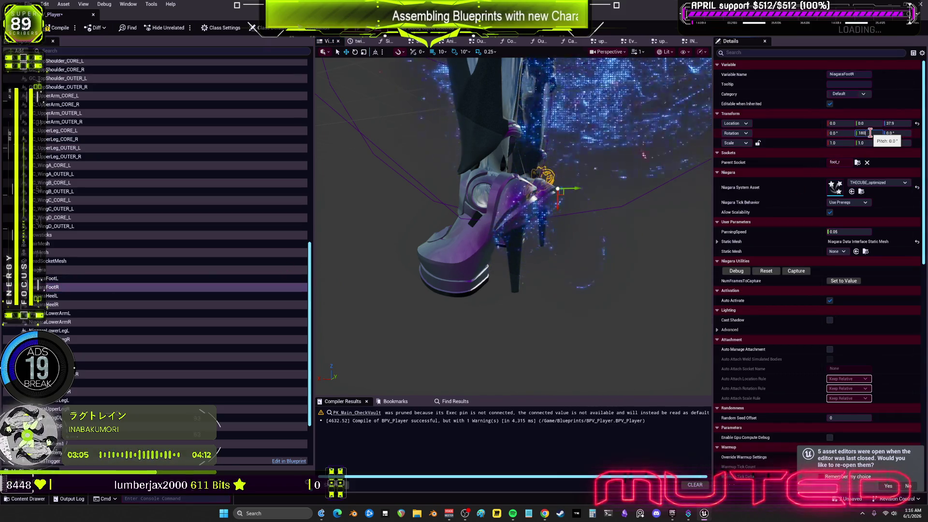
click(870, 143)
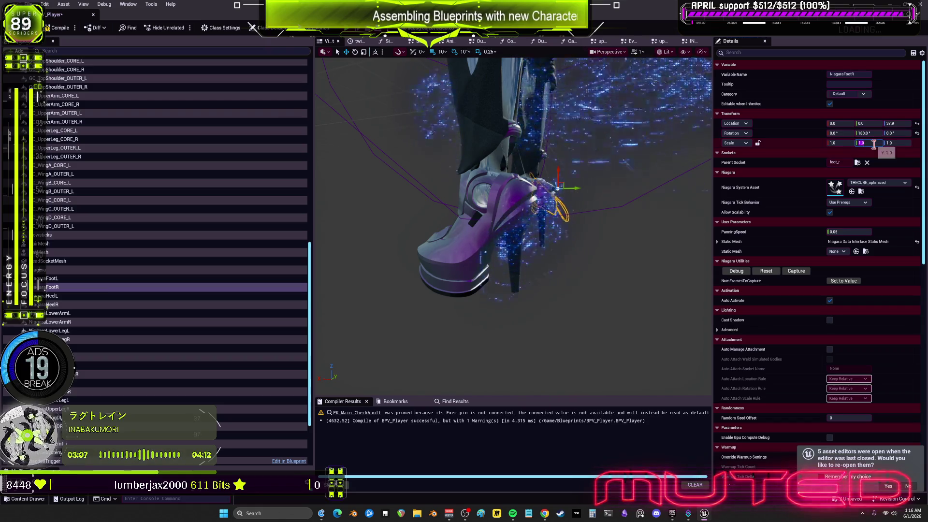
text(-1)
key(Return)
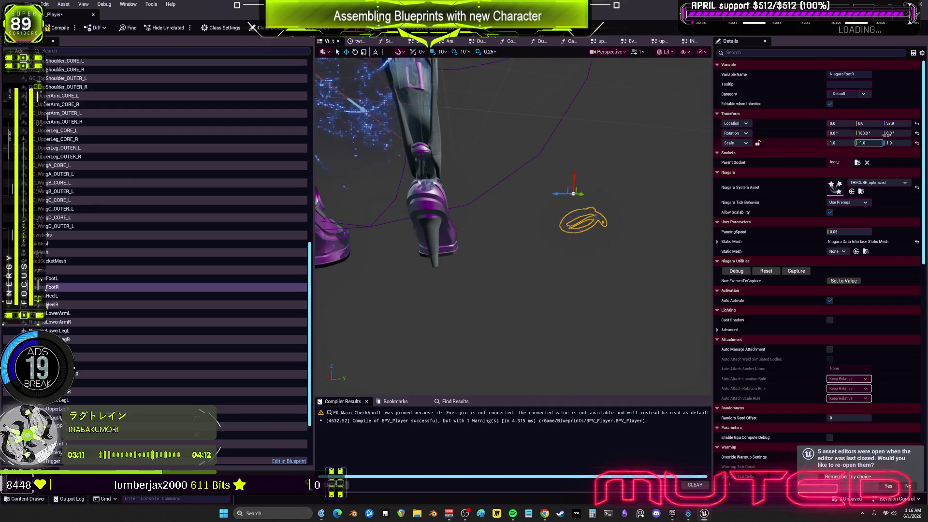
click(918, 123)
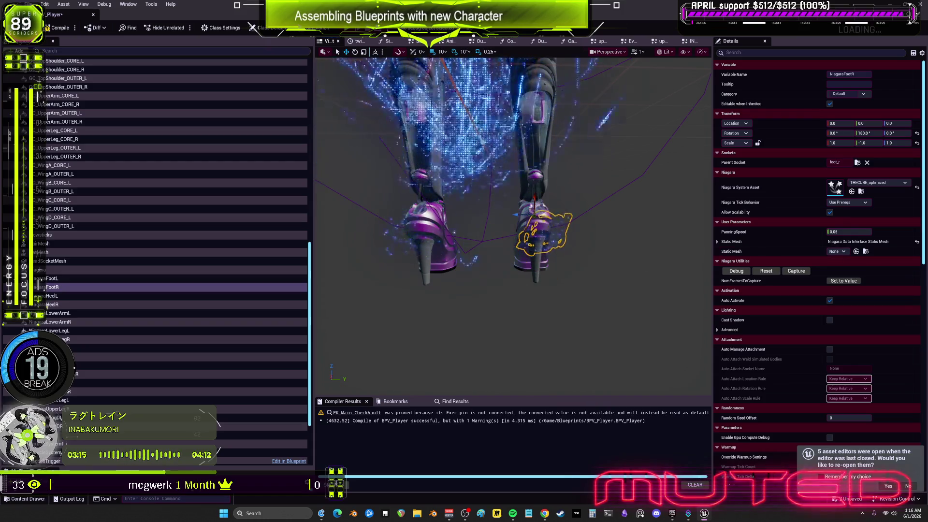
key(ctrl+Tab)
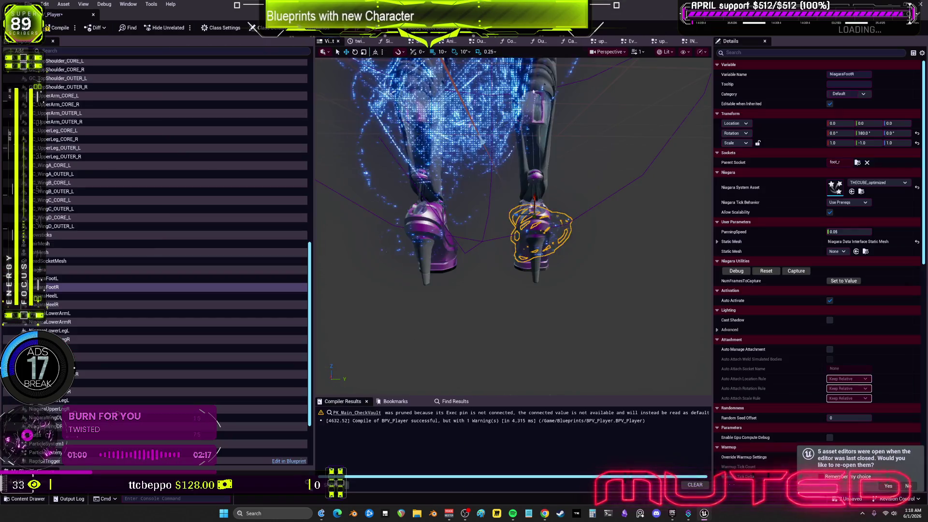
- Select NiagaraHeelL to view its transform: no parent socket, Z 37.9, rotation 90
click(51, 279)
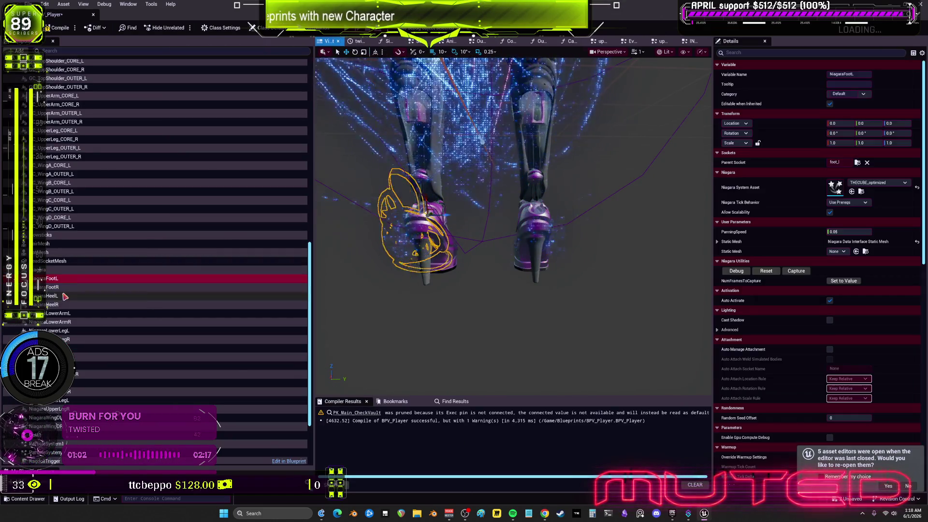
click(51, 296)
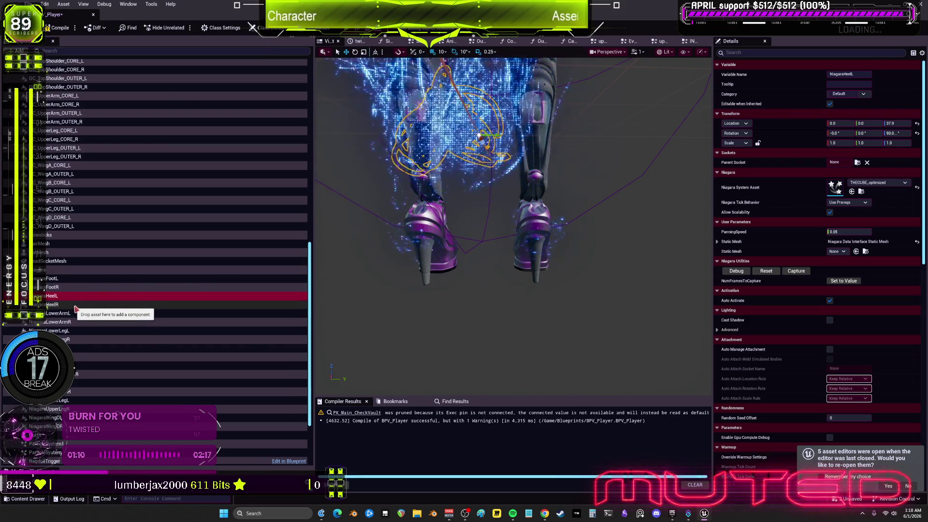
scroll(69, 303, down, 2)
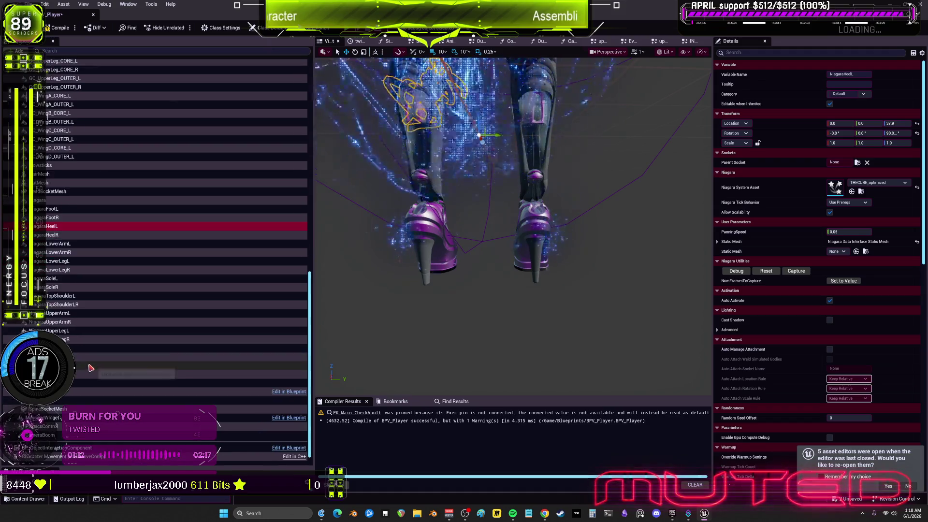
scroll(85, 334, up, 1)
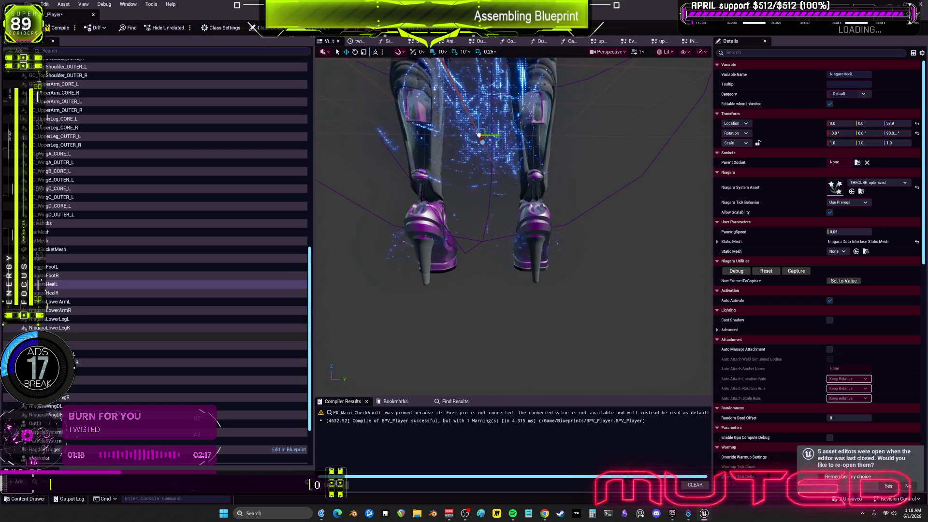
- Attach NiagaraSoleL to the ball_l socket and zero its rotation and location
click(121, 337)
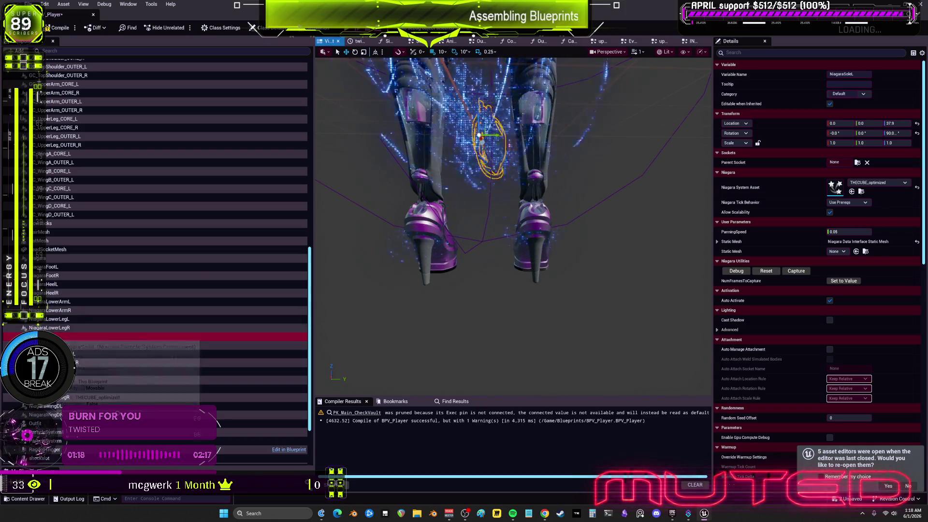
click(858, 163)
text(ball)
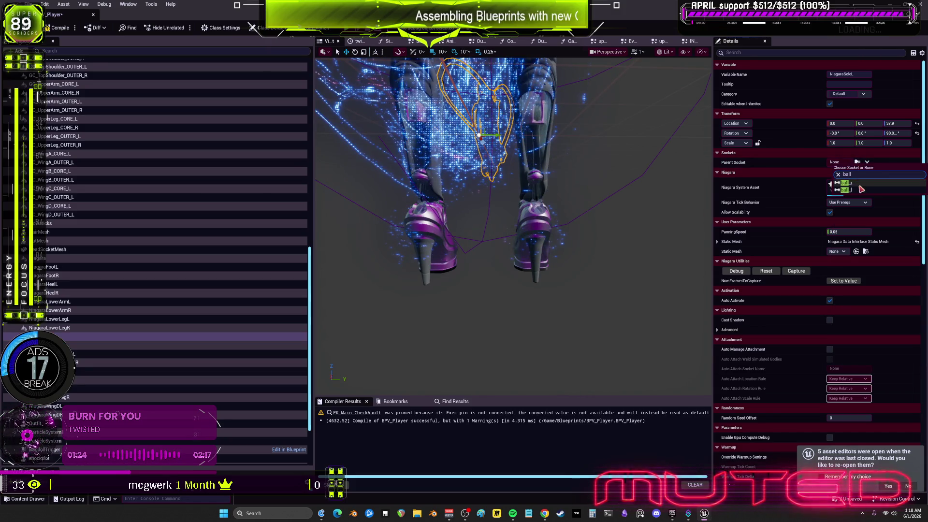
click(854, 190)
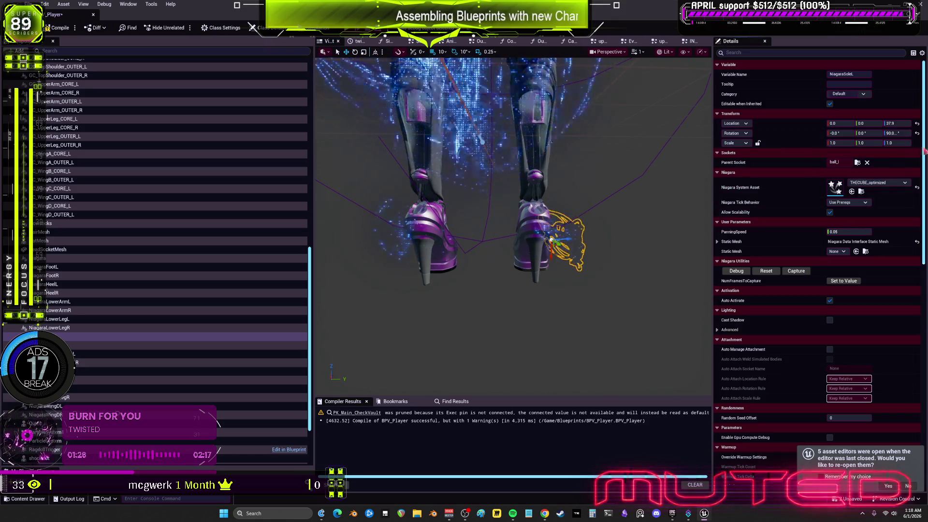
click(917, 133)
click(917, 124)
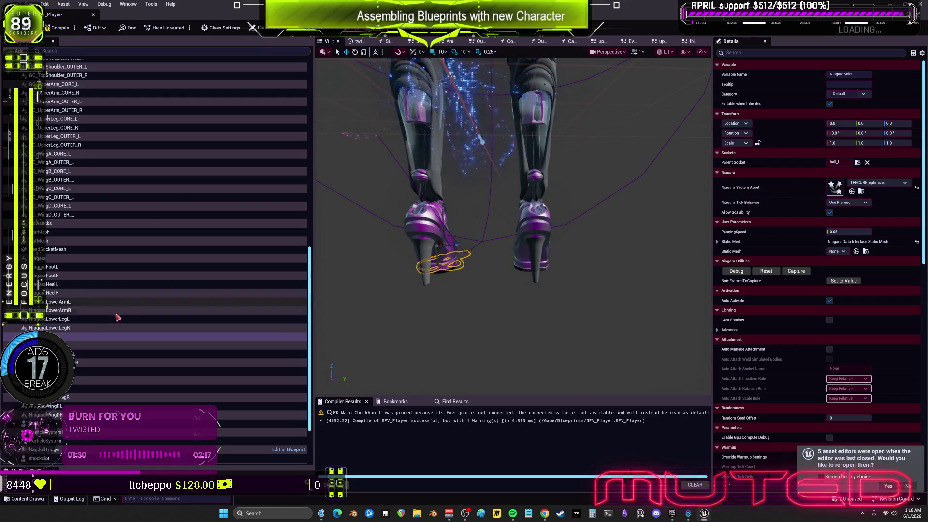
- Attach NiagaraSoleR to ball_r at zero offset with Y rotation 180 and Y scale -1
click(97, 344)
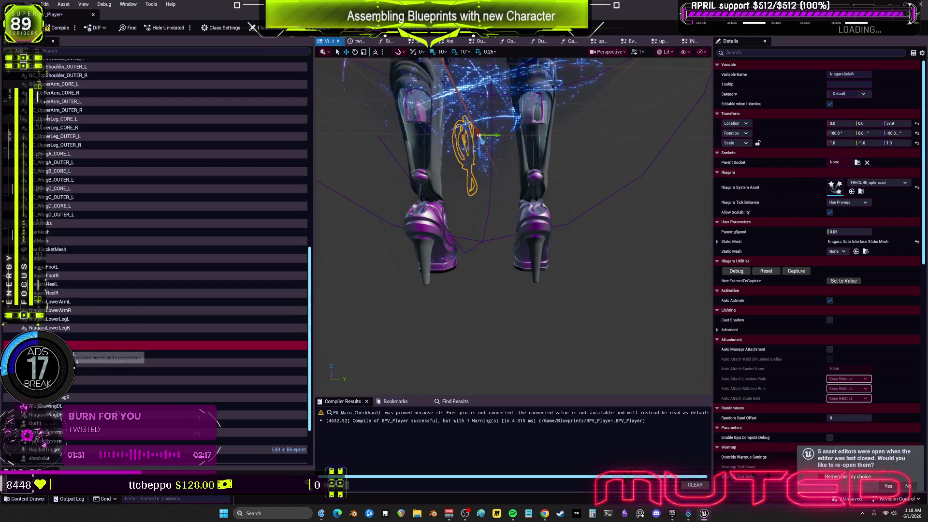
click(858, 162)
text(ll)
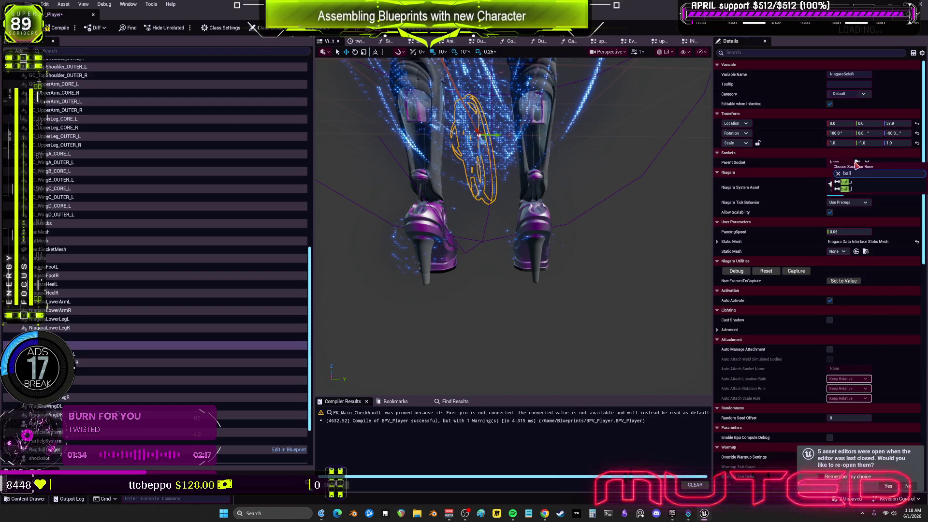
key(Escape)
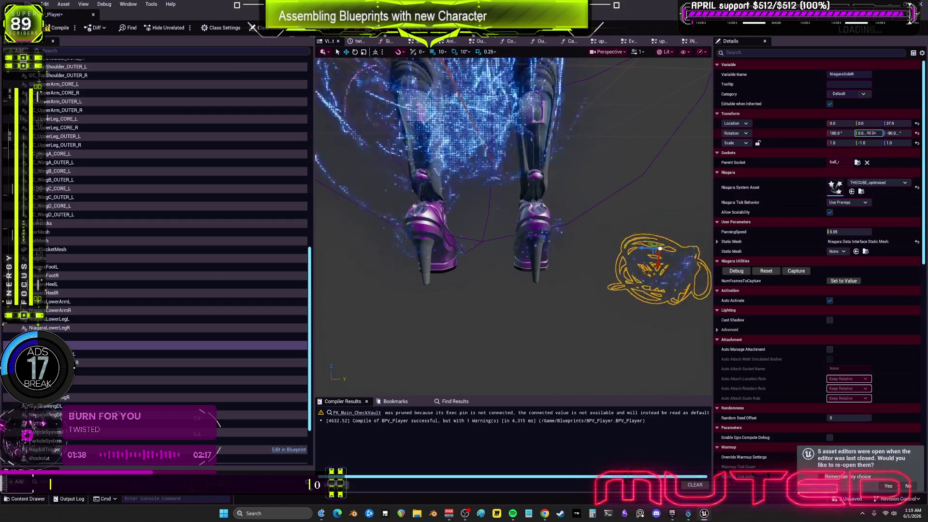
click(917, 123)
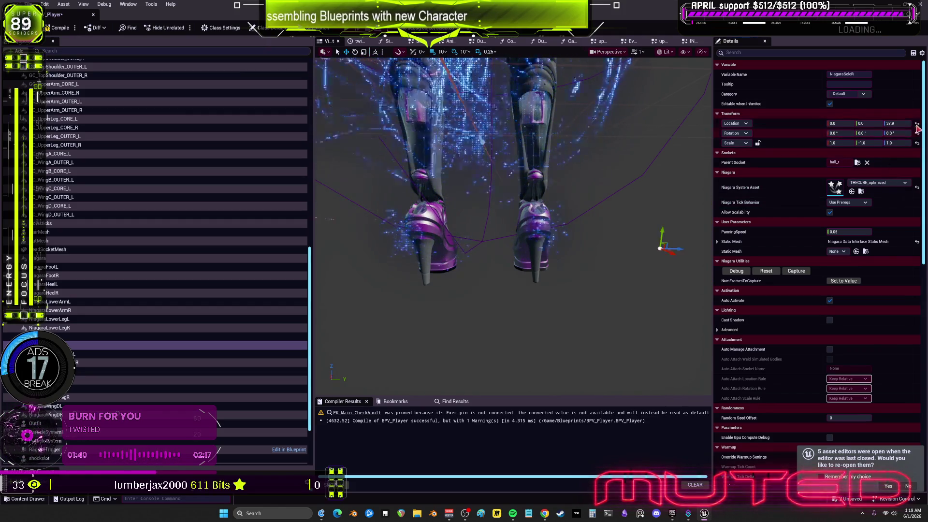
click(918, 133)
text(1)
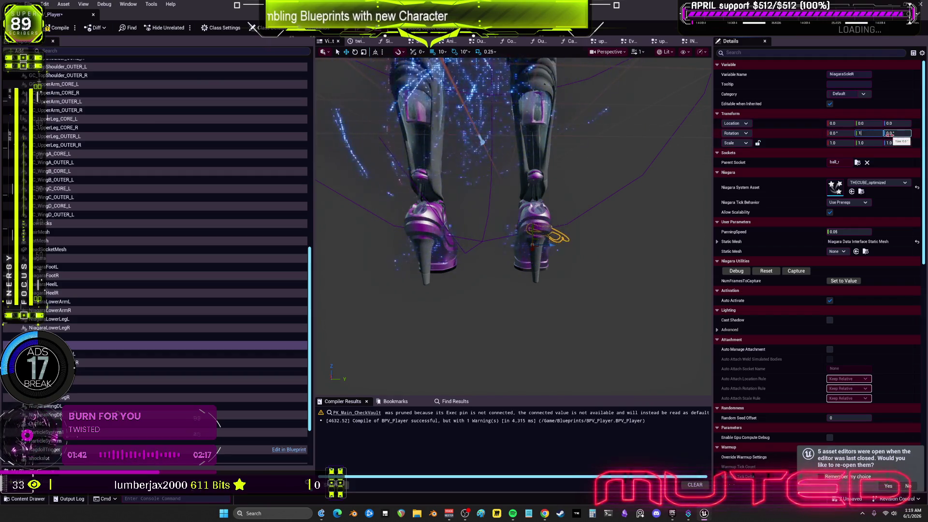
key(Tab)
key(Tab)
key(Tab)
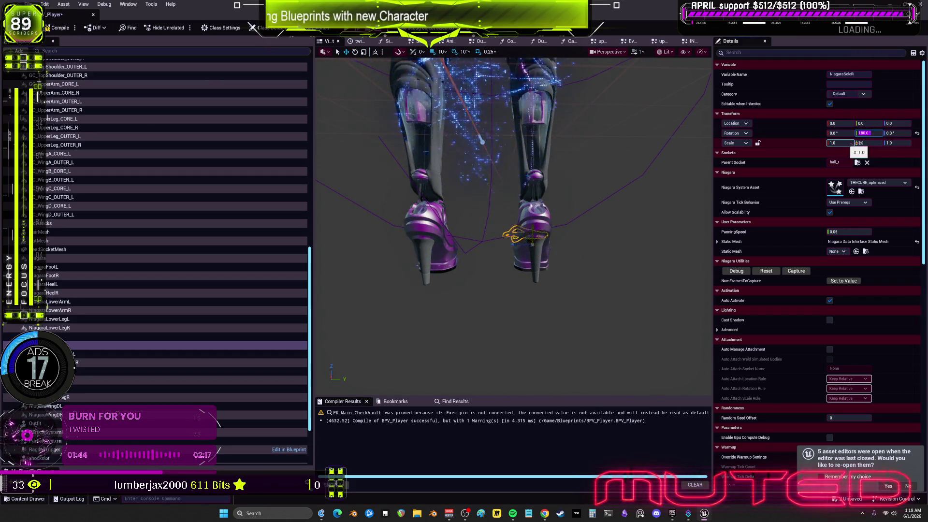
text(-)
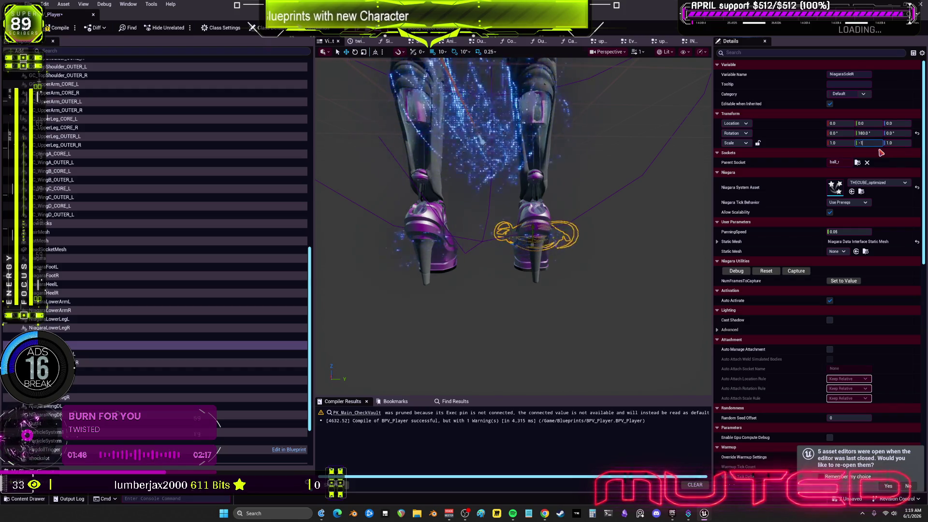
key(Return)
key(f)
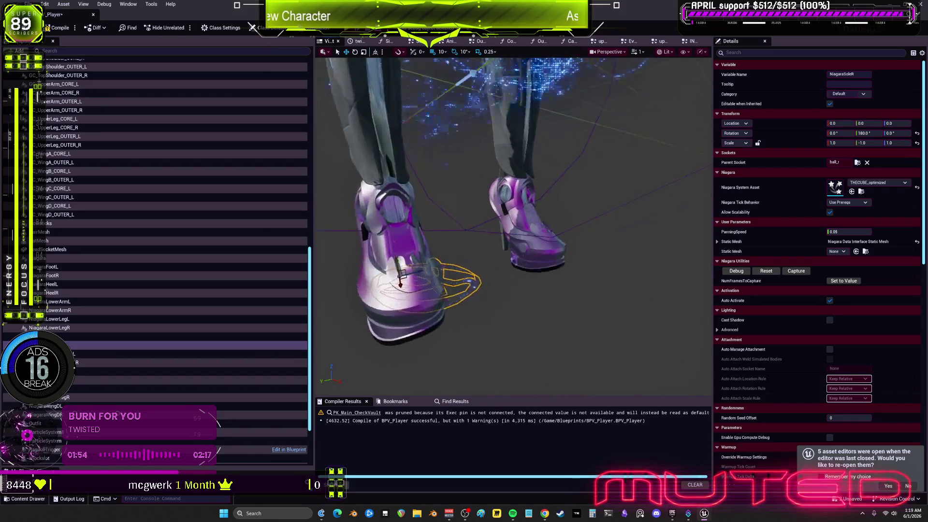
- Deselect the foot effect by clicking empty viewport space
click(661, 344)
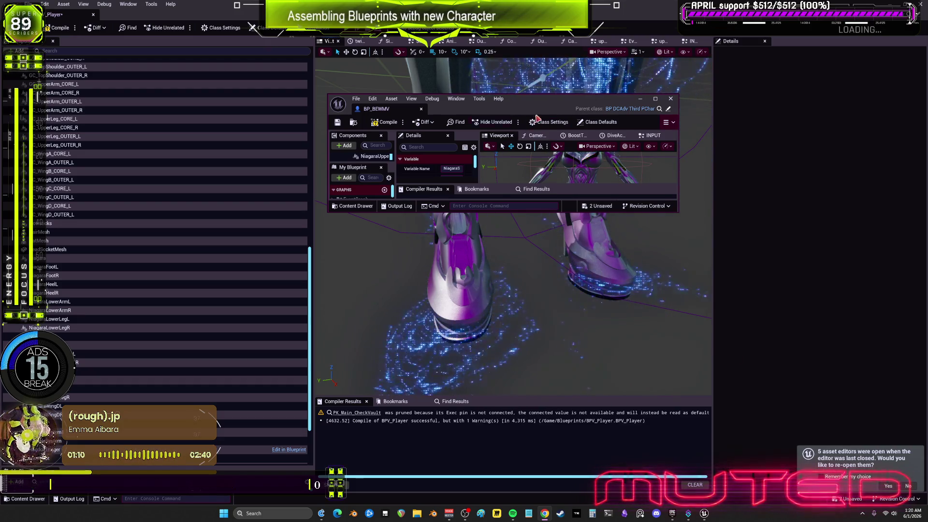
- Send the floating BP_BEWMV window behind the BPV_Player editor
click(835, 183)
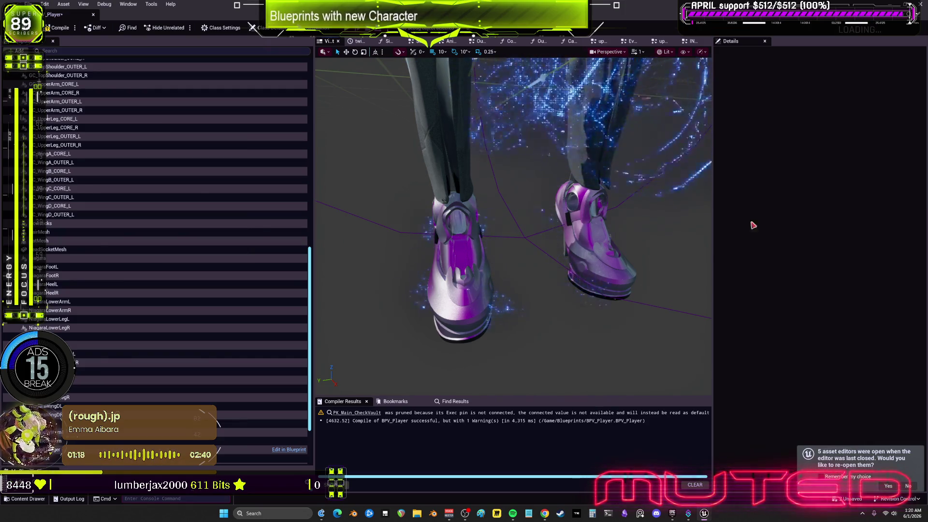
- Parent NiagaraLowerArmL to lowerarm_l with zeroed location, then select NiagaraLowerArmR's socket list
scroll(74, 251, down, 3)
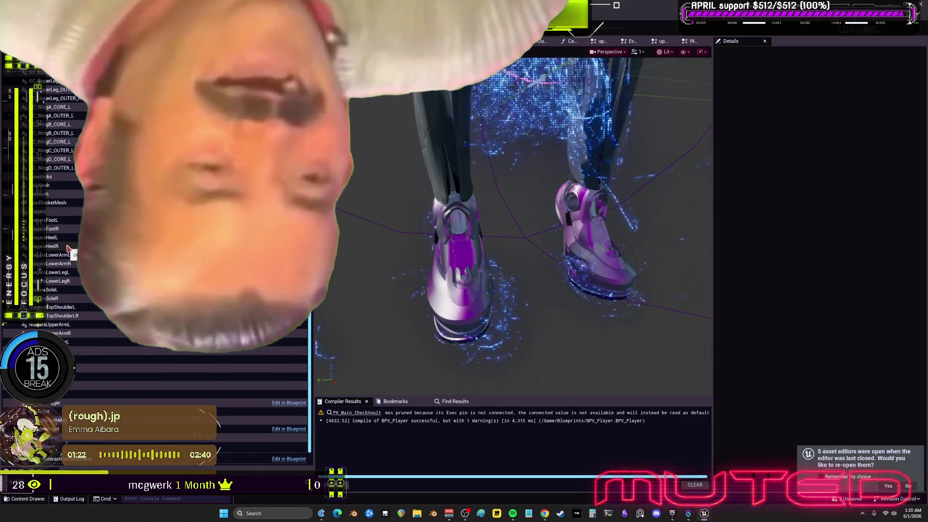
click(67, 255)
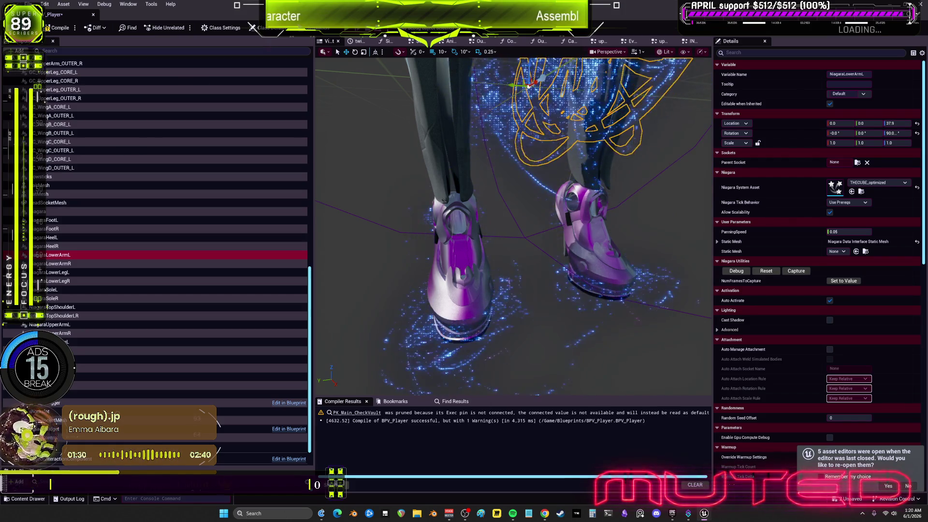
click(736, 188)
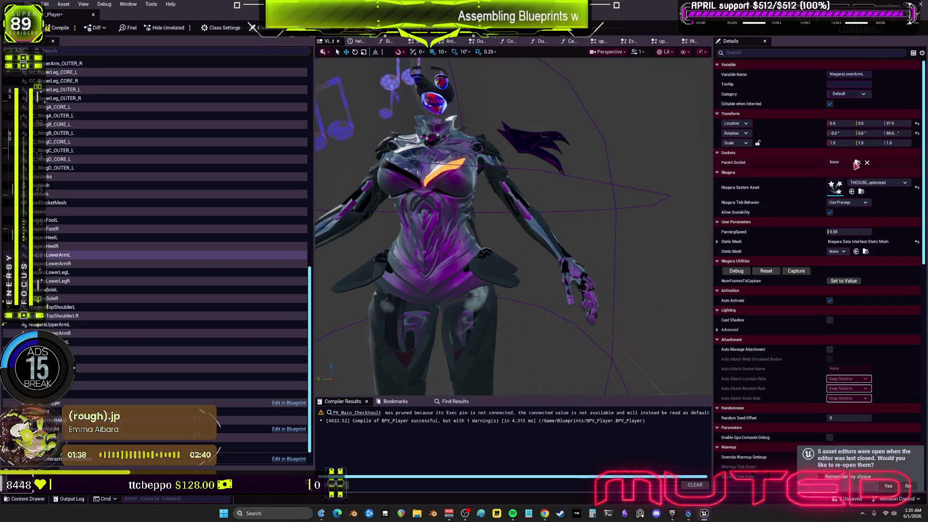
click(858, 163)
text(lowerar)
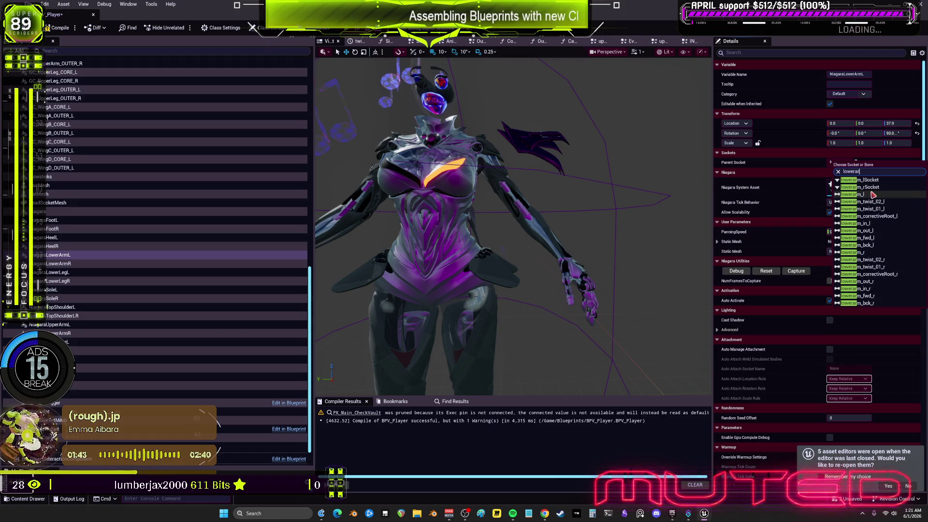
key(Escape)
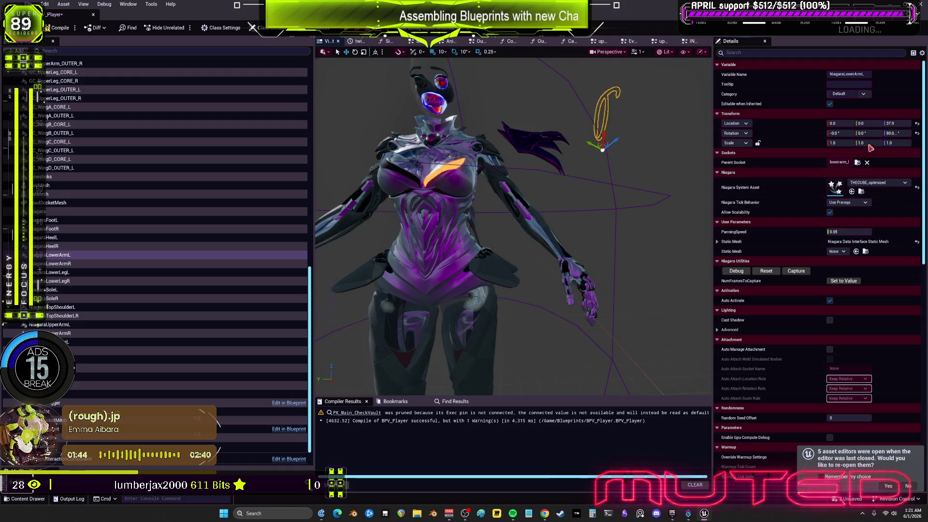
click(917, 133)
click(918, 124)
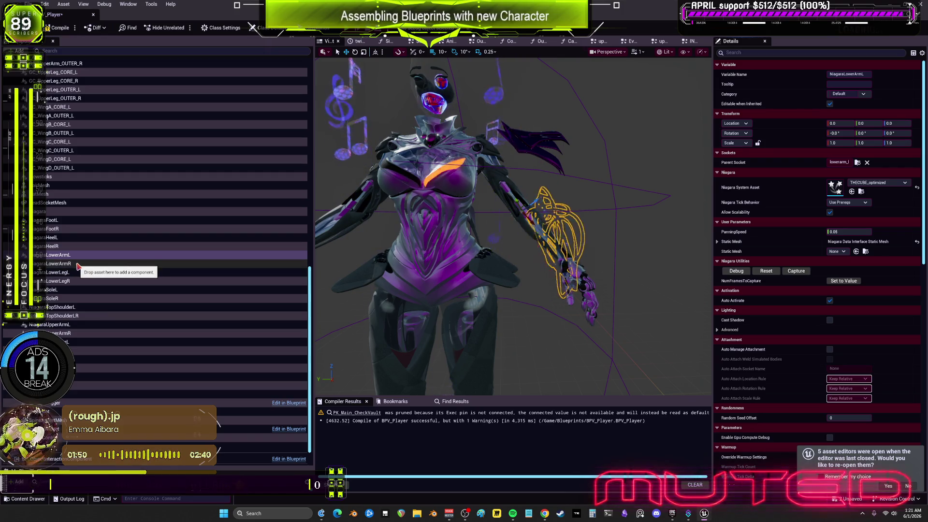
click(68, 263)
click(857, 164)
text(lowerar)
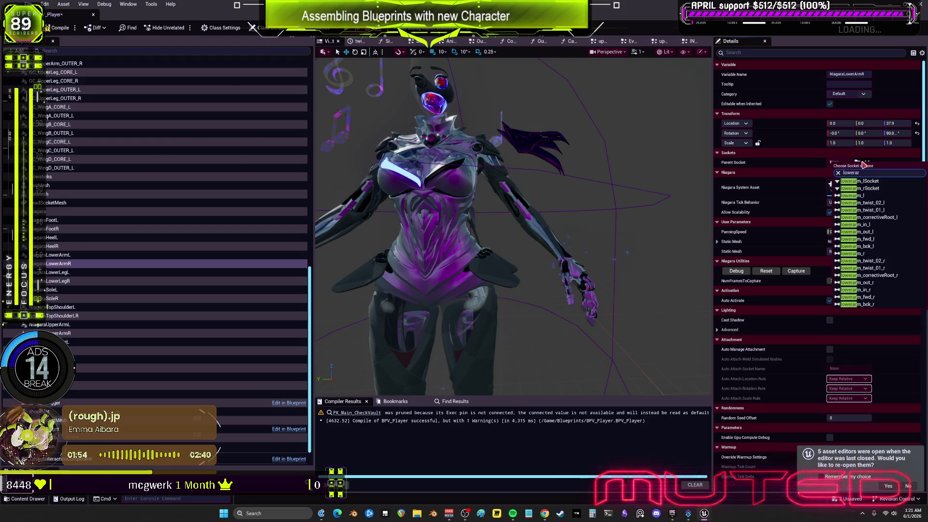
- Parent the right lower-arm effect to lowerarm_r and set its X scale to -1
click(858, 262)
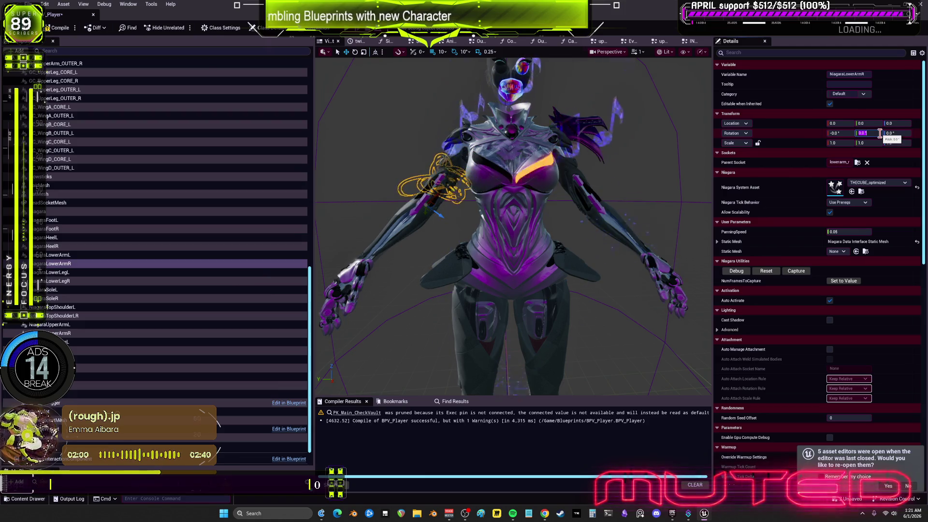
scroll(145, 232, up, 5)
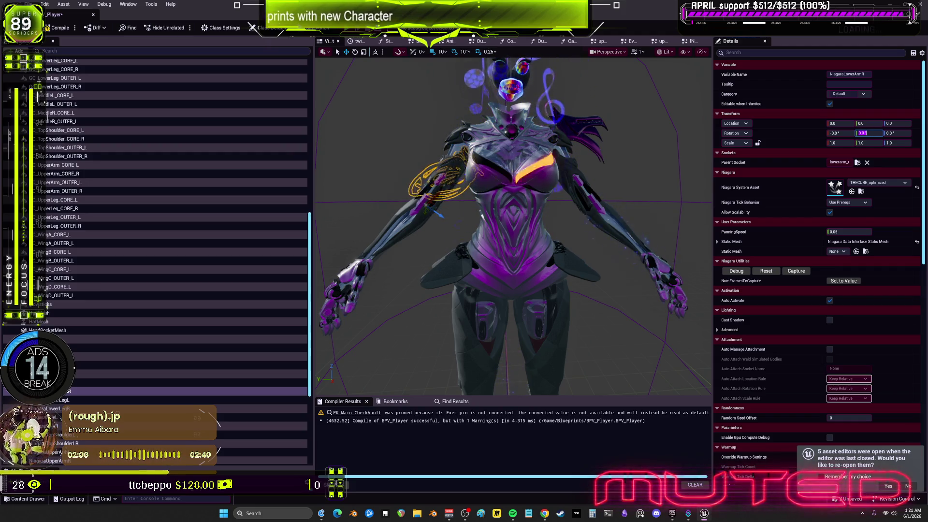
click(846, 142)
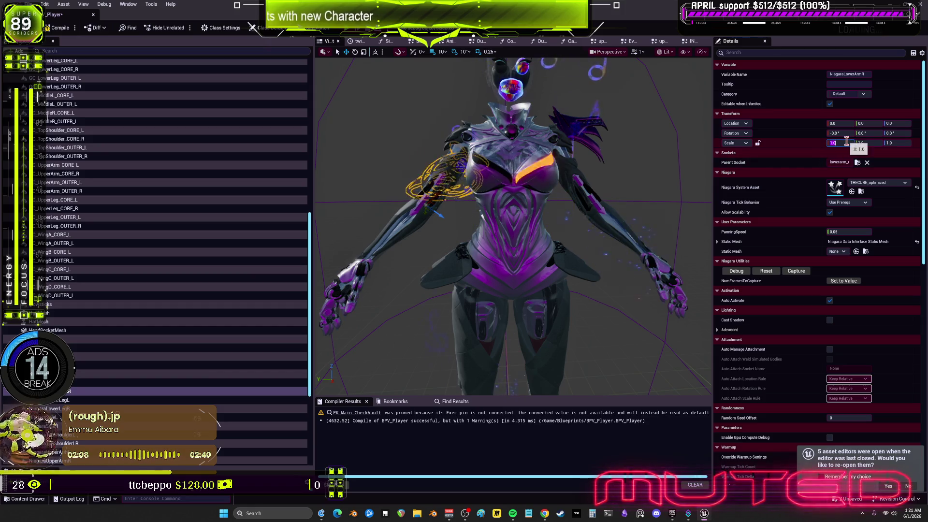
text(-1)
key(Return)
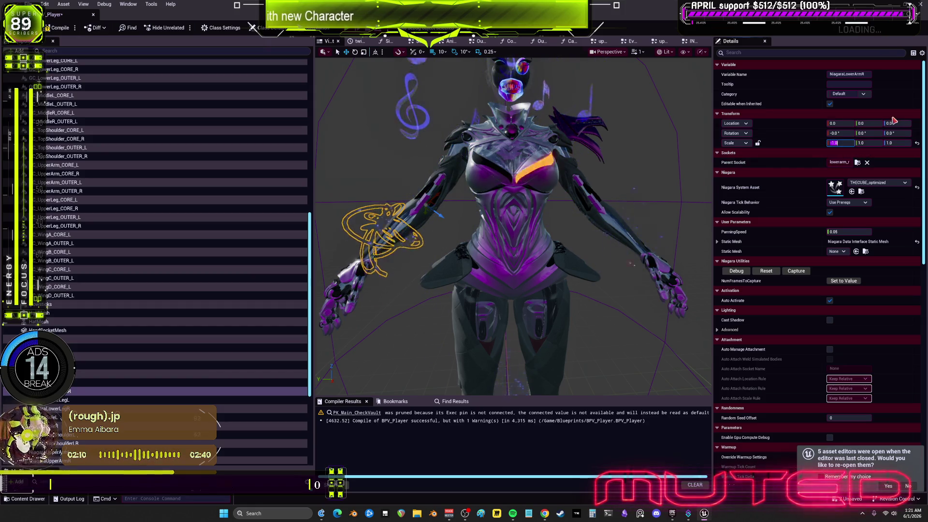
click(609, 345)
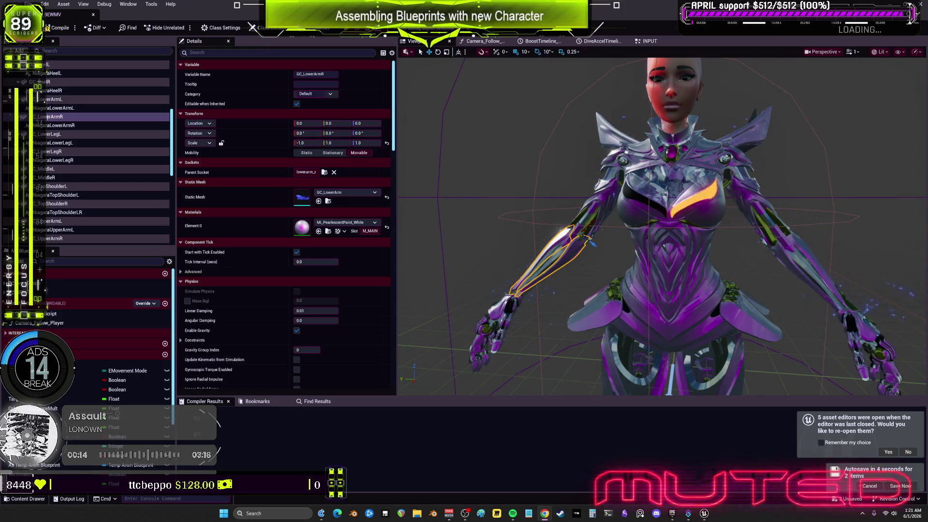
- Orbit and zoom the BP_BEWMV viewport to inspect the GC_LowerArmR forearm piece
drag(827, 231, 825, 223)
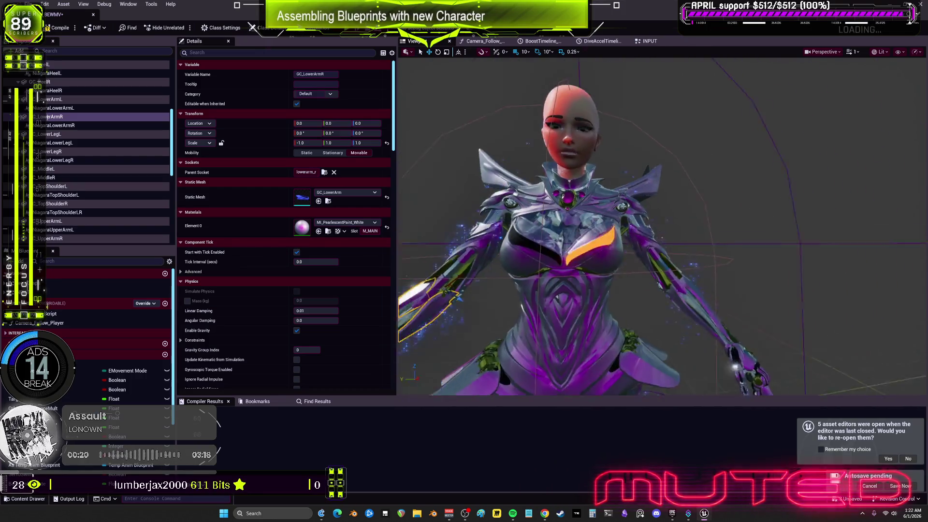
drag(800, 228, 801, 228)
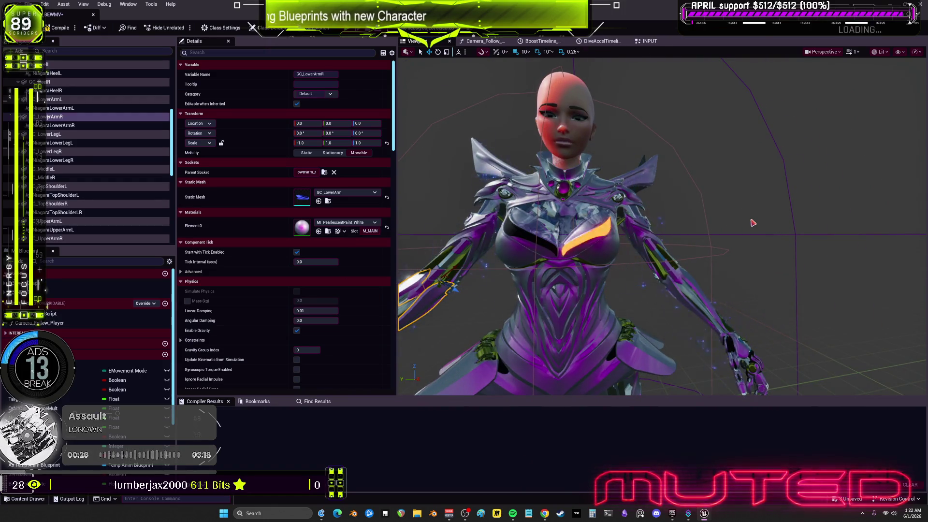
drag(753, 223, 753, 223)
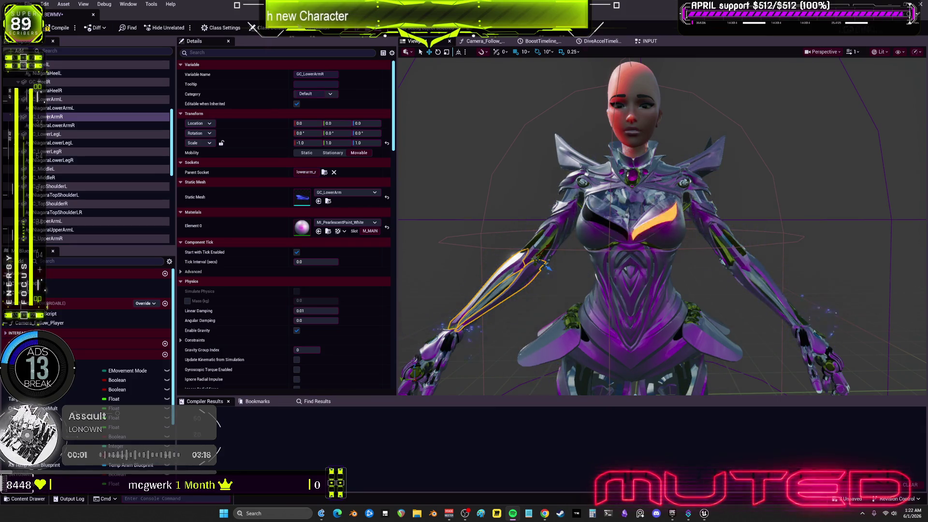
drag(719, 224, 719, 224)
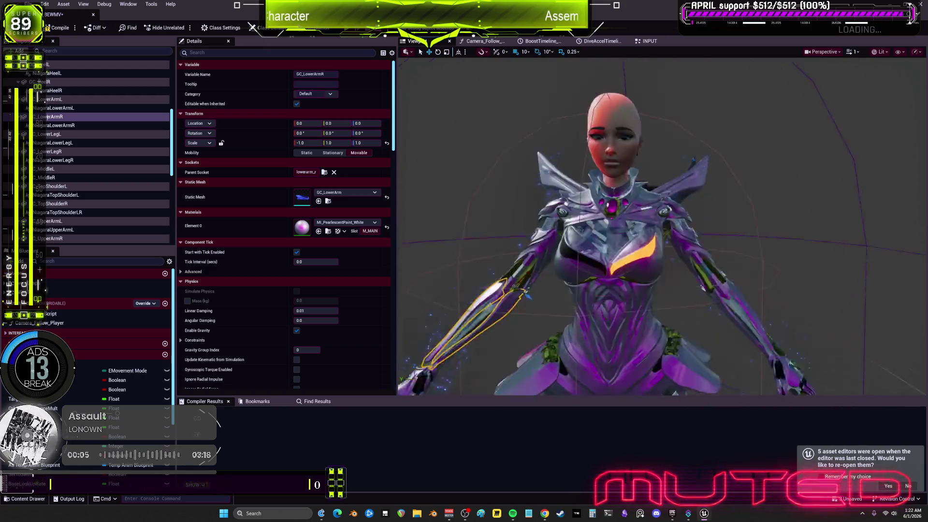
drag(686, 190, 684, 192)
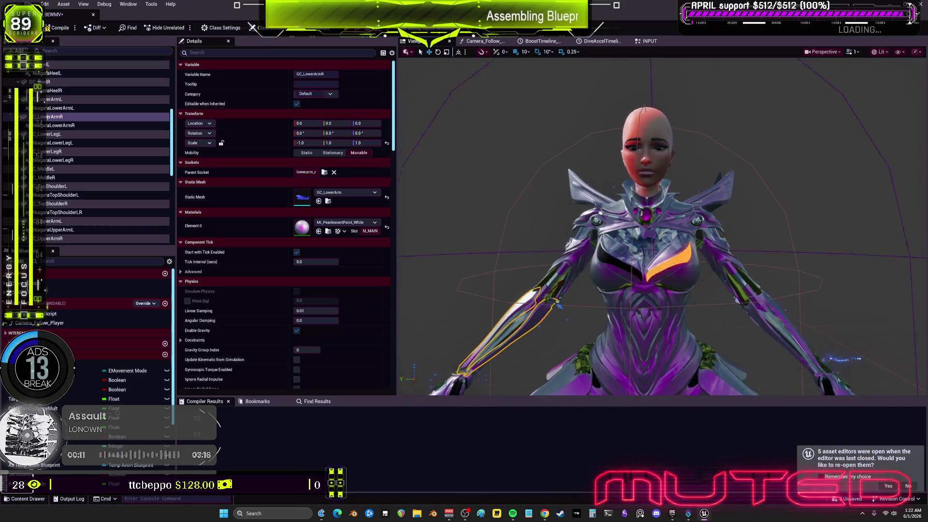
drag(684, 191, 684, 192)
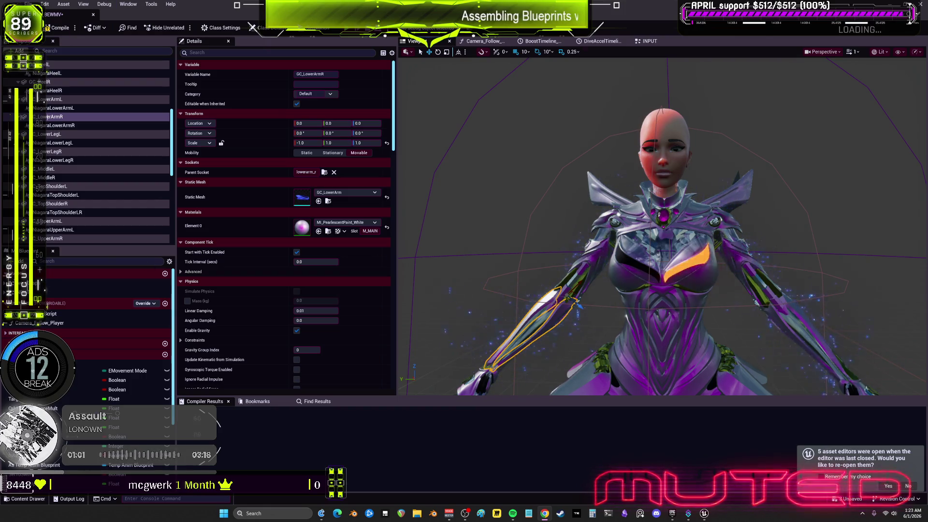
- Back in BPV_Player, check NiagaraLowerArmL and NiagaraLowerArmR, then select NiagaraLowerLegL
key(alt+Tab)
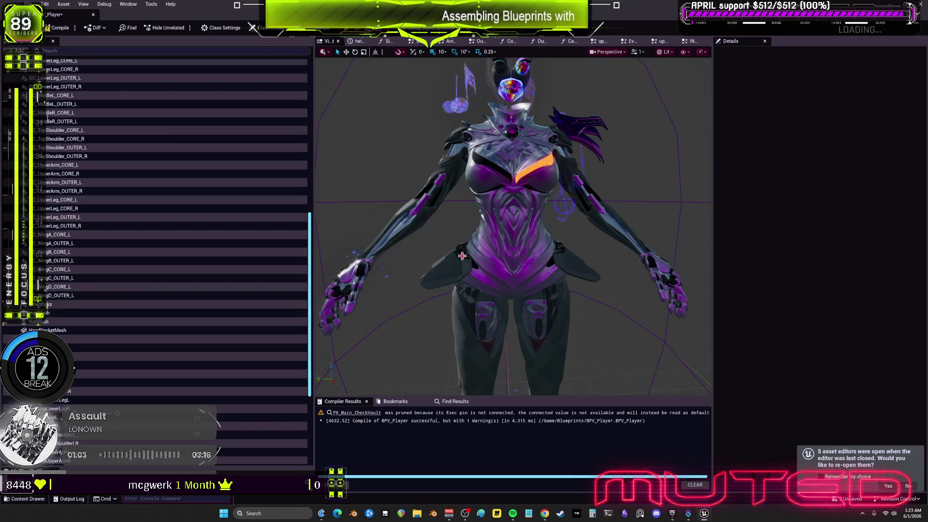
scroll(188, 273, down, 5)
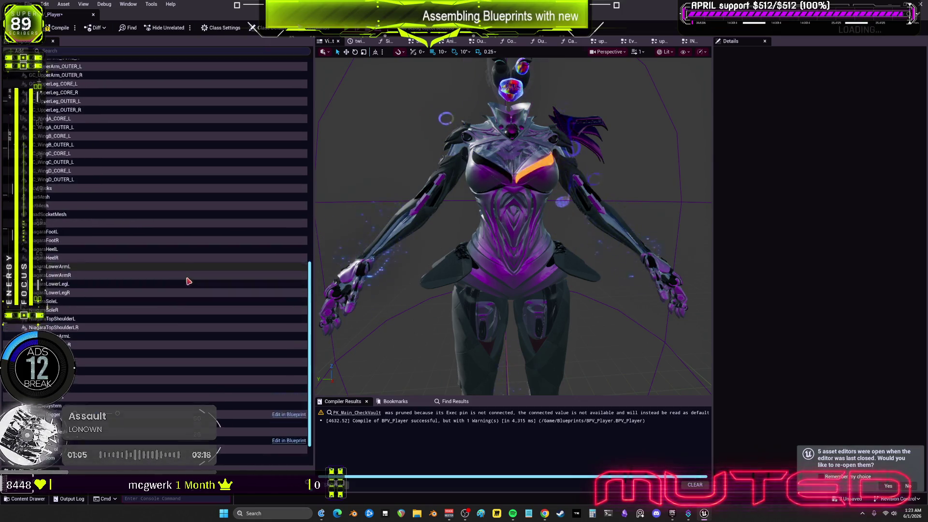
scroll(212, 251, up, 12)
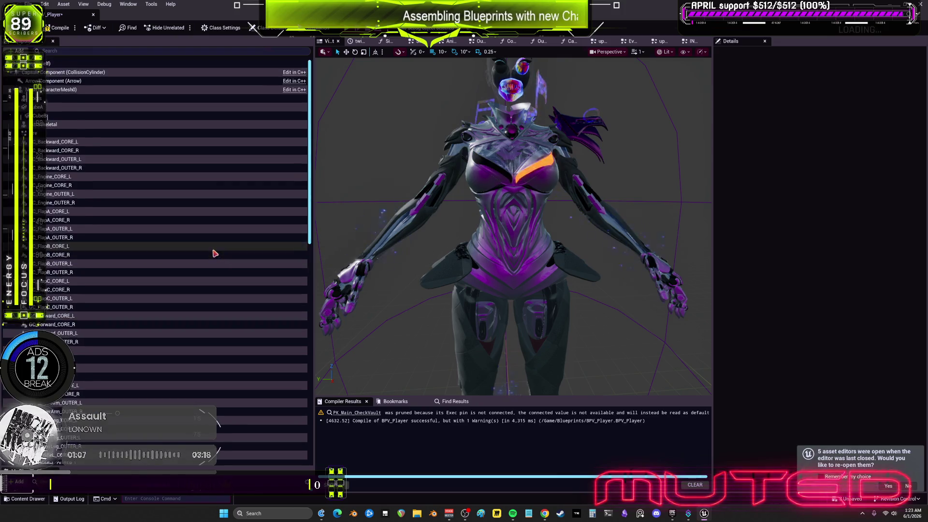
scroll(219, 254, down, 11)
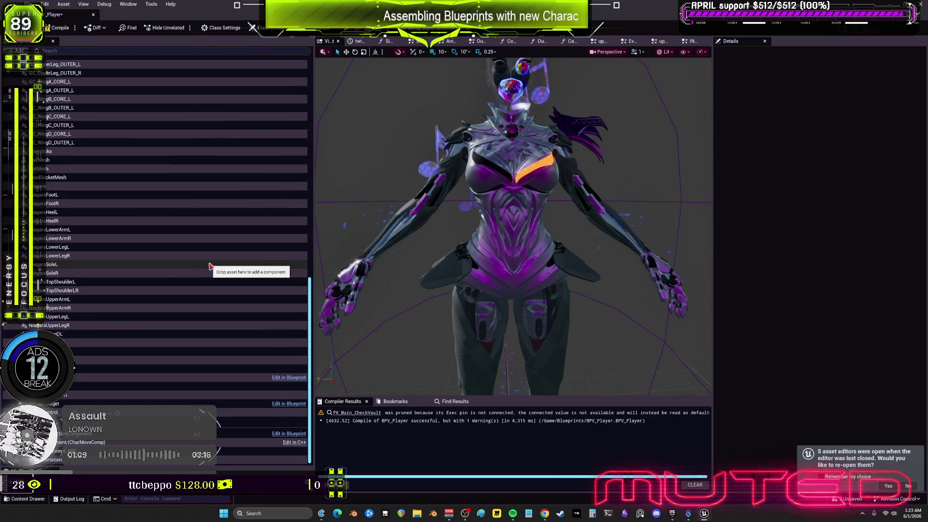
click(79, 231)
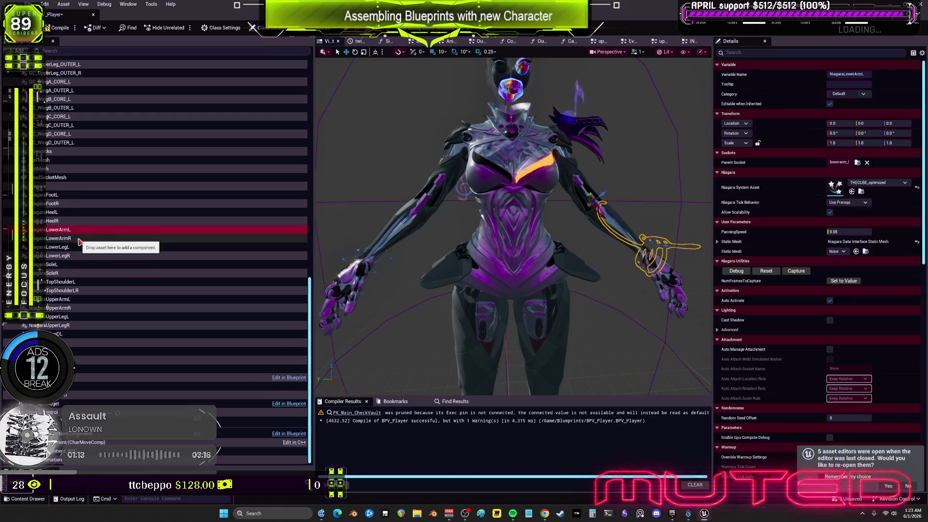
click(79, 239)
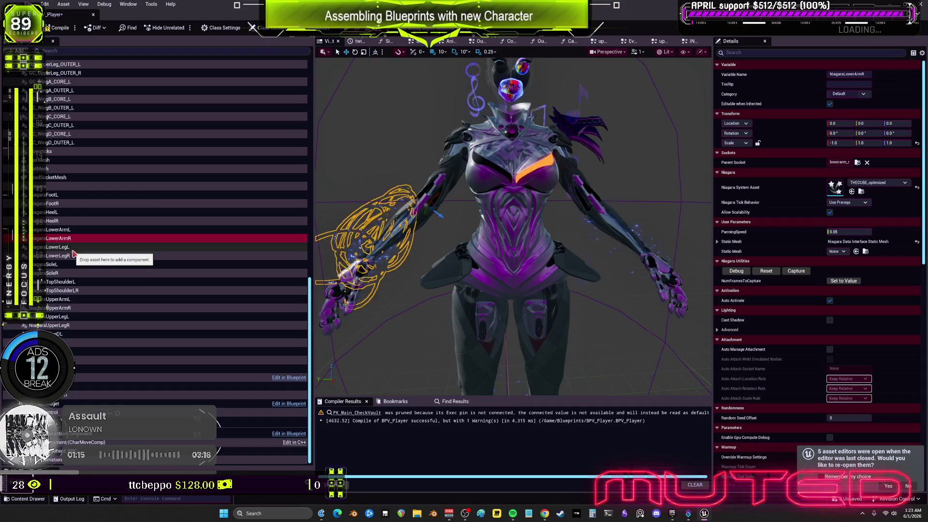
click(74, 248)
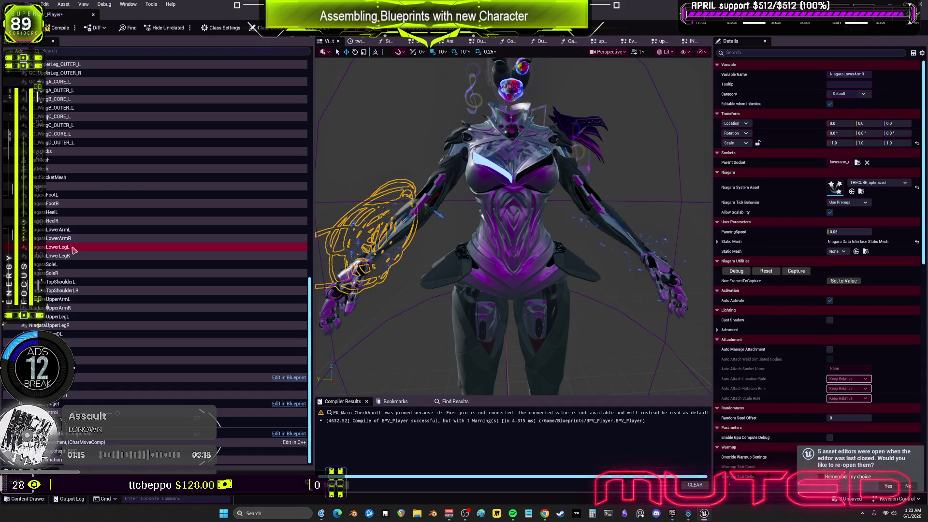
- Attach NiagaraLowerLegL to calf_l and NiagaraLowerLegR to calf_r
click(857, 163)
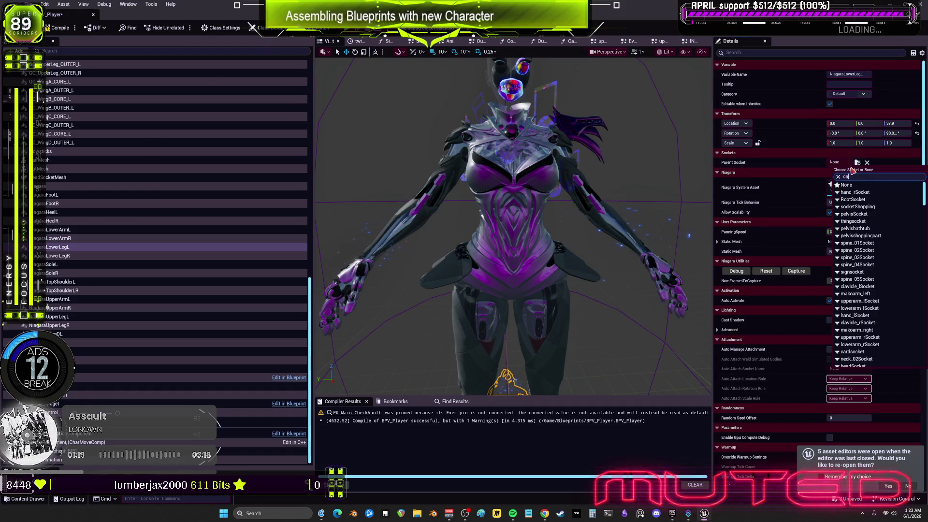
text(lf)
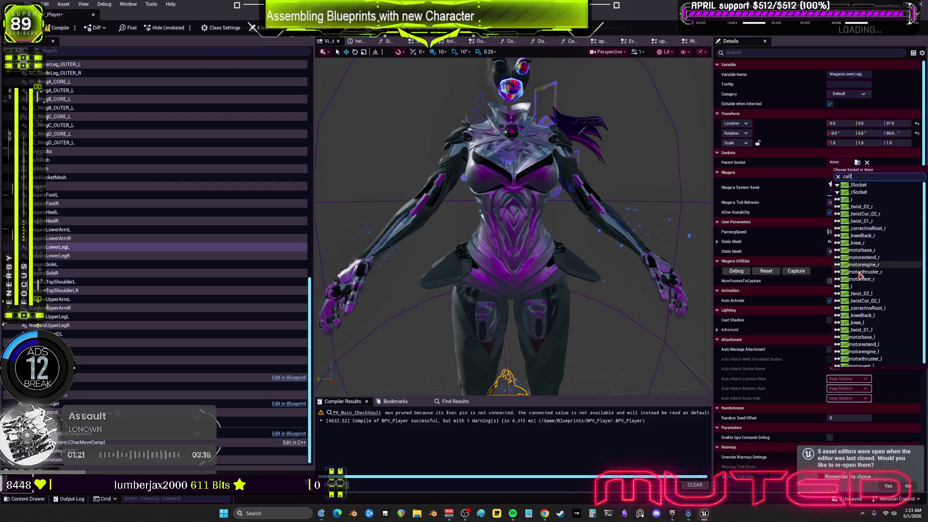
click(857, 289)
click(96, 255)
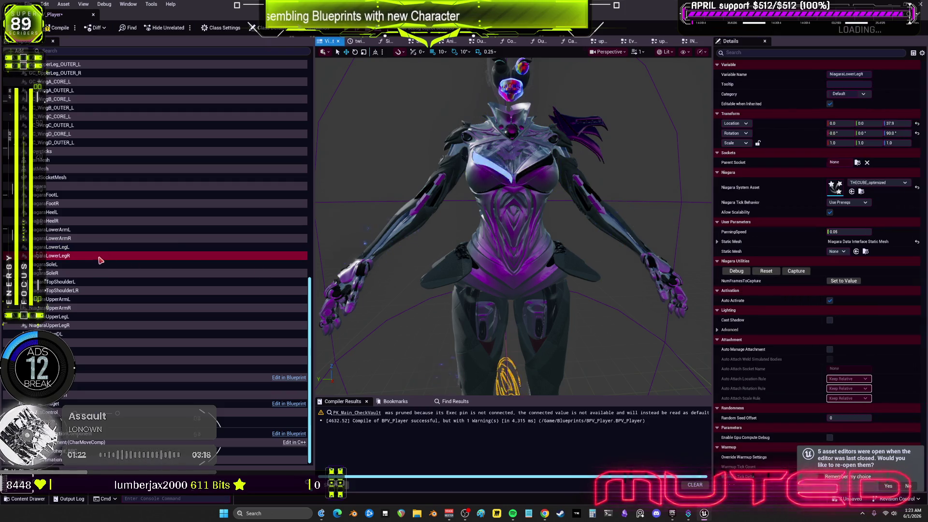
click(858, 163)
text(calf)
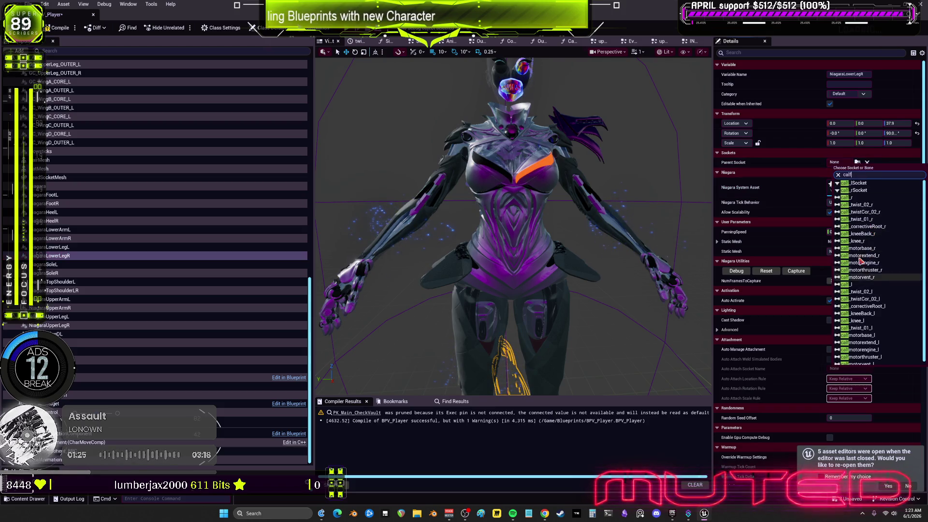
click(860, 201)
- Zero the location and rotation offsets of both lower-leg effects
click(917, 133)
click(918, 124)
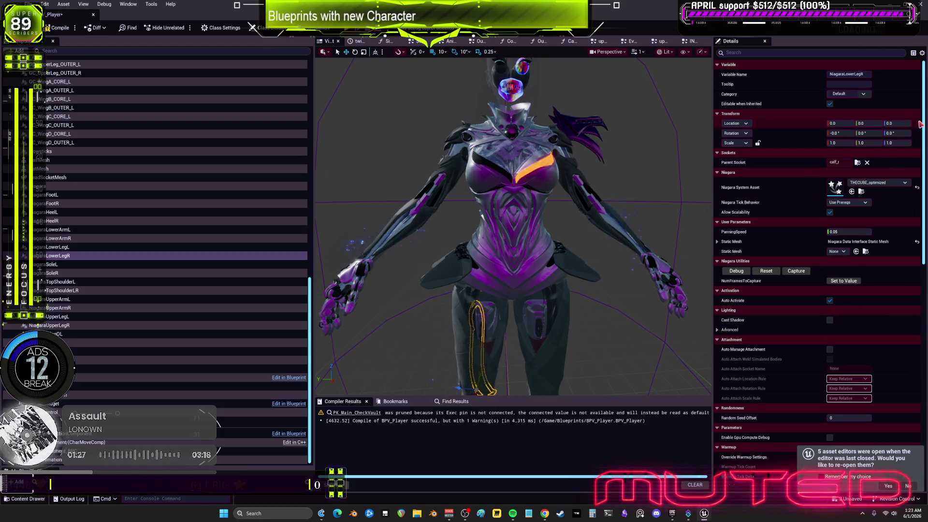
click(70, 248)
click(918, 123)
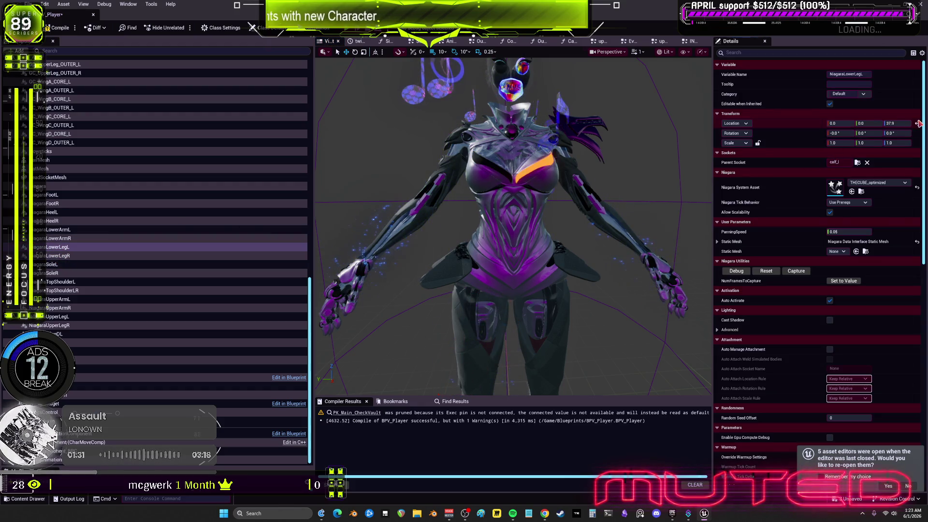
key(f)
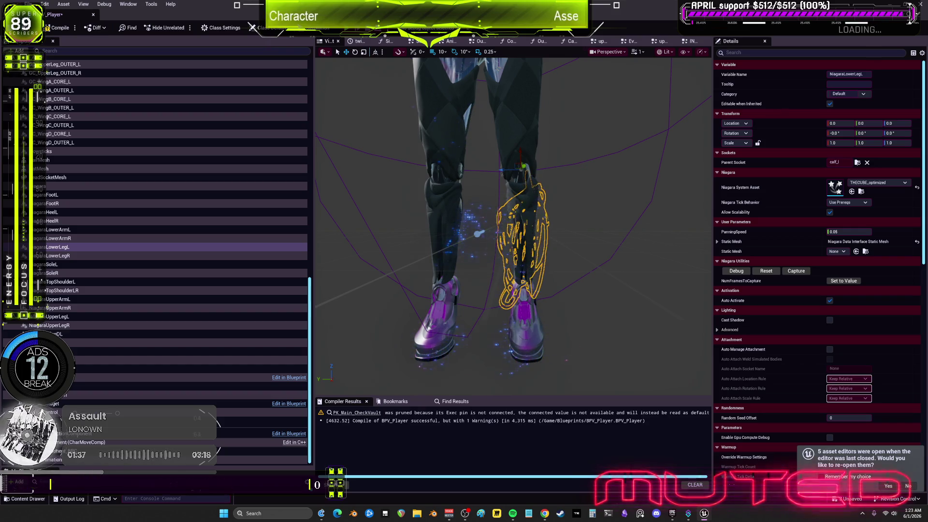
- Edit NiagaraLowerLegR's pitch rotation, then review the NiagaraSoleL and NiagaraSoleR settings
click(78, 255)
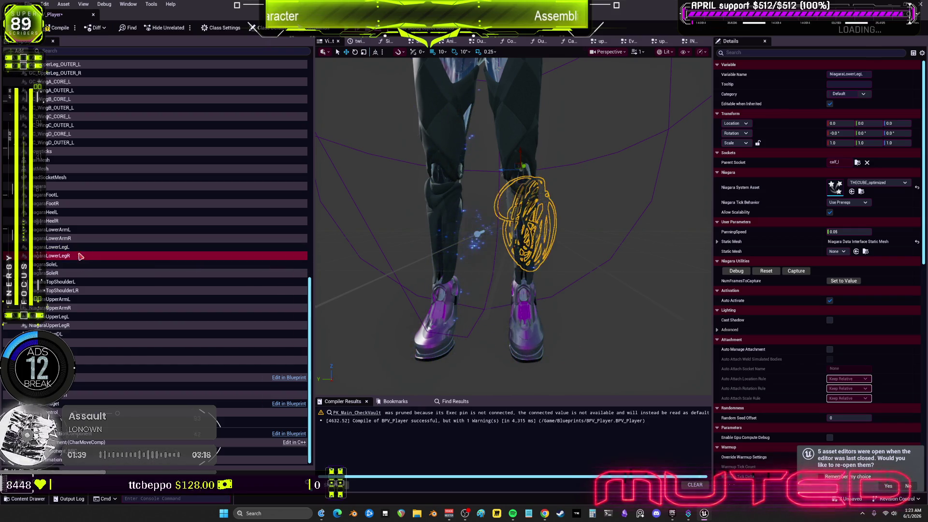
click(868, 133)
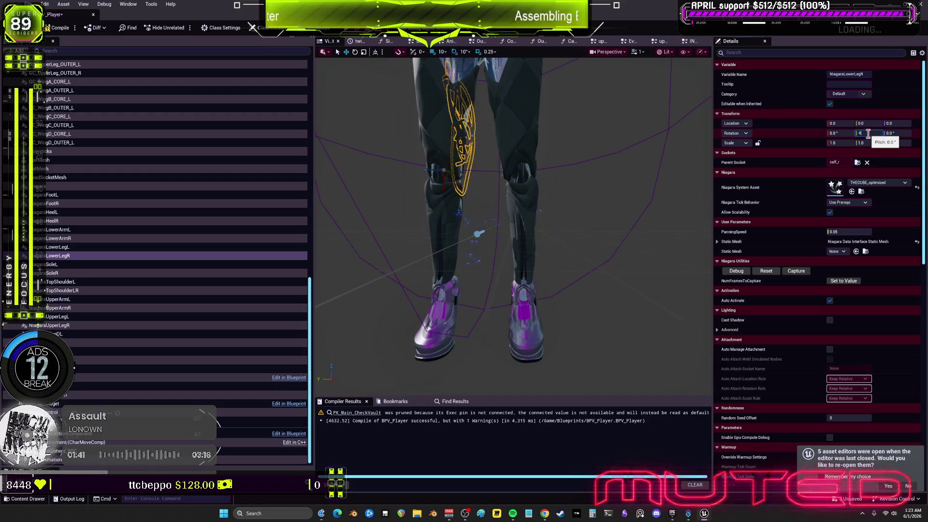
key(BackSpace)
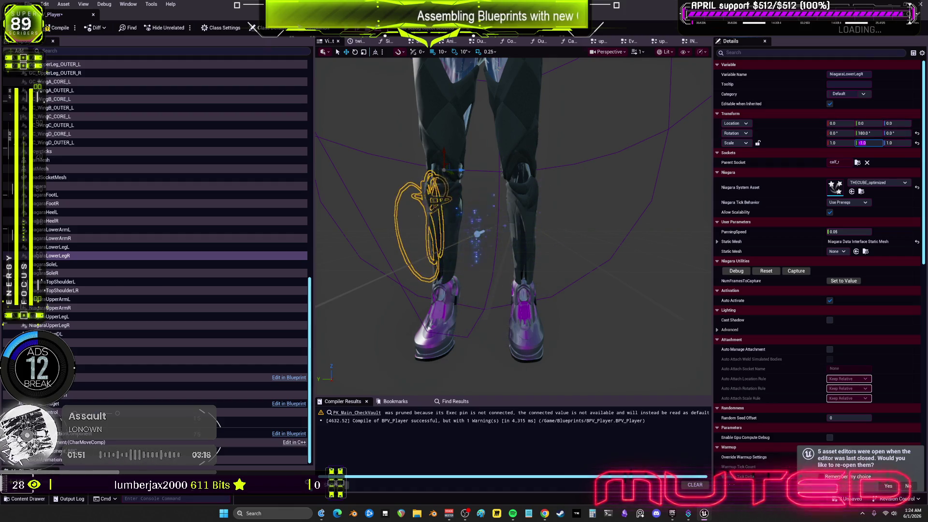
click(100, 267)
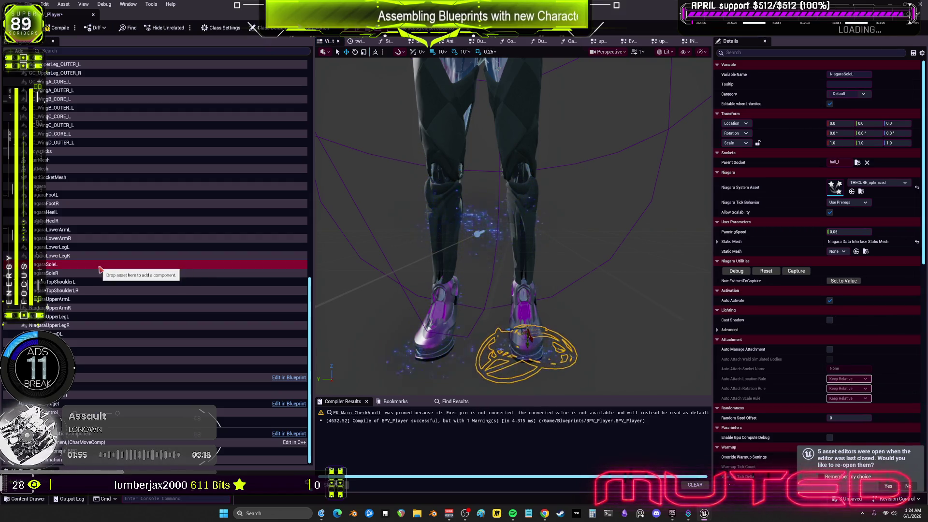
click(99, 274)
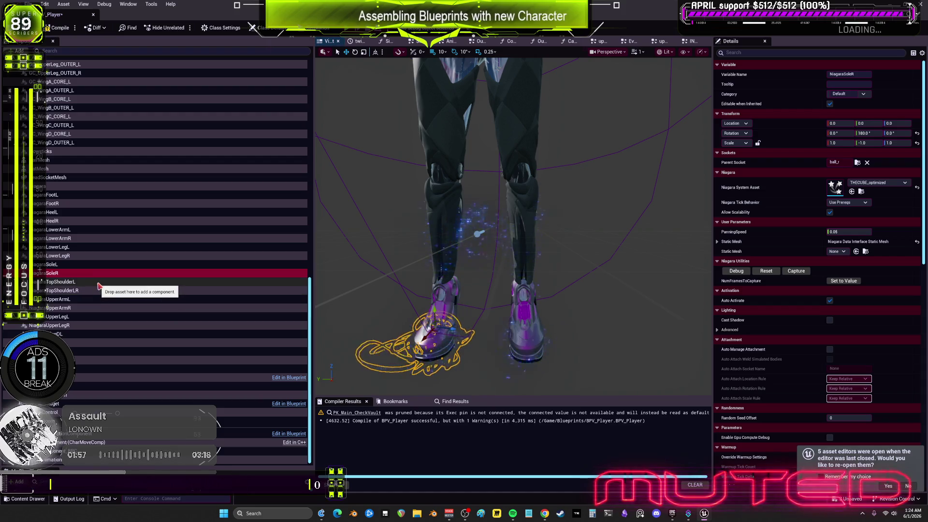
- Attach NiagaraTopShoulderL to clavicle_l with zeroed location and rotation
click(99, 283)
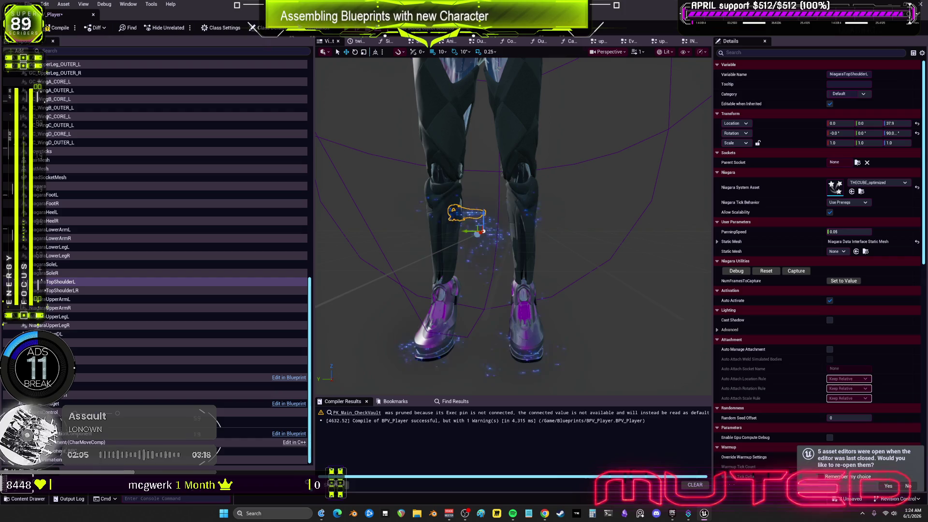
click(127, 284)
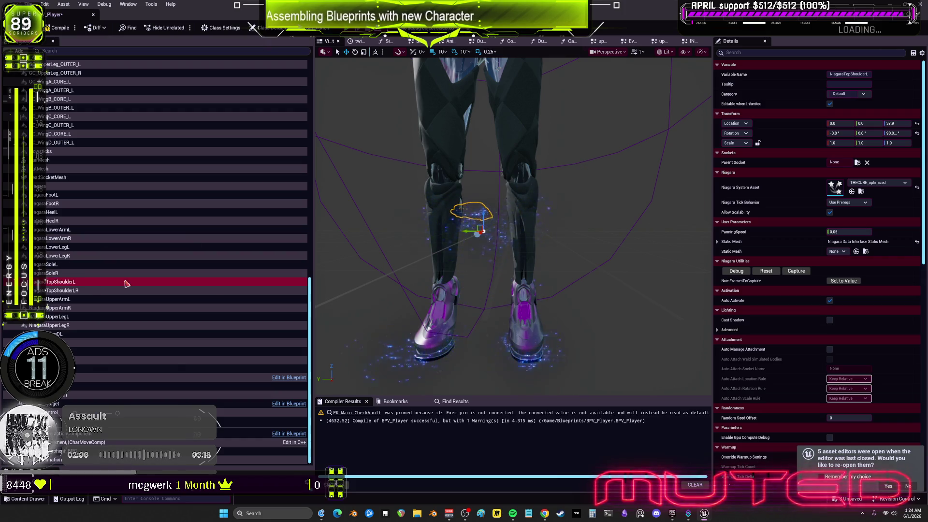
click(852, 162)
text(lavicl)
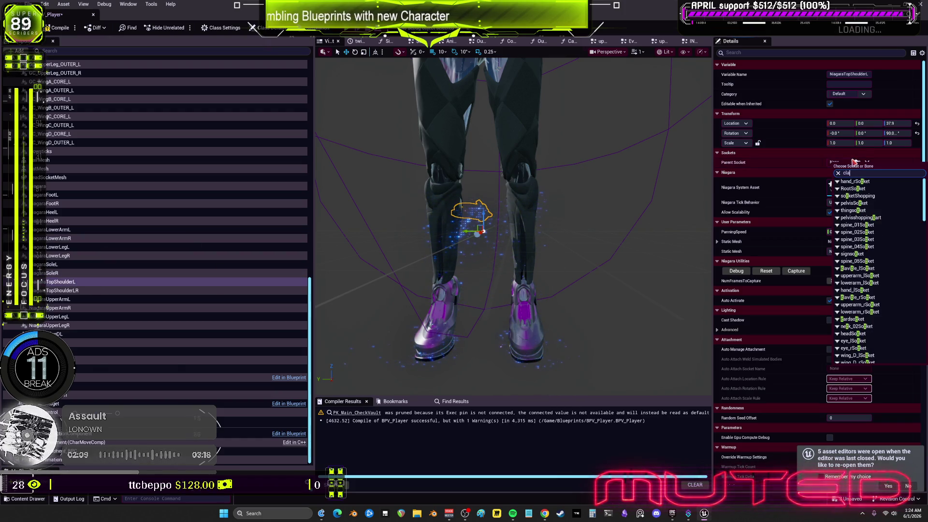
text(e)
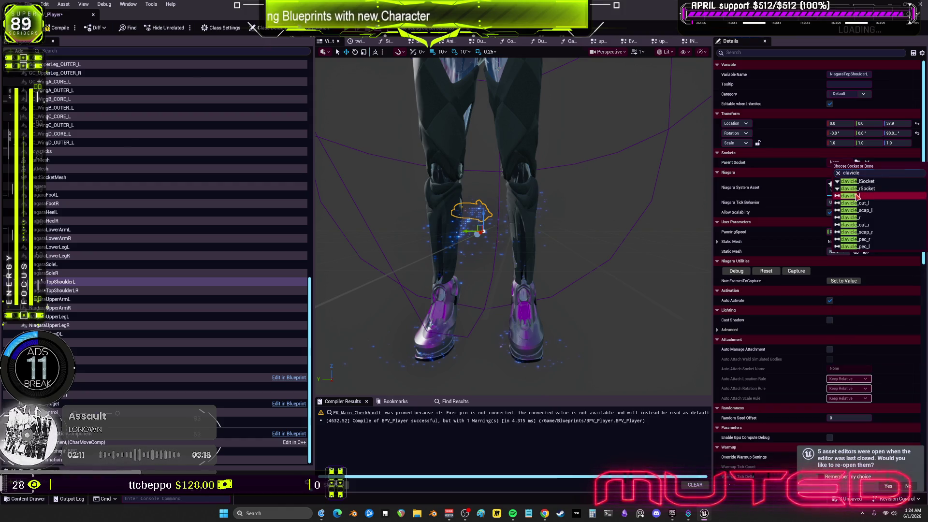
click(850, 196)
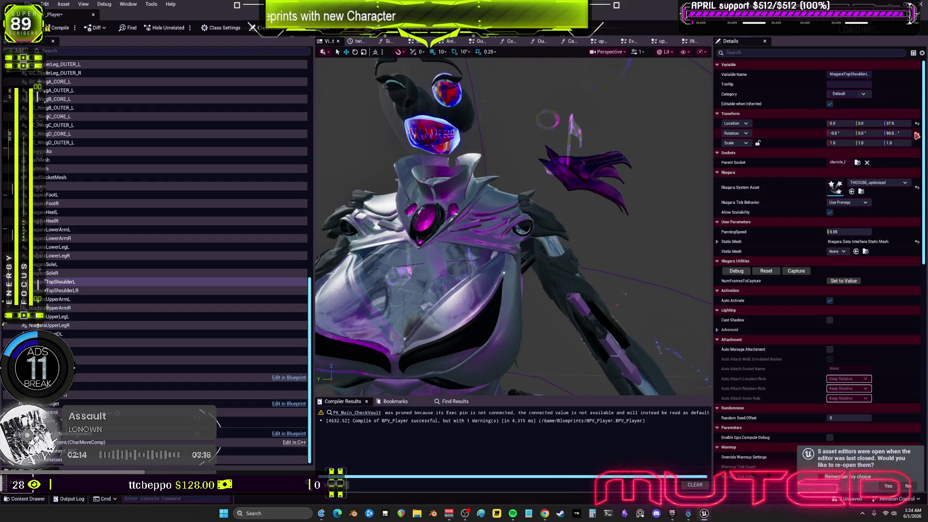
click(917, 133)
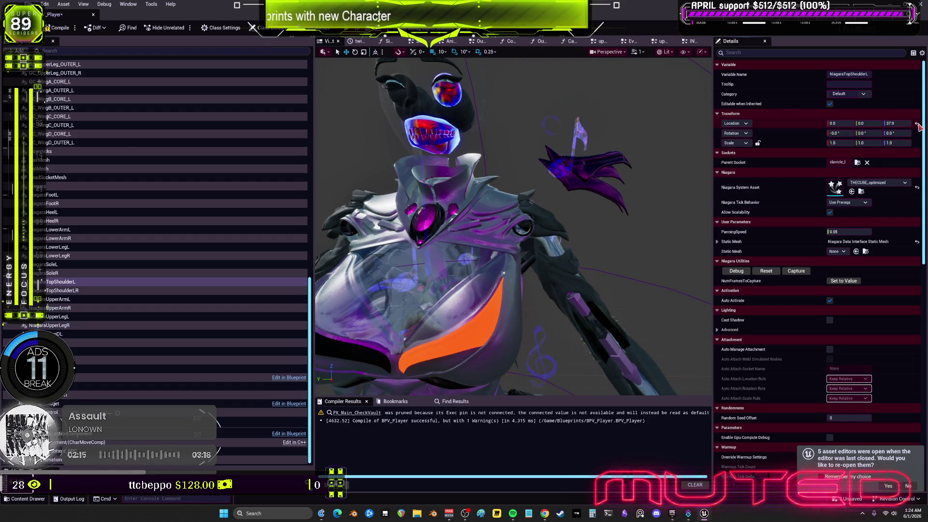
click(917, 123)
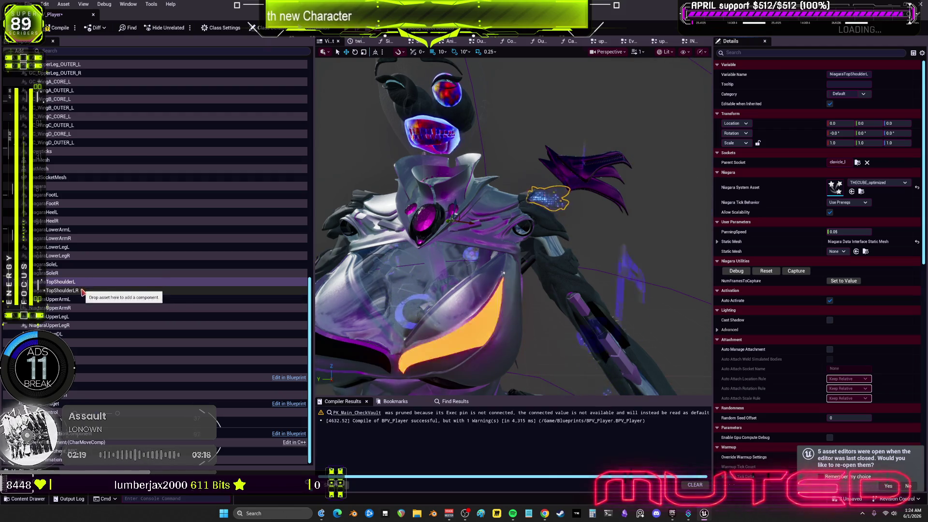
- Attach NiagaraTopShoulderLR to clavicle_r with pitch 180 and Y scale -1
click(62, 291)
click(857, 162)
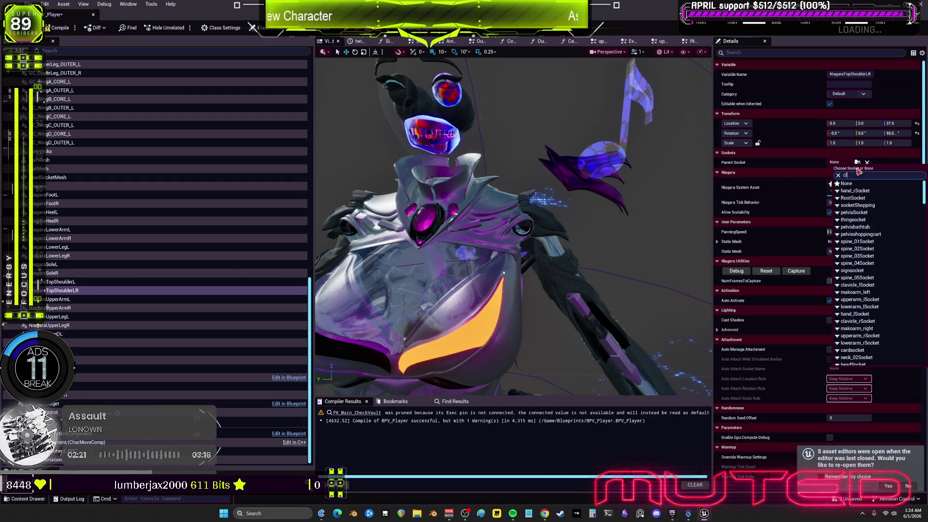
text(avi)
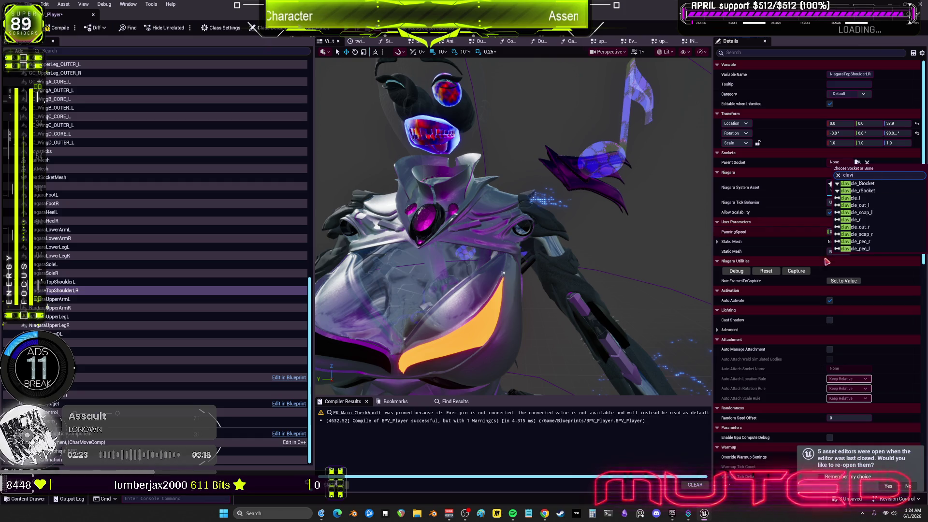
click(869, 220)
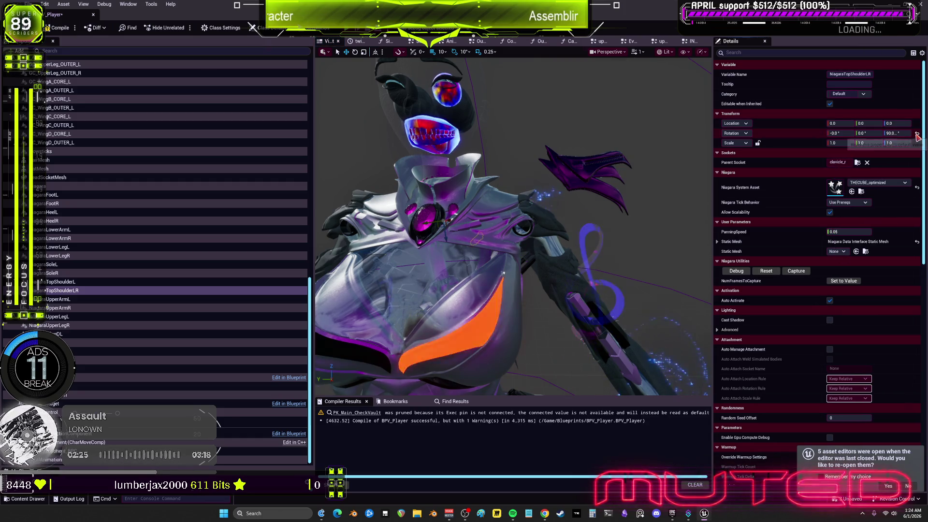
click(876, 134)
text(180)
key(Return)
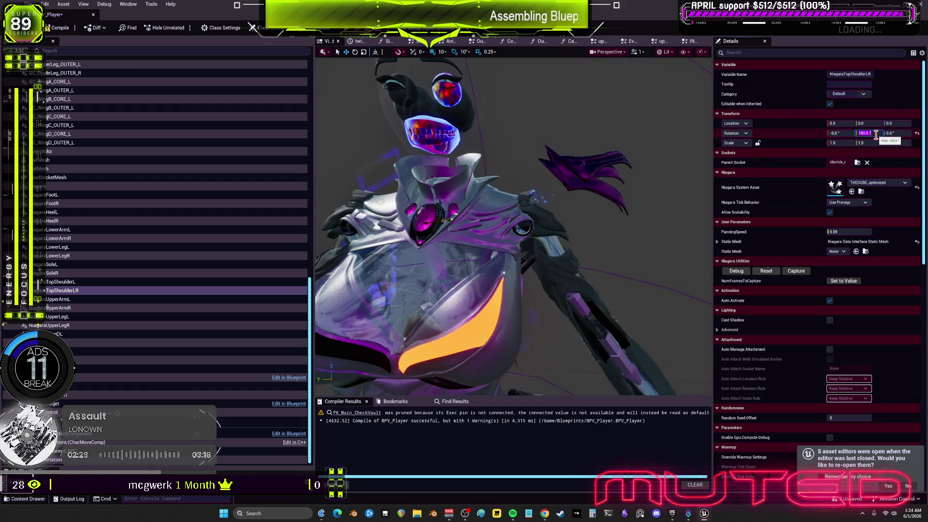
click(870, 143)
text(-1)
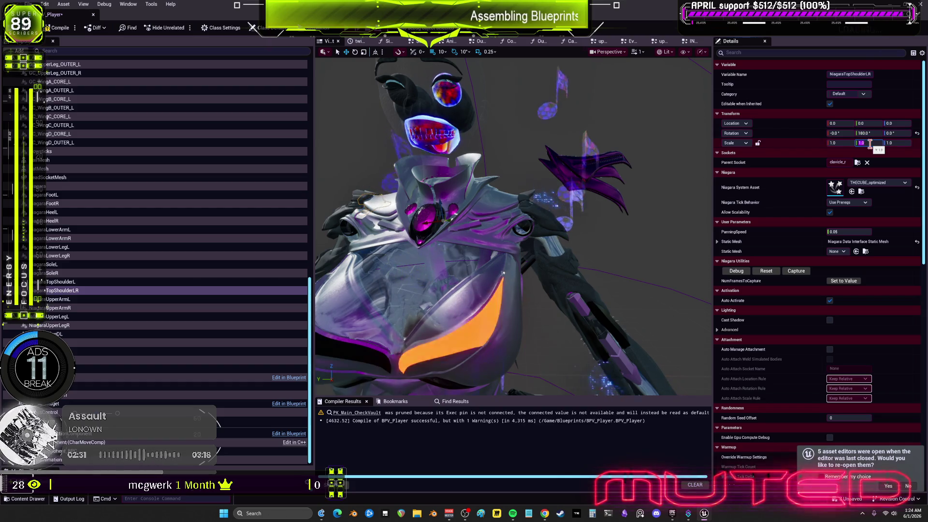
key(Return)
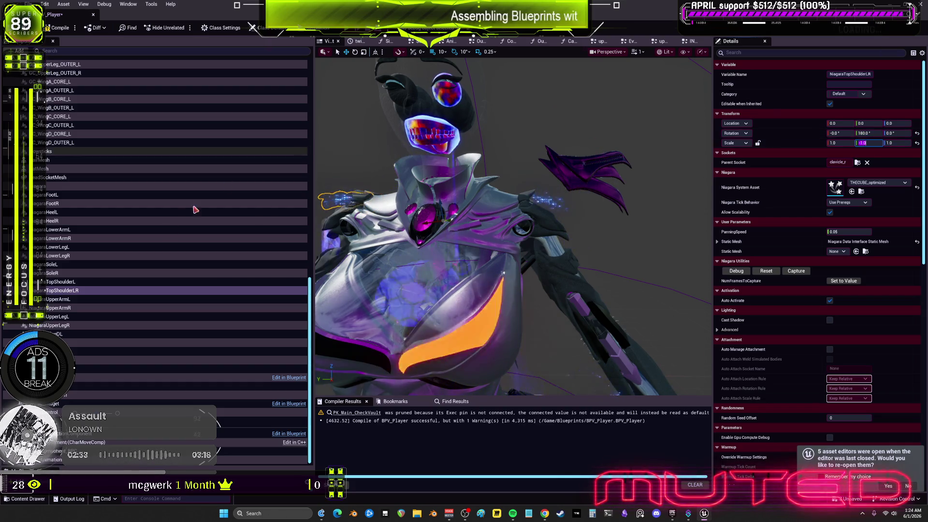
click(96, 300)
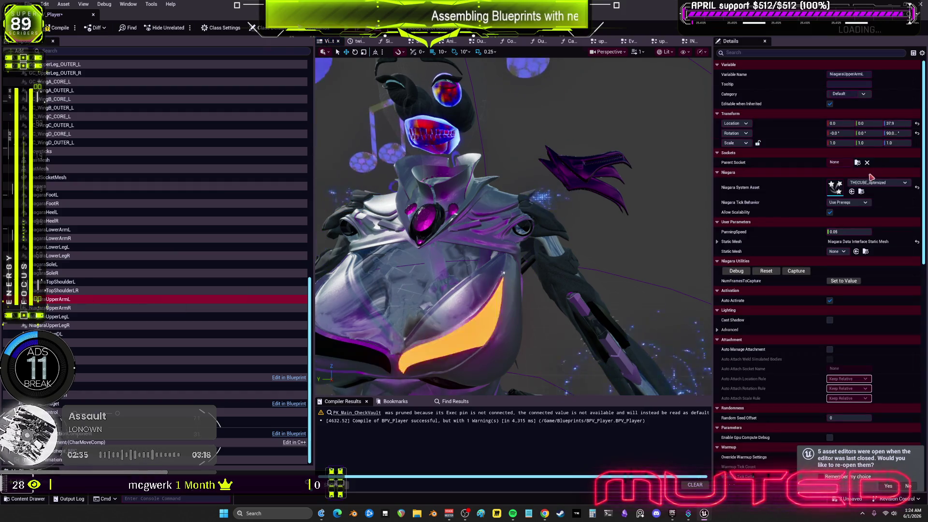
- Finish the previous socket attachment, then attach NiagaraUpperArmR to upperarm_r with zeroed location and rotation
click(858, 163)
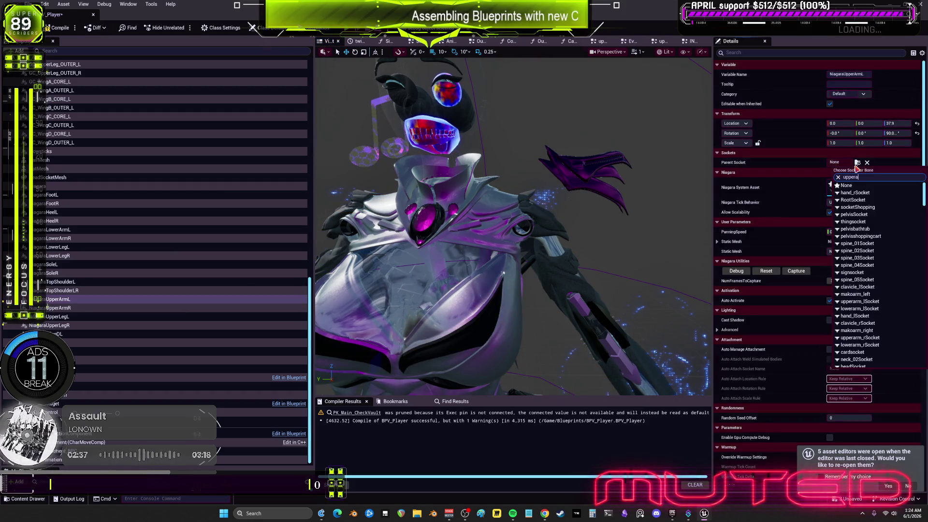
click(855, 200)
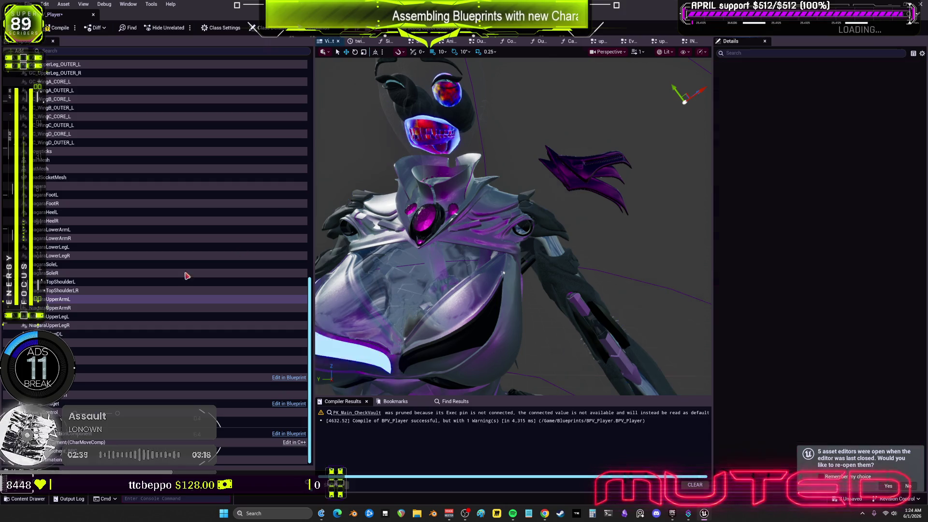
click(183, 308)
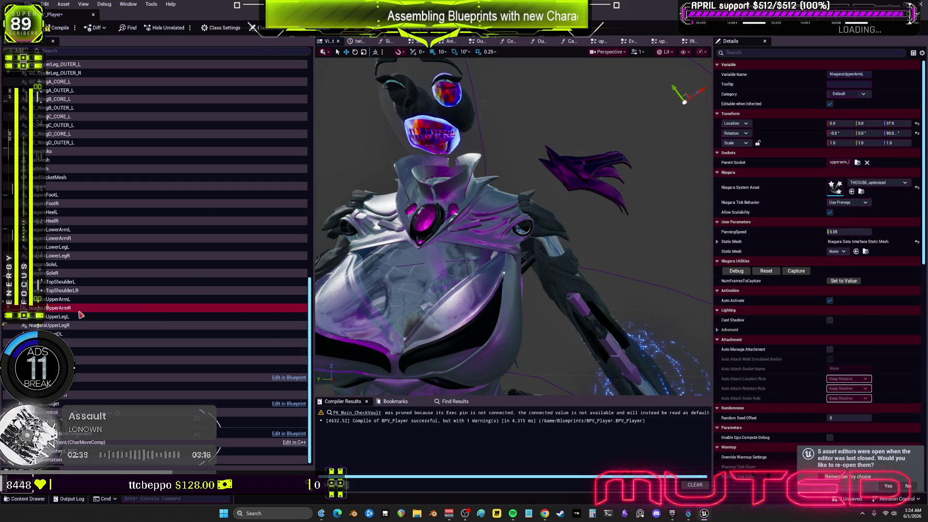
click(858, 163)
text(upperarm)
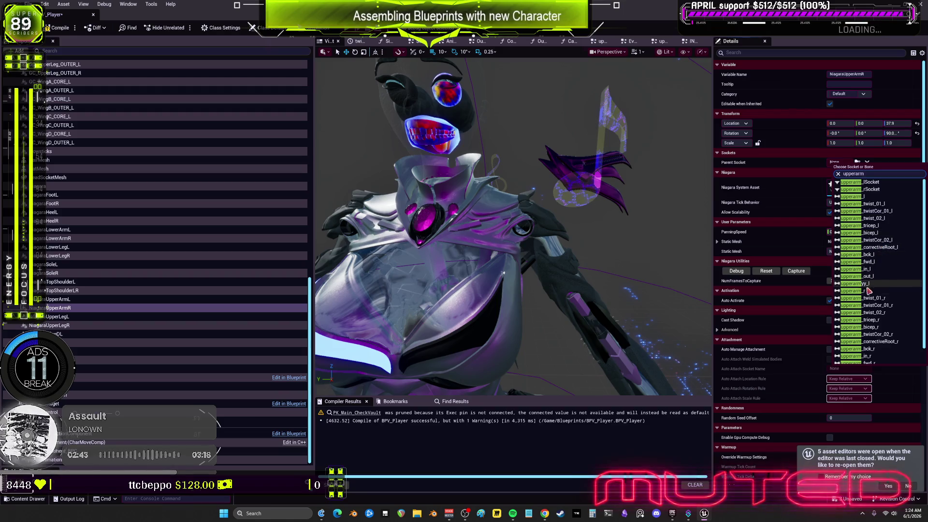
click(869, 291)
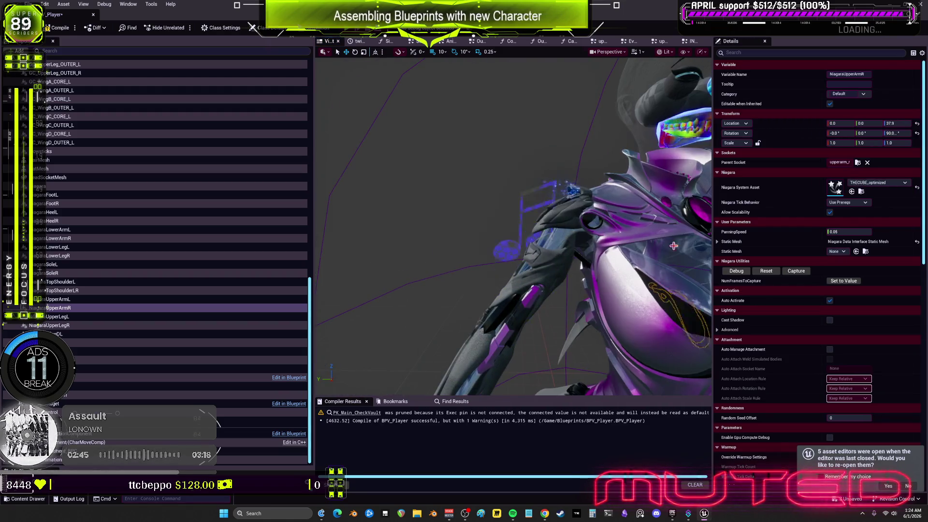
click(918, 124)
click(917, 133)
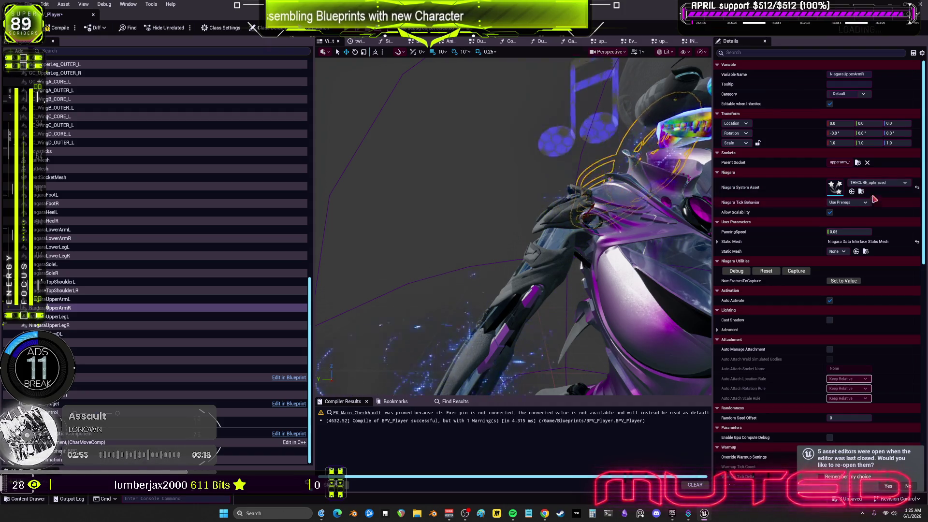
- Mirror NiagaraUpperArmR with a 180° pitch rotation and -1 Y scale
click(868, 134)
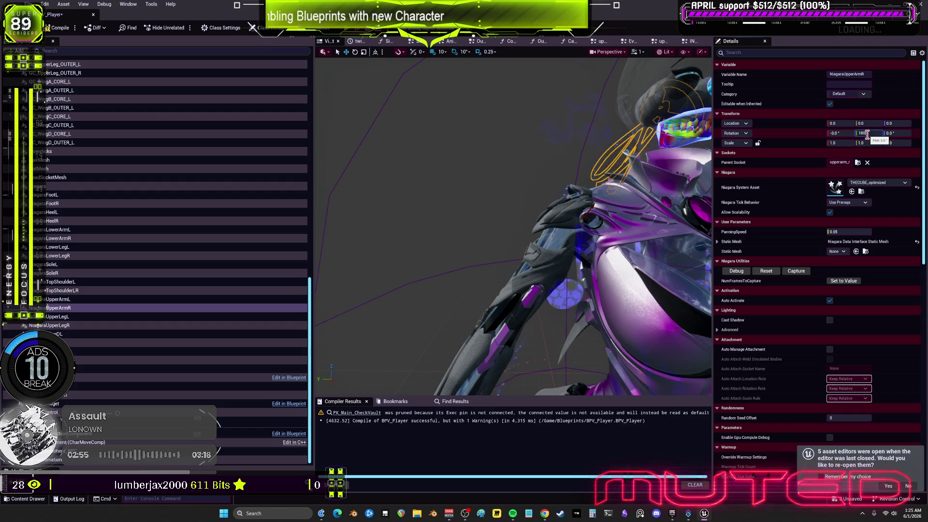
text(180)
click(835, 142)
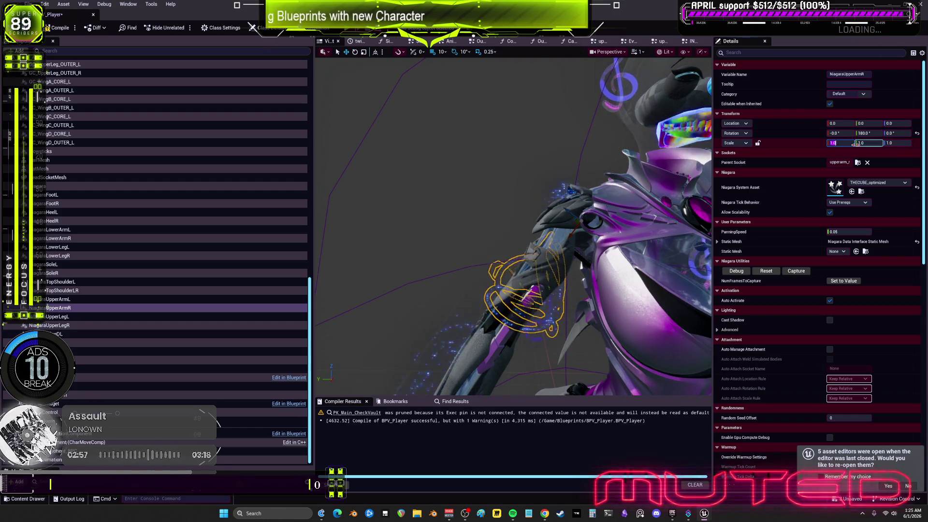
click(872, 143)
text(-1)
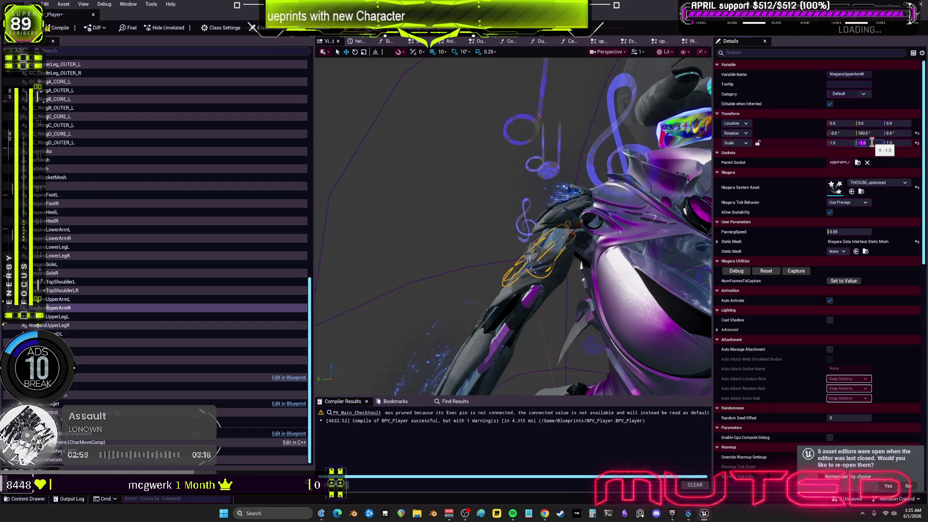
key(Return)
- Reset NiagaraUpperArmL's location and rotation offsets to zero
click(91, 300)
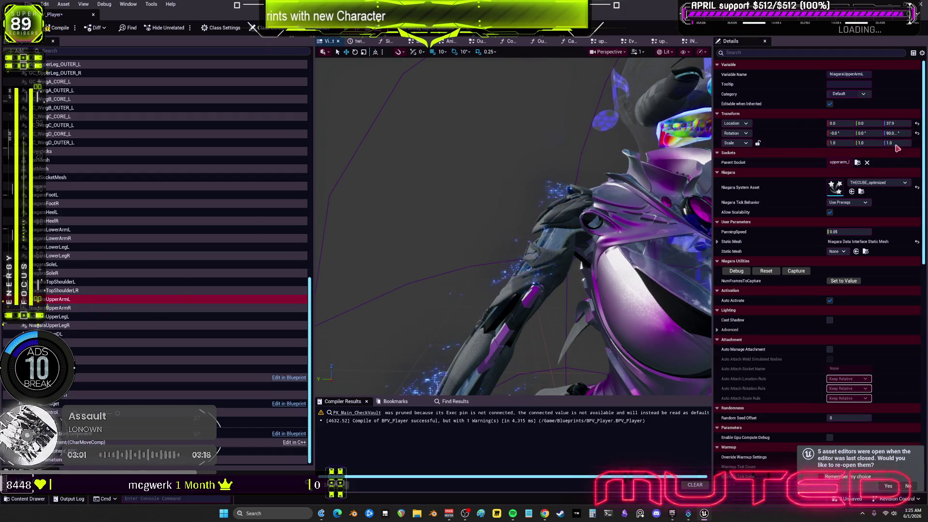
click(917, 133)
click(918, 123)
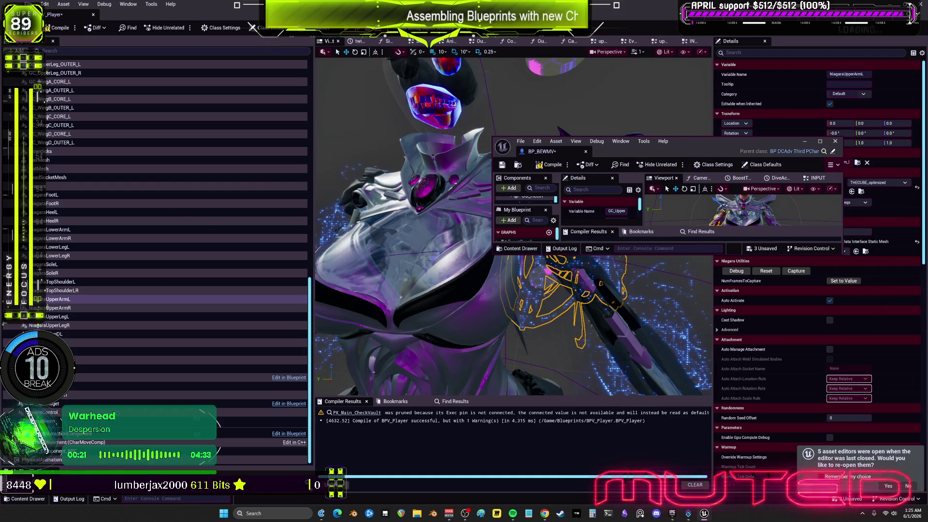
- Compile BPV_Player, save all assets, and select NiagaraUpperLegL
click(435, 184)
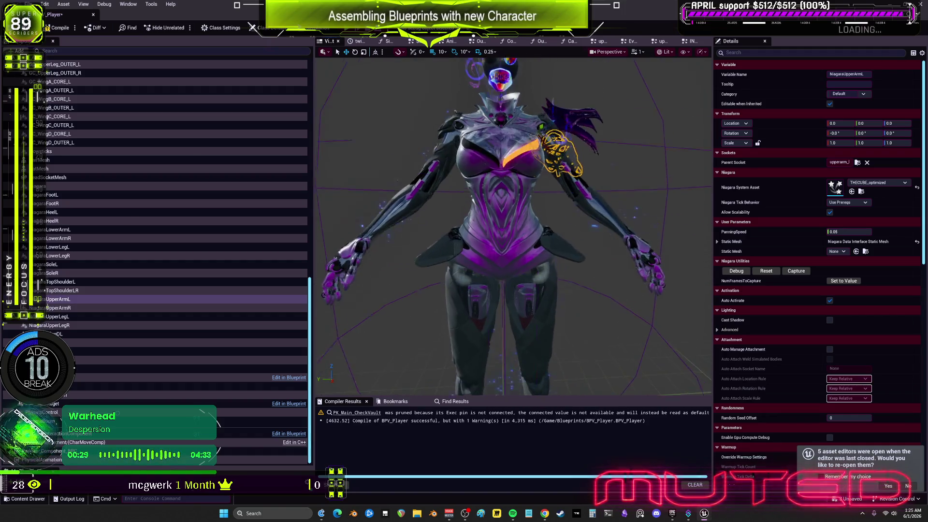
click(59, 28)
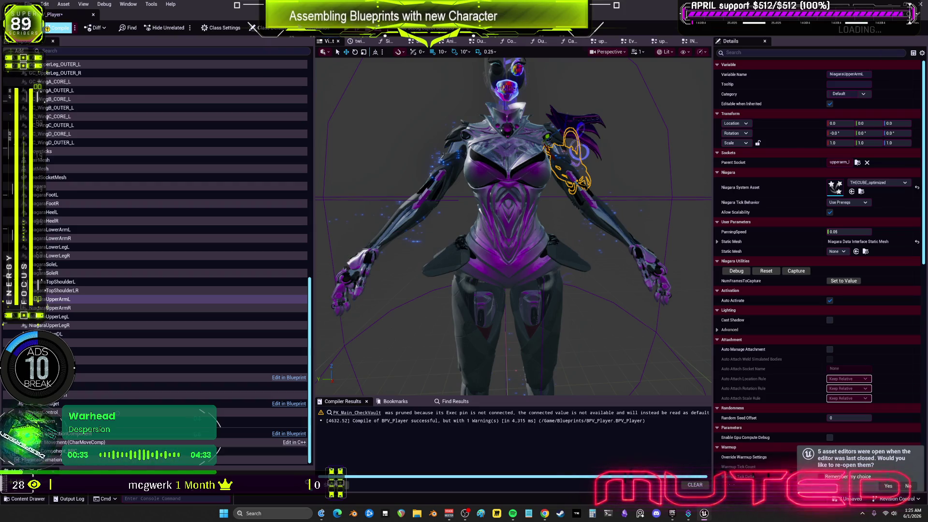
click(29, 4)
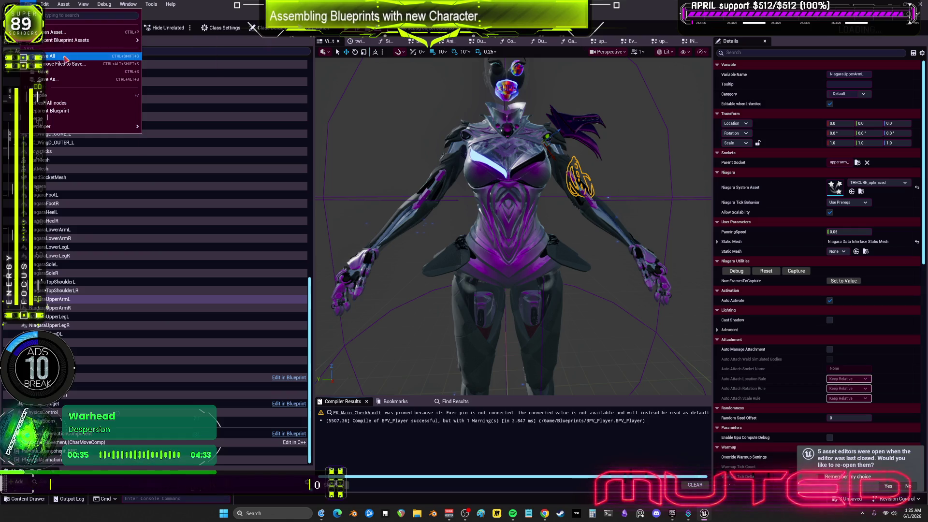
click(110, 102)
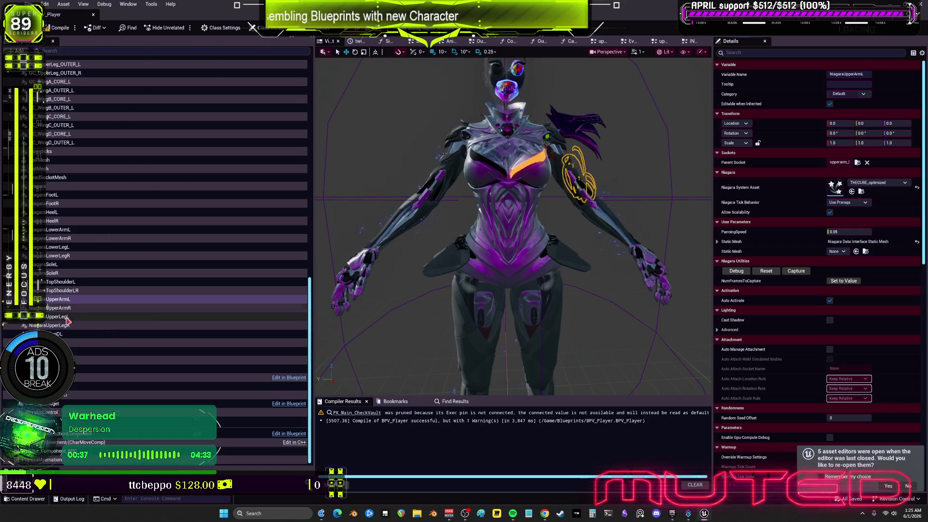
click(106, 316)
- Attach NiagaraUpperLegL to the thigh_l socket with zero location offset
key(f)
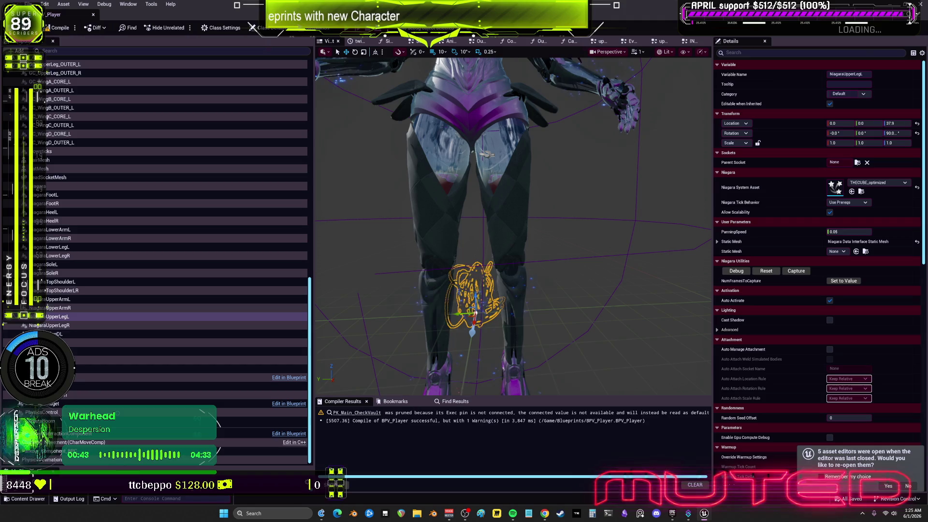
click(860, 163)
text(thigh)
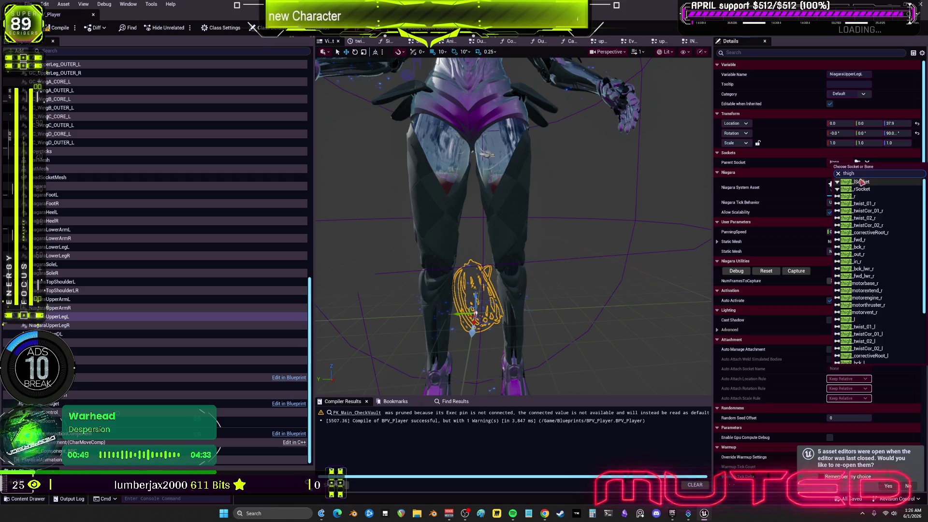
click(860, 321)
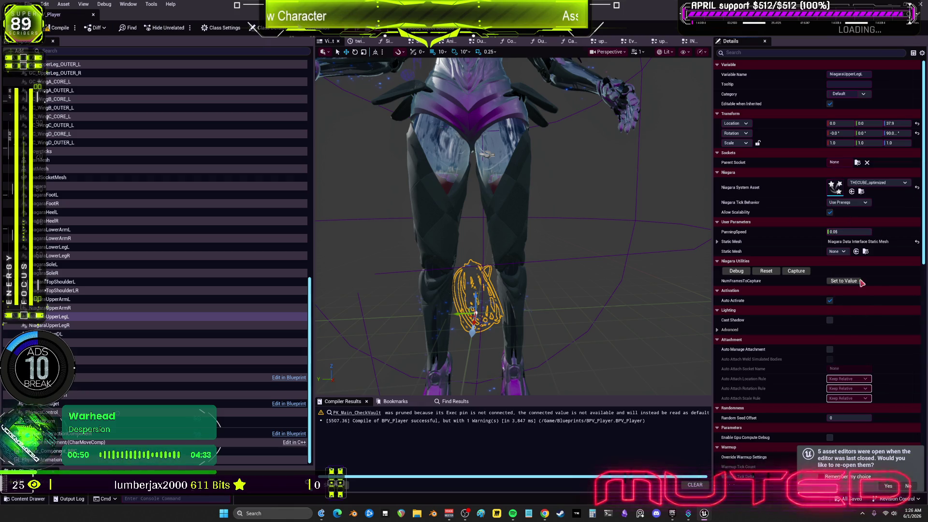
click(917, 124)
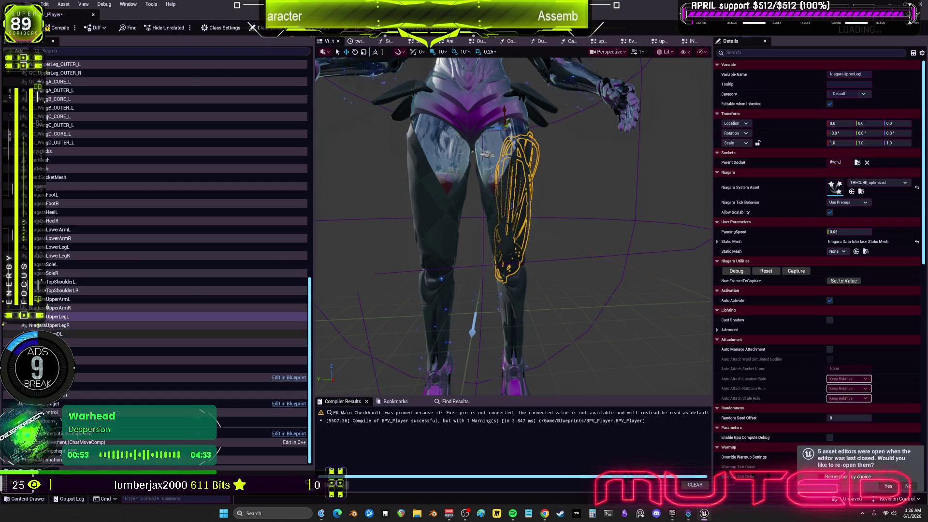
- Attach NiagaraUpperLegR to thigh_r, zero its location, and mirror it with 180° pitch and -1 Y scale
click(54, 326)
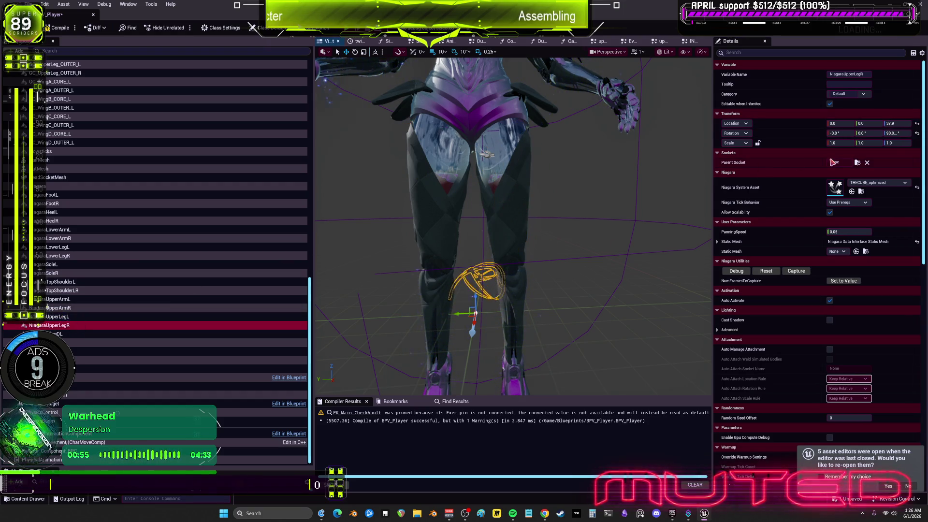
click(918, 124)
click(858, 163)
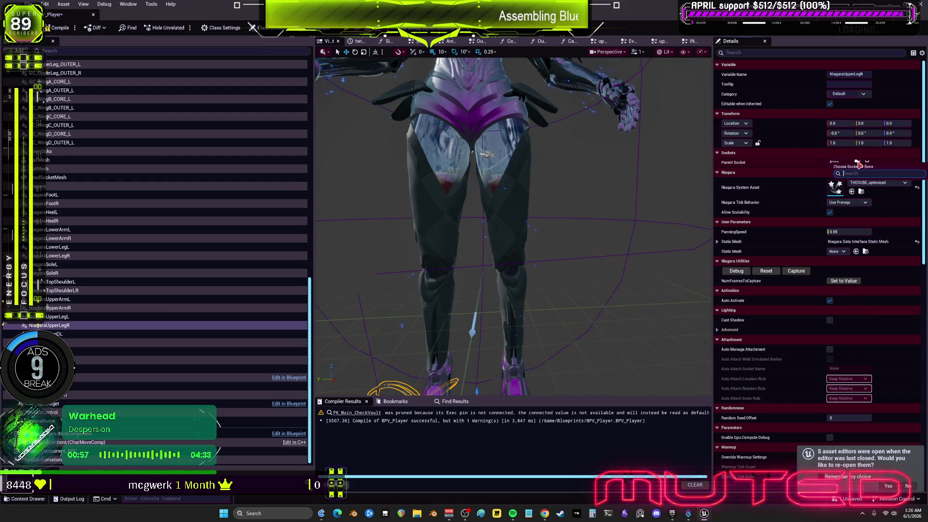
text(thigh)
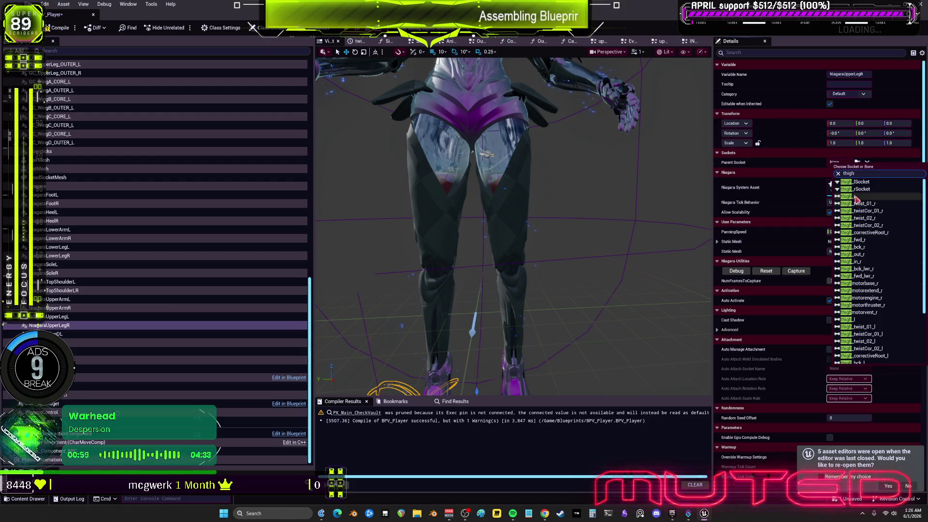
click(856, 198)
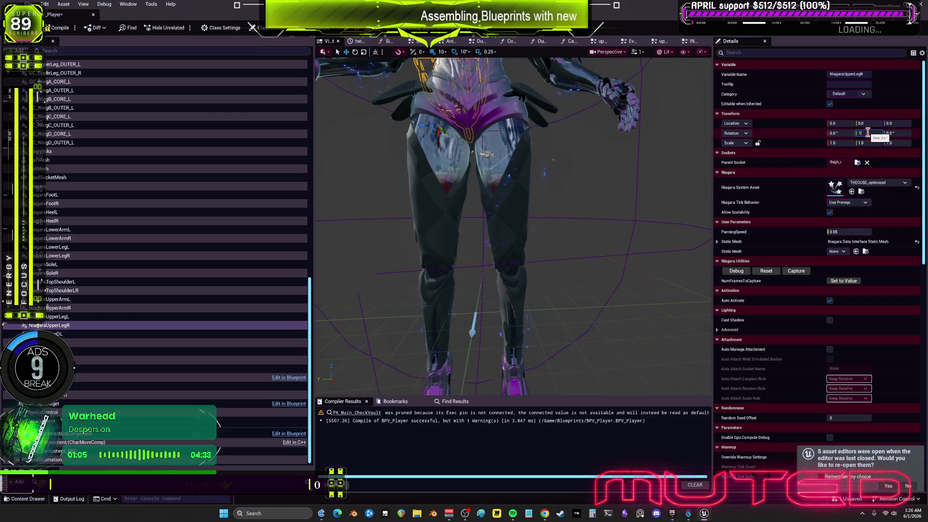
text(80)
key(Return)
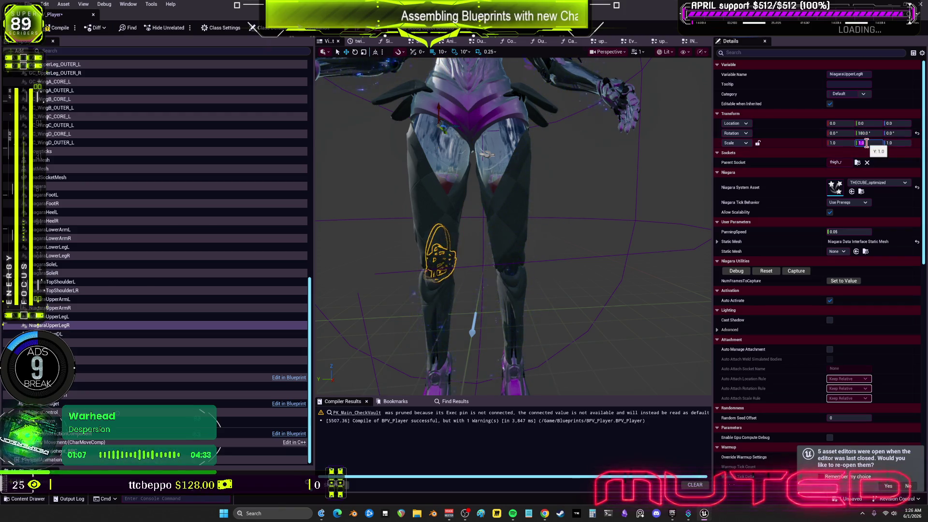
key(Return)
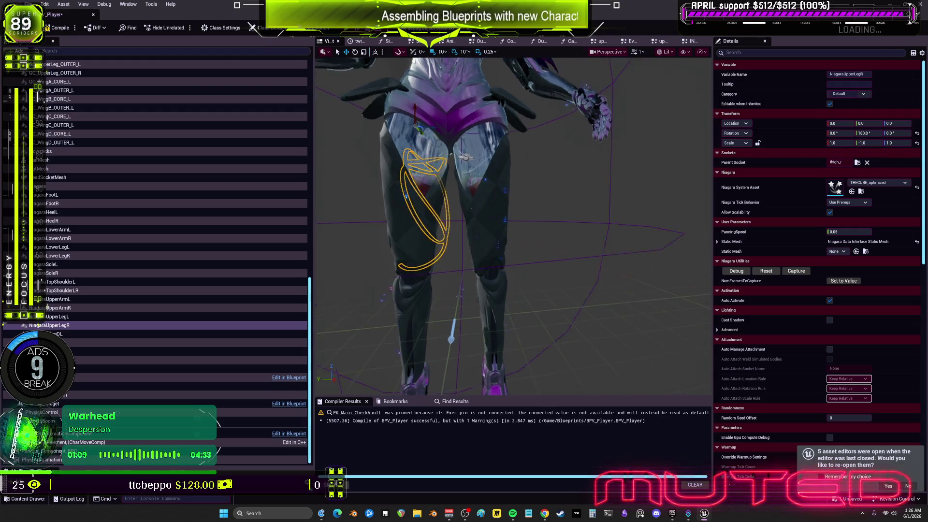
scroll(606, 189, up, 2)
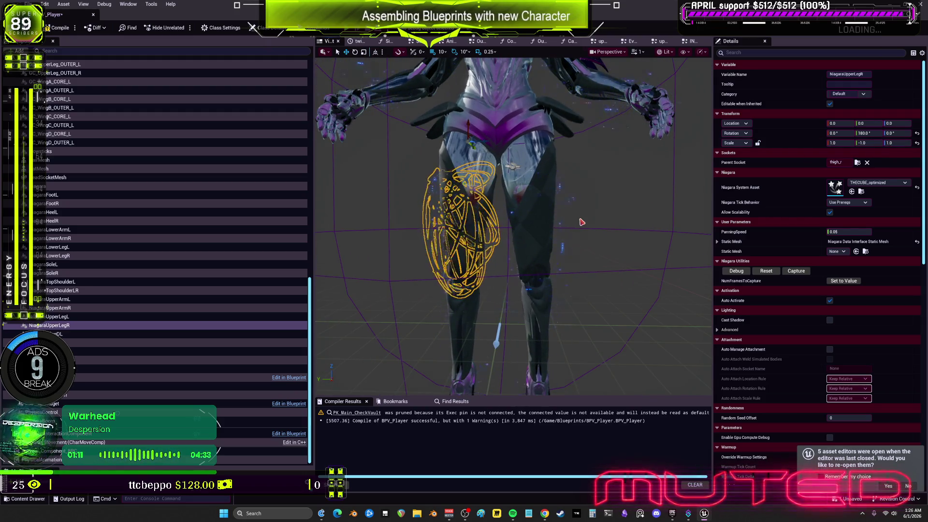
drag(593, 233, 574, 204)
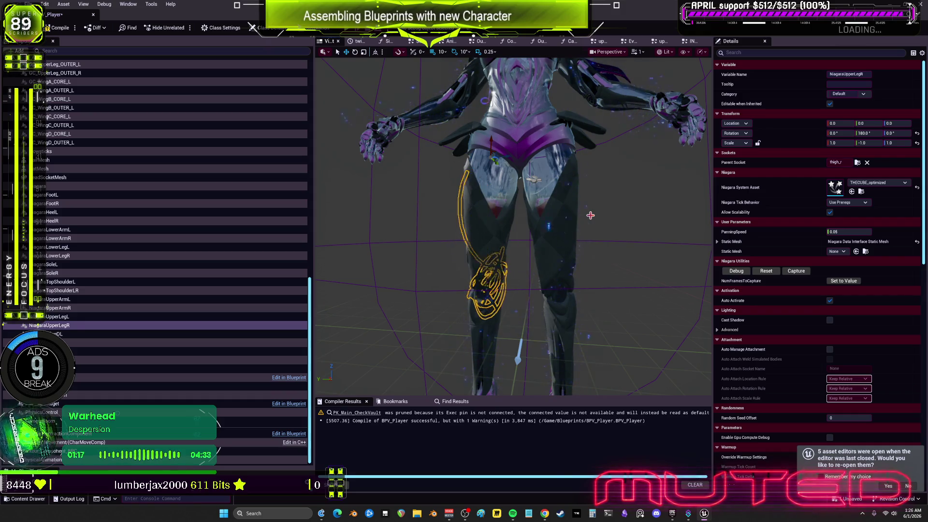
drag(576, 205, 584, 219)
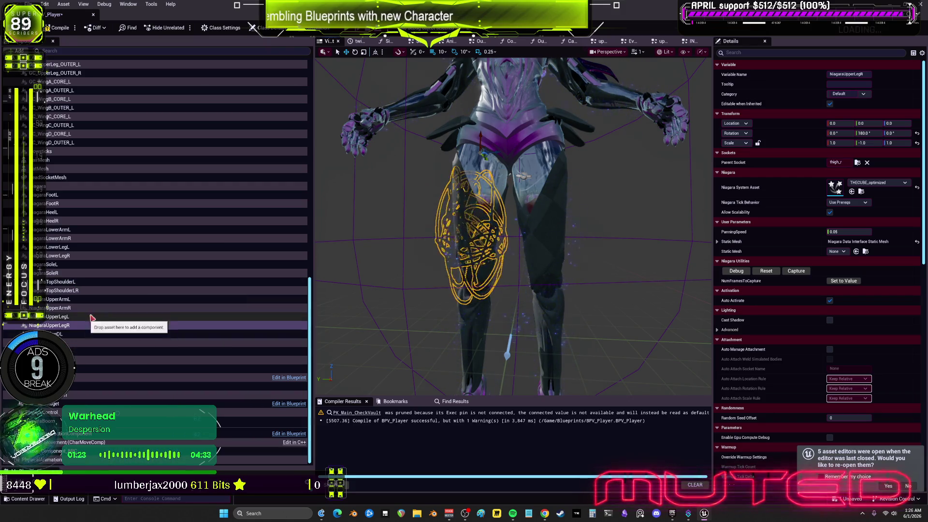
drag(484, 284, 568, 269)
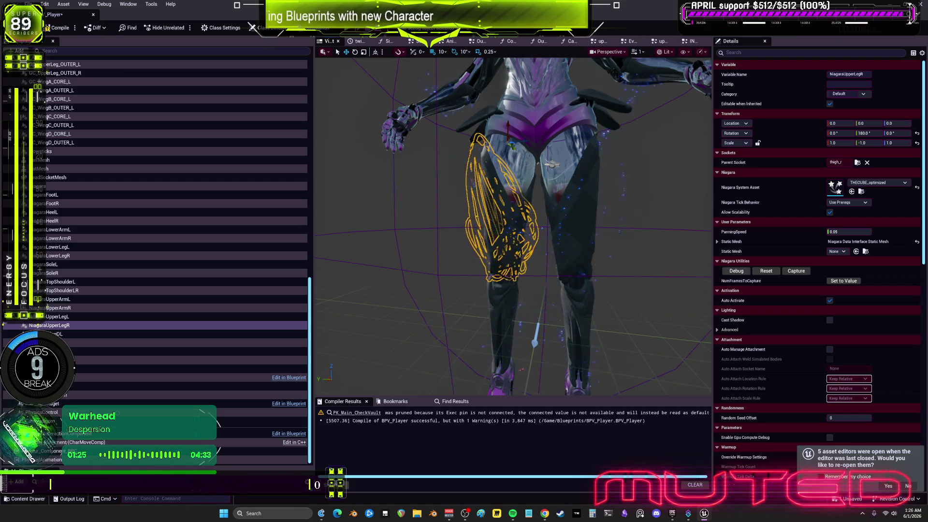
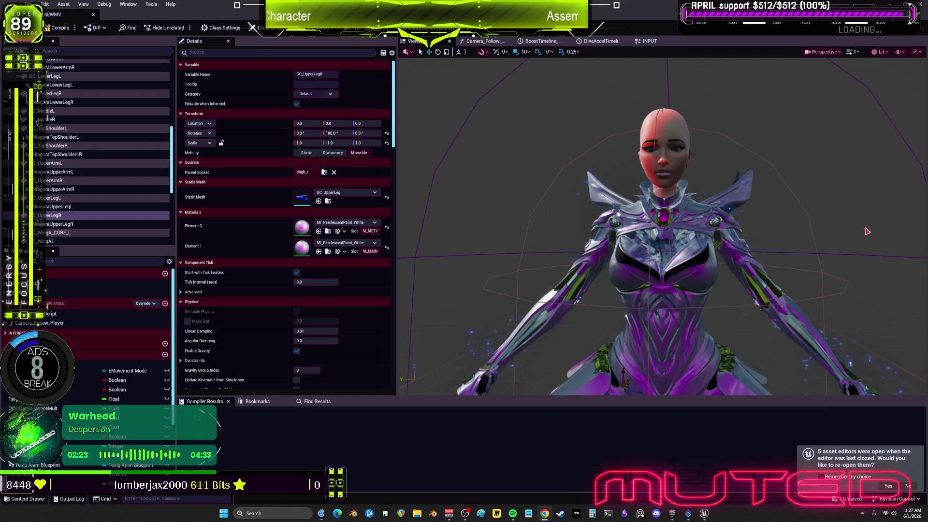
- Close the extra blueprint, open BP_BEWMV briefly, then return to BPV_Player maximized
click(94, 15)
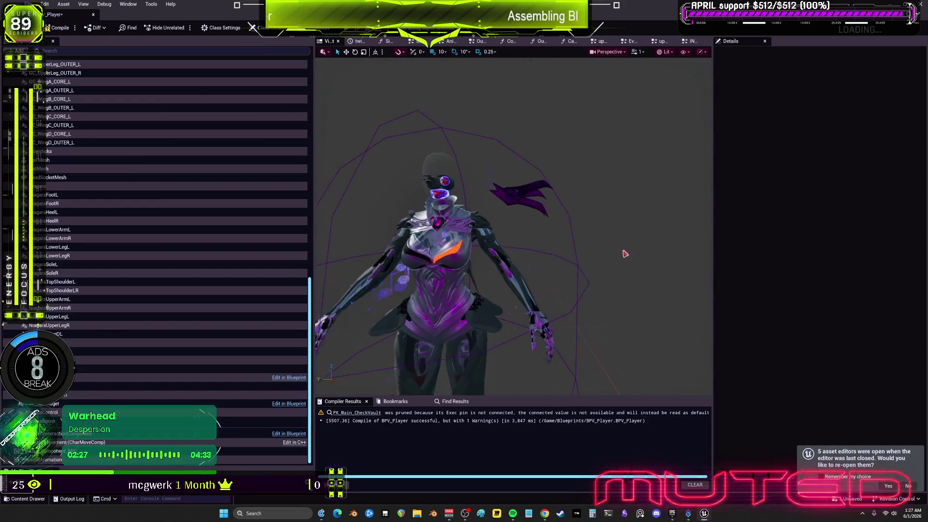
key(super+Down)
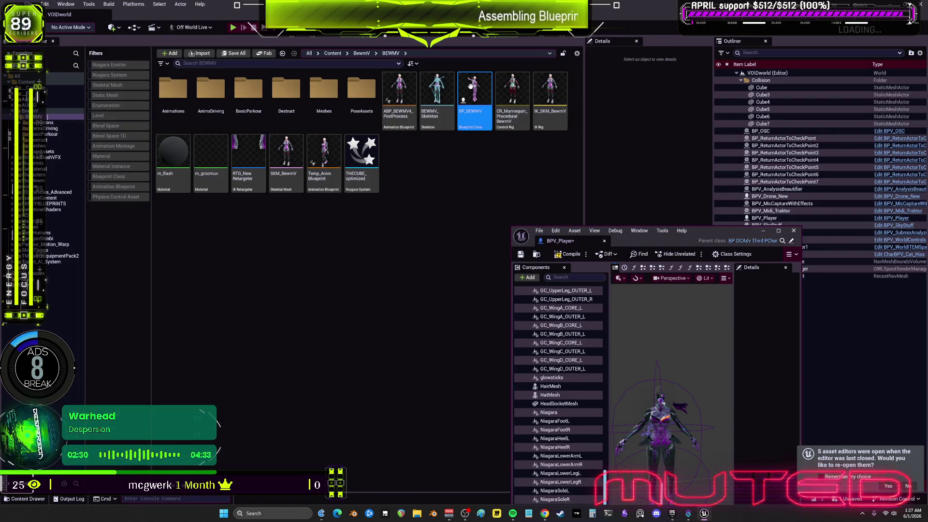
double_click(470, 86)
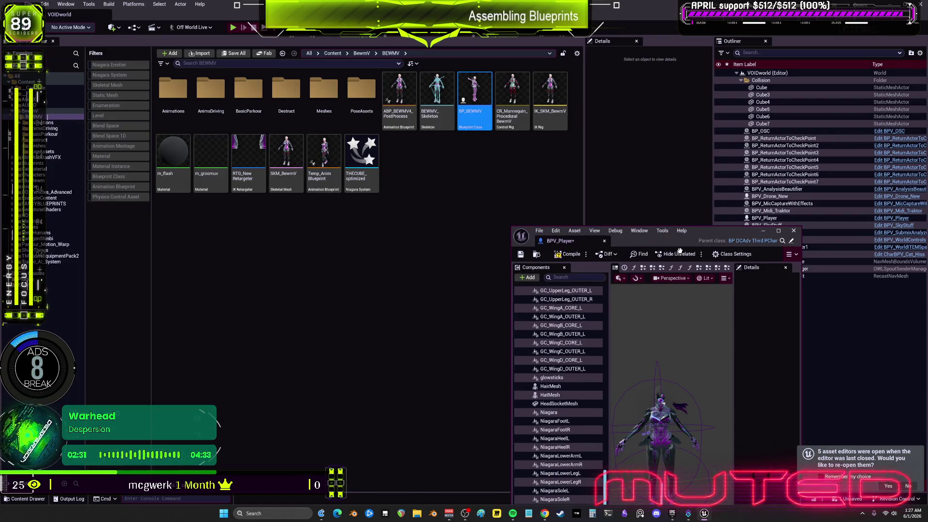
key(super+Down)
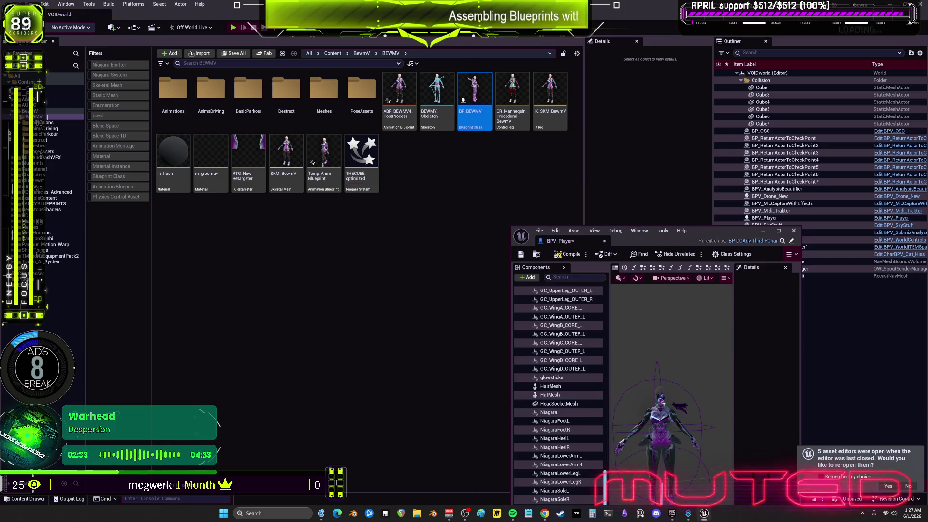
key(super+Up)
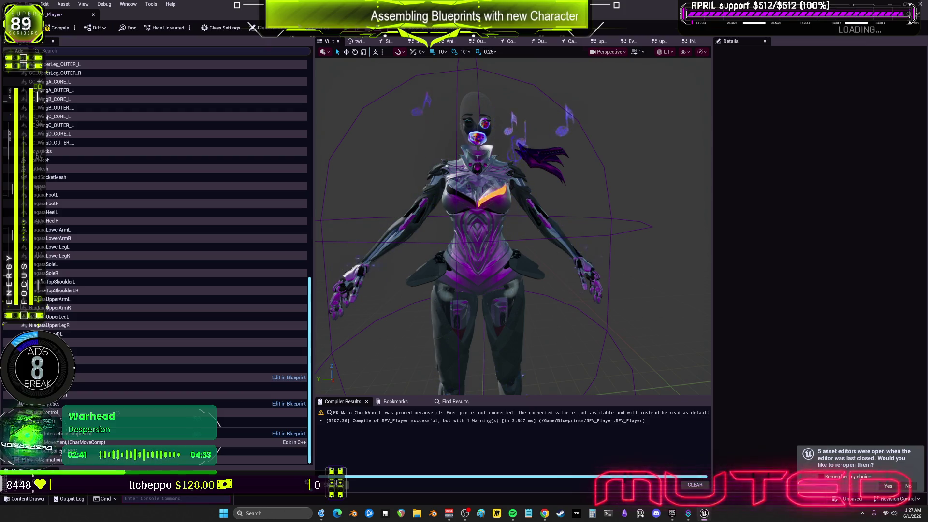
- Select CharacterMesh0 and set material Elements 2 and 3 to the shader ball materials
scroll(118, 145, up, 10)
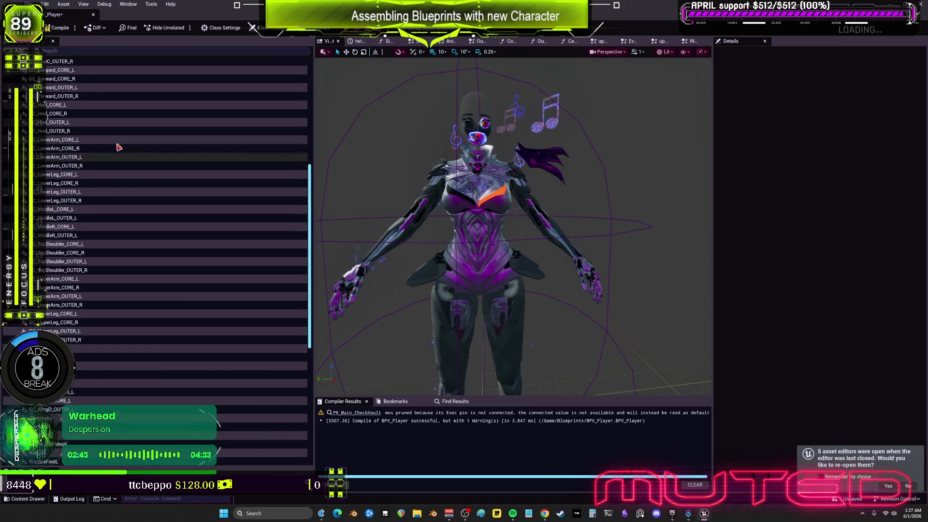
scroll(118, 140, up, 5)
click(63, 89)
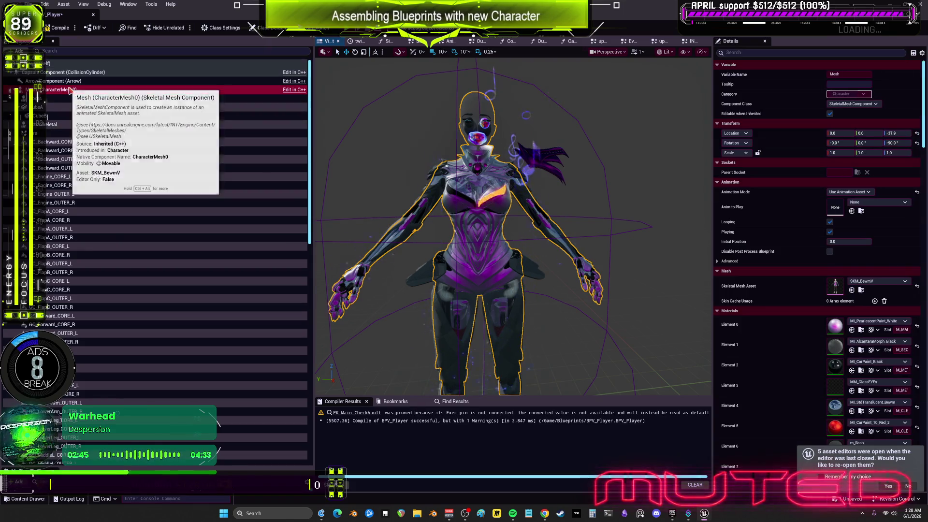
scroll(817, 251, down, 6)
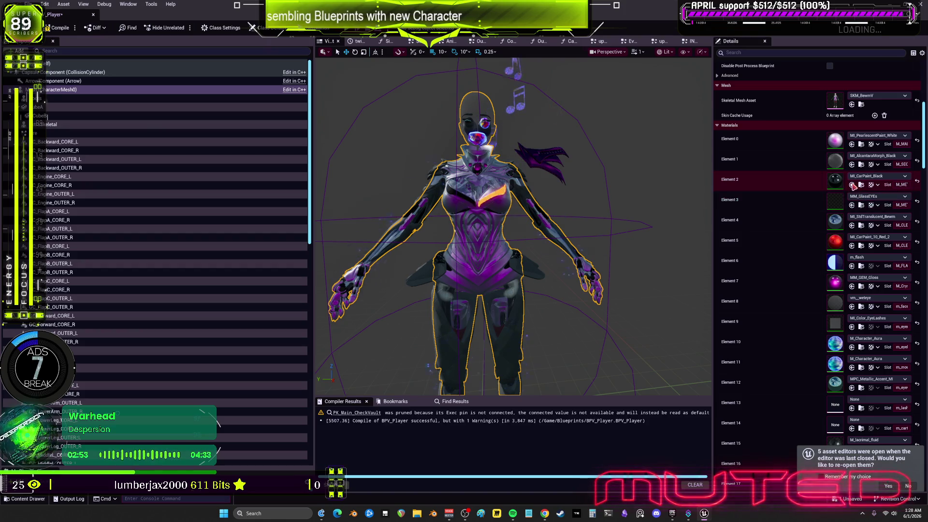
click(852, 185)
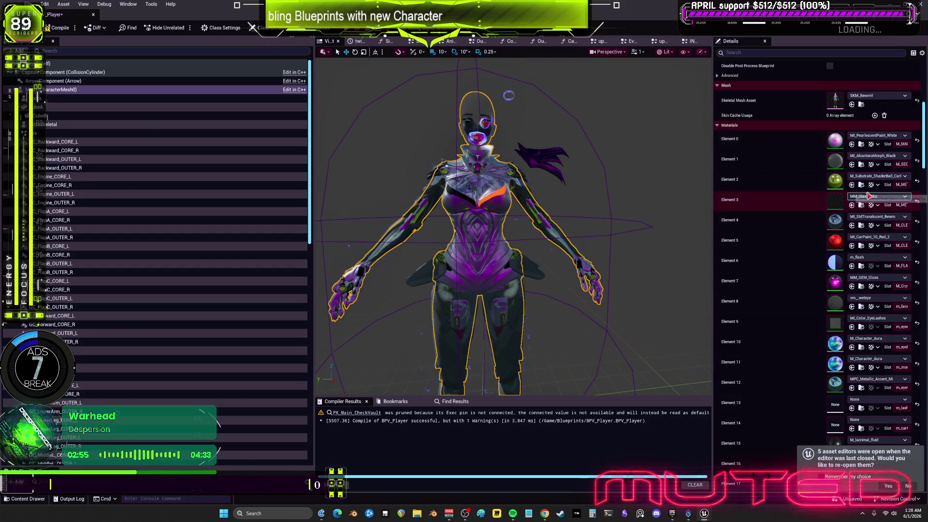
click(852, 205)
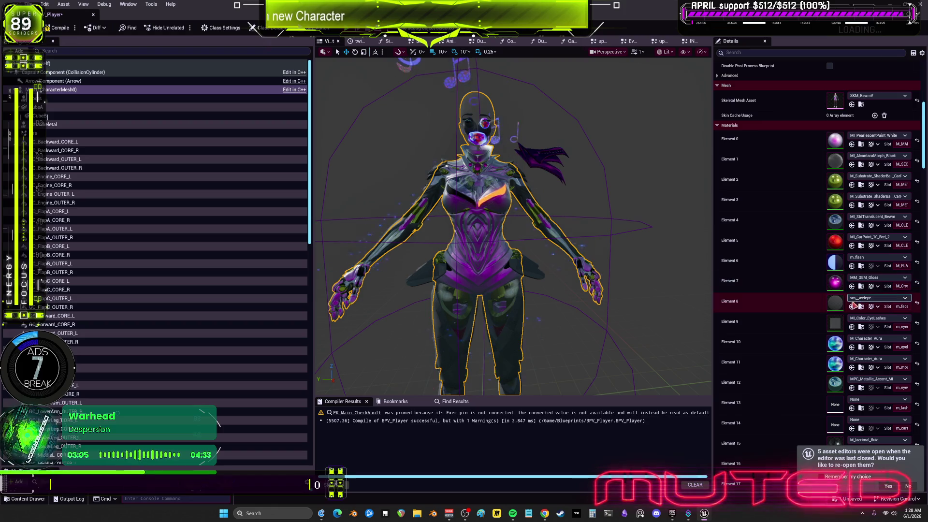
- Set Element 8 to MI_iceskin_face, Elements 9–10 to MI_EyeRefractive_Inst_L, and Element 11 to vM_Mouth
click(852, 307)
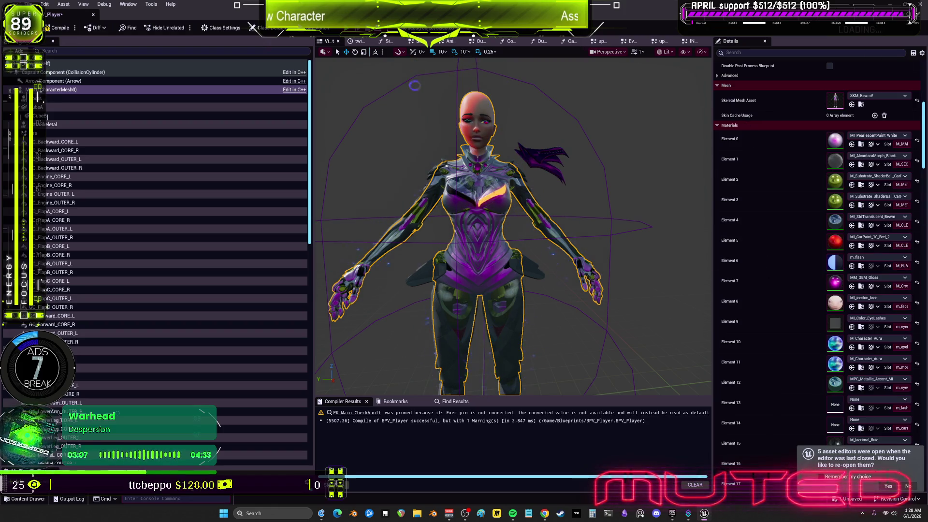
click(917, 323)
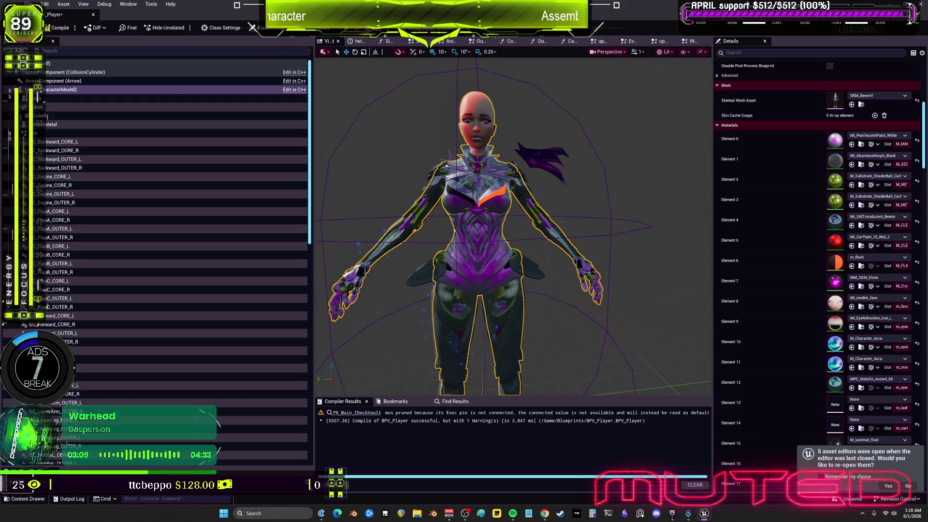
click(852, 351)
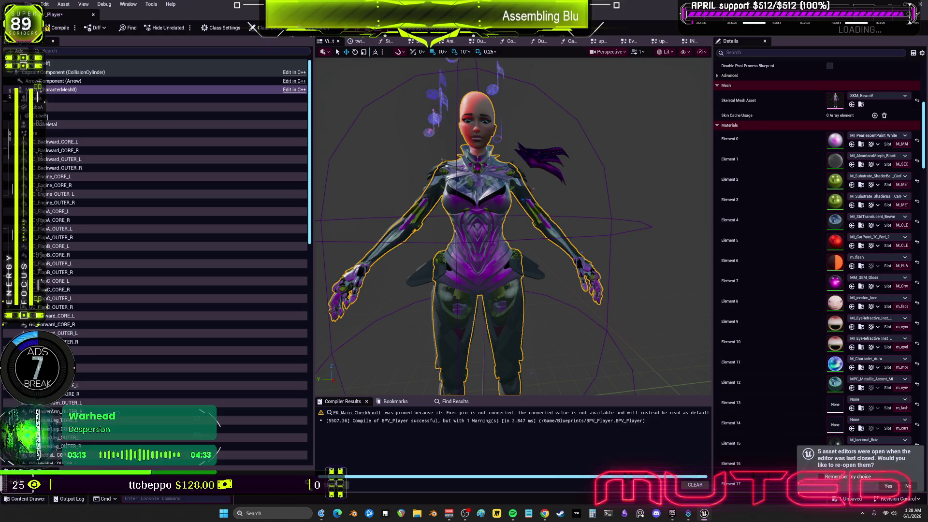
click(852, 367)
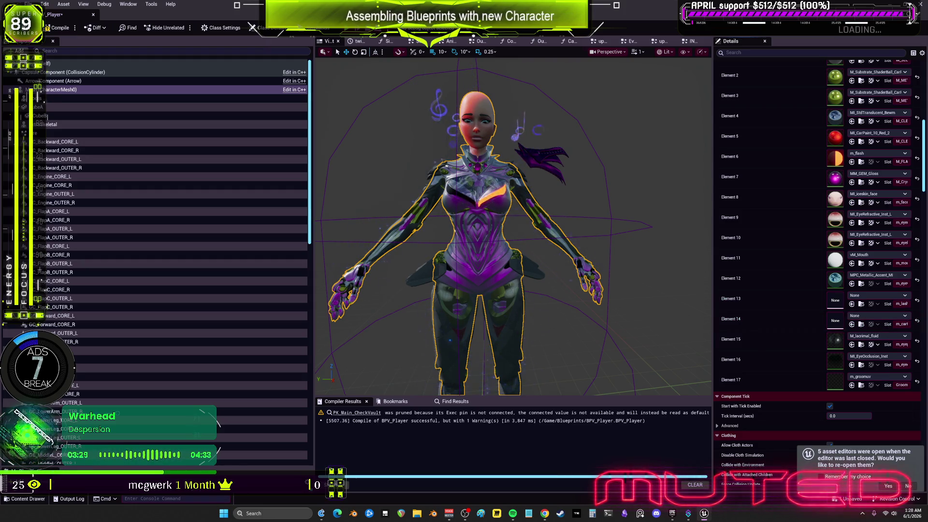
scroll(852, 137, up, 4)
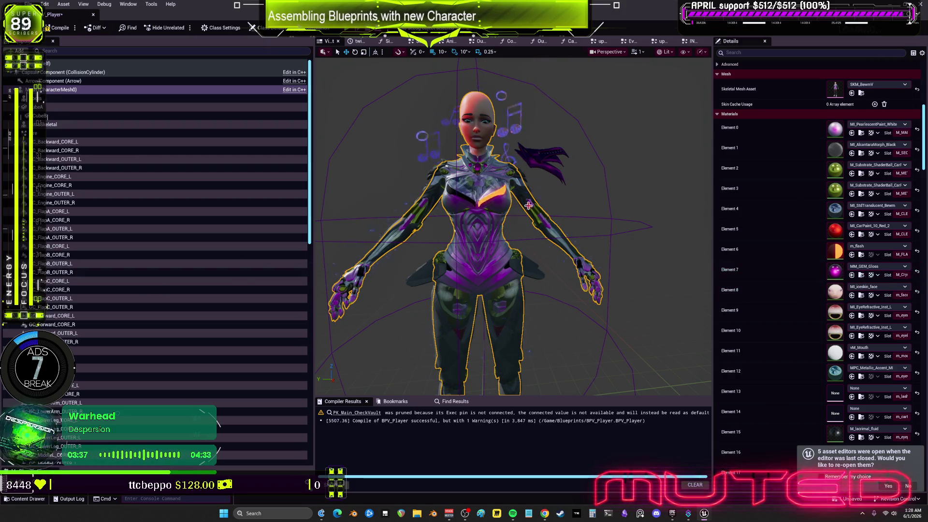
- Multi-select GC_Backward_CORE_L through GC_WingD_OUTER_L and inspect their 19 shared Element 0 materials
click(66, 142)
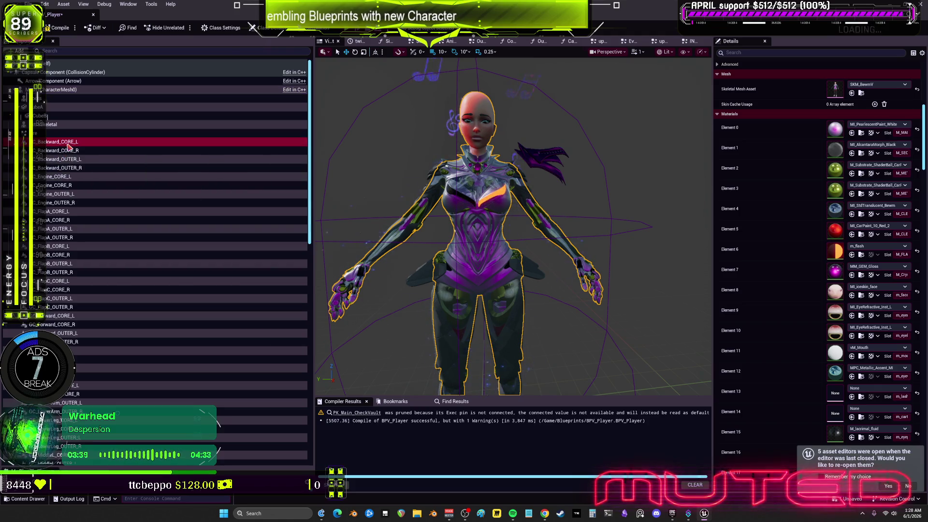
scroll(104, 267, down, 2)
scroll(104, 267, down, 10)
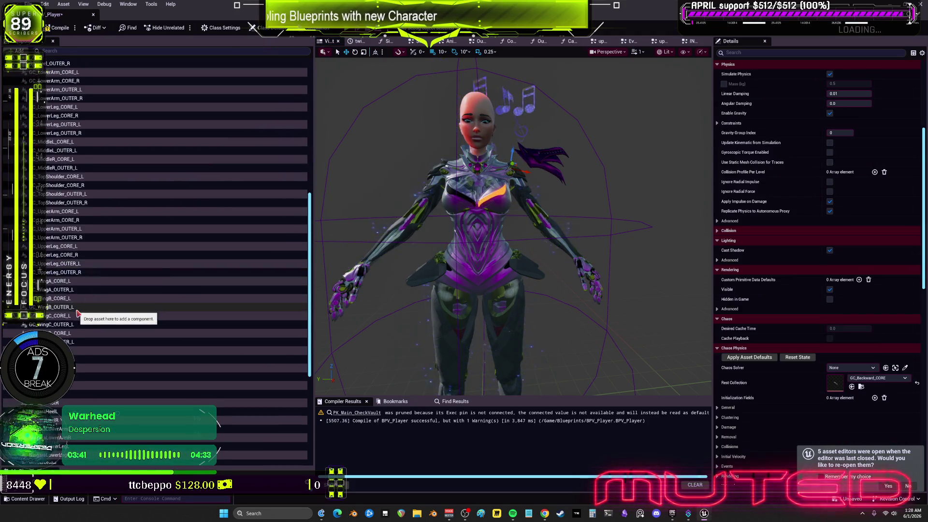
shift+click(58, 321)
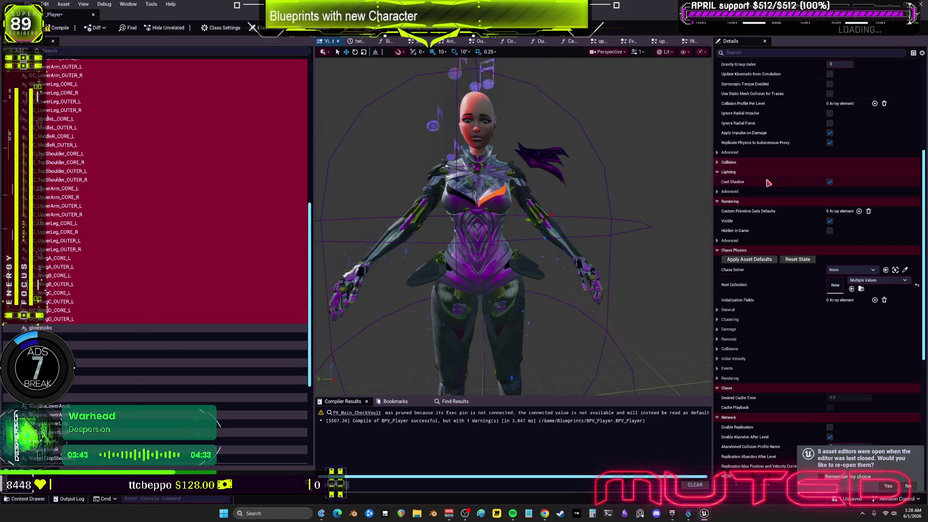
scroll(793, 180, up, 3)
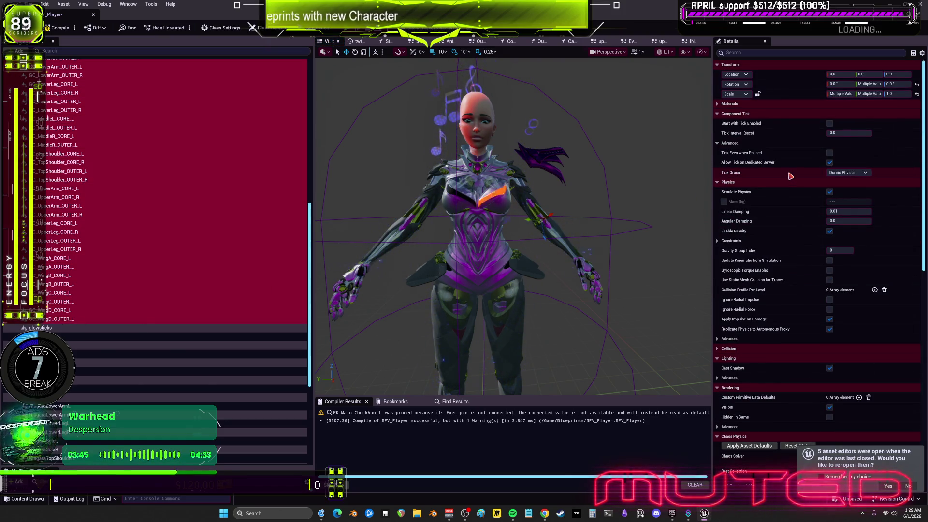
click(841, 103)
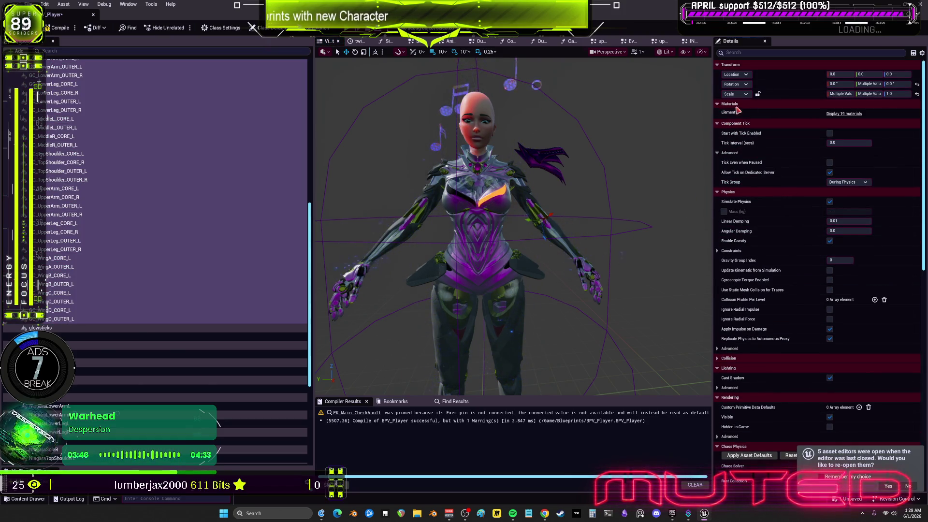
click(842, 116)
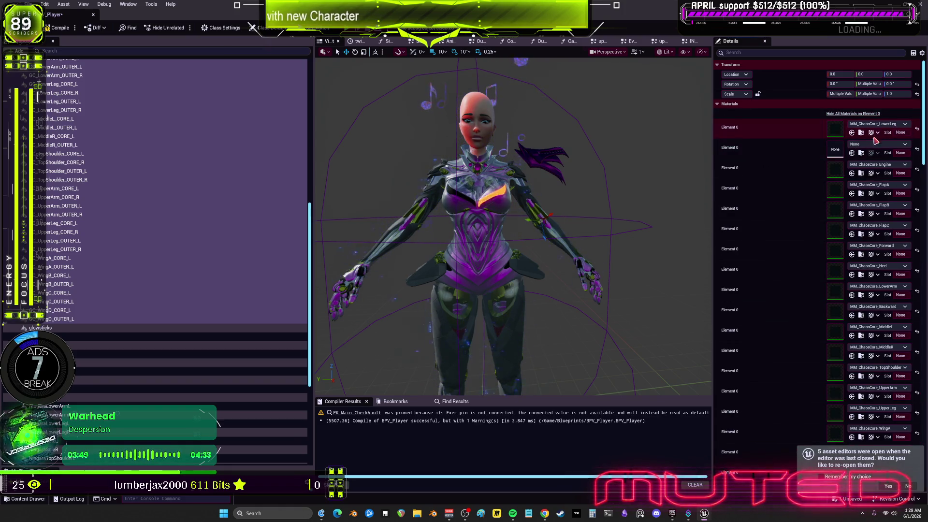
click(854, 114)
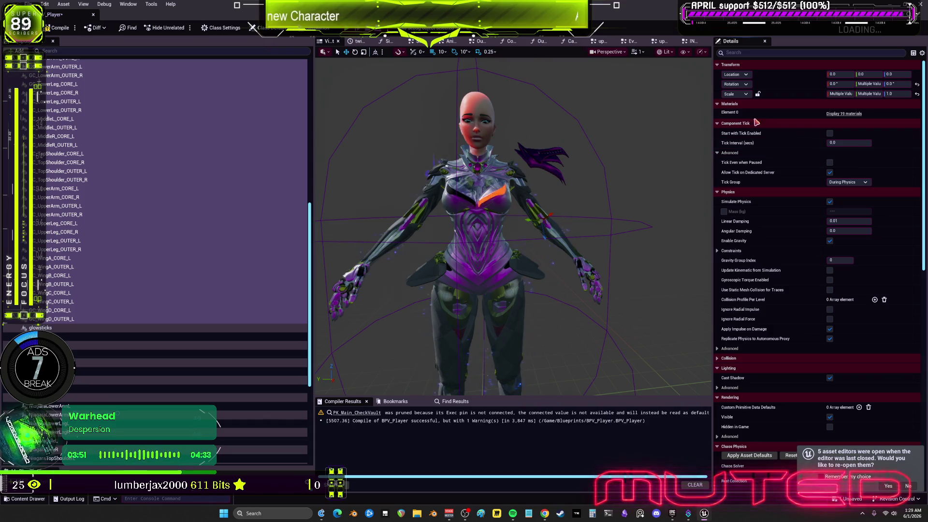
- Give GC_WingD_OUTER_L and GC_WingC_OUTER_L the pearlescent white material
click(102, 319)
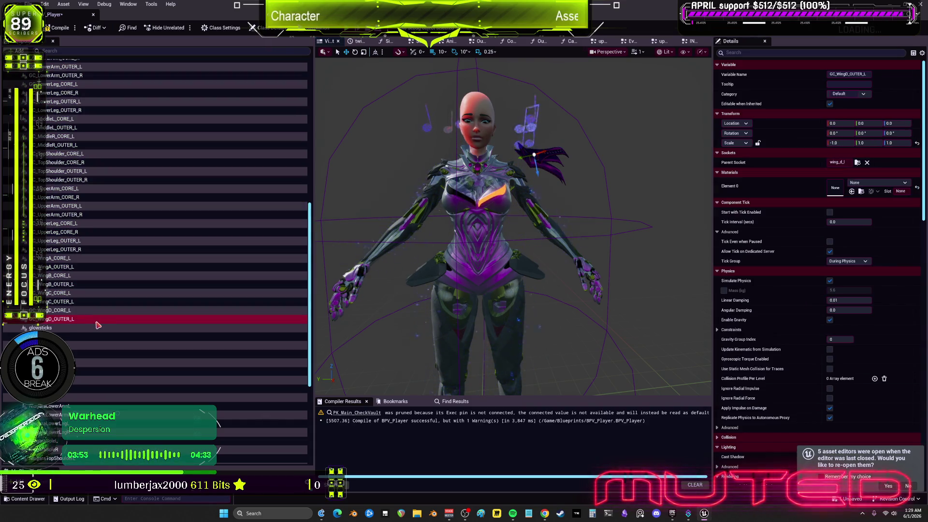
click(852, 192)
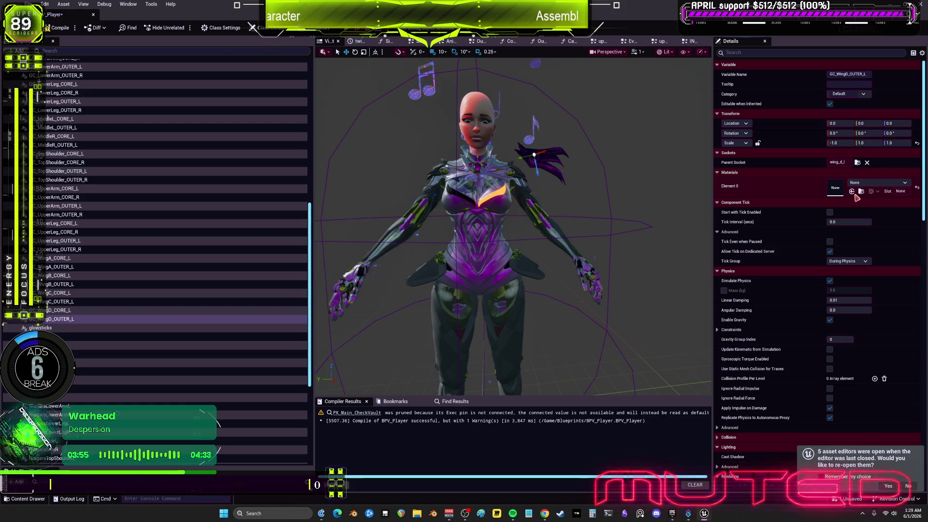
click(148, 311)
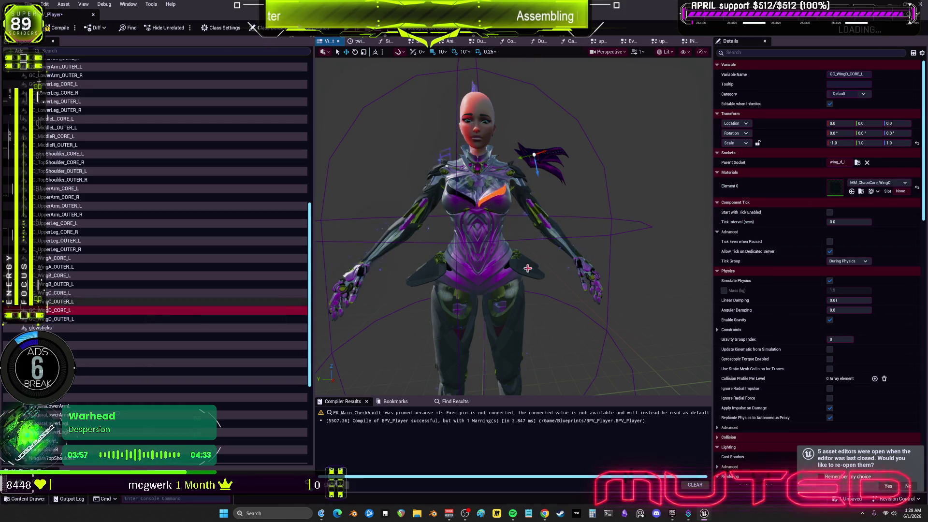
click(265, 302)
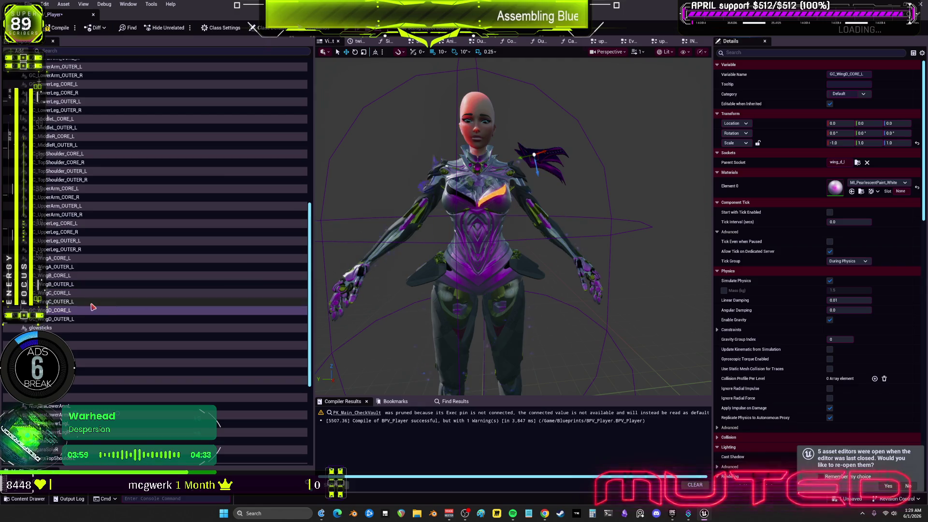
click(135, 293)
click(851, 192)
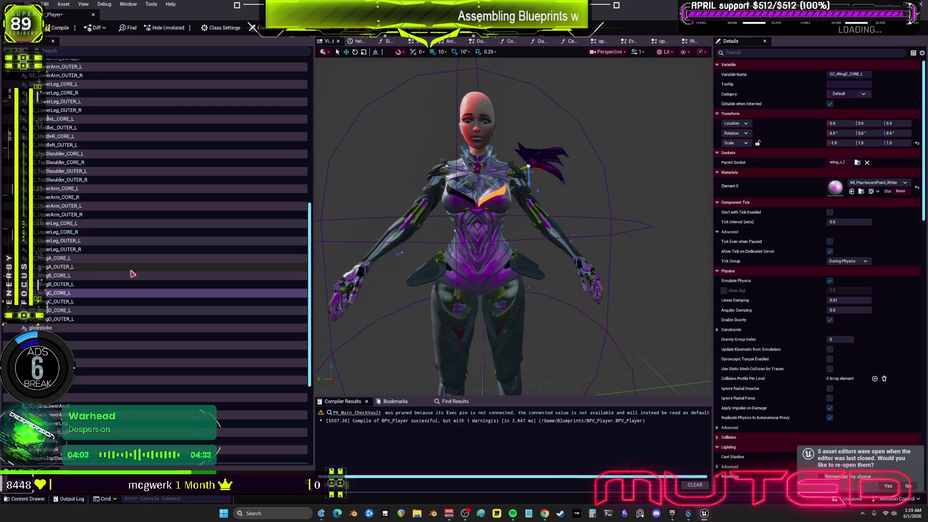
- Give GC_WingB_OUTER_L and GC_WingA_OUTER_L pearlescent white, then undo the last material replacement
click(145, 285)
click(852, 192)
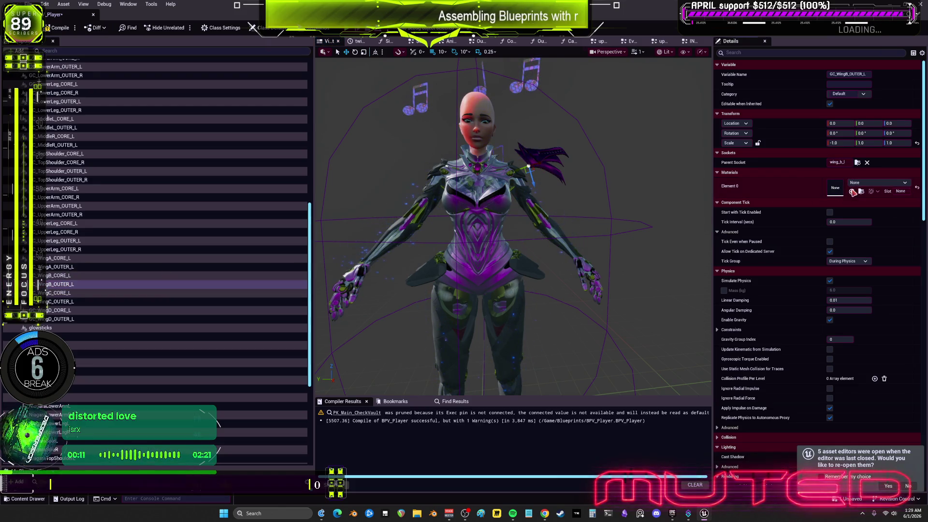
click(89, 277)
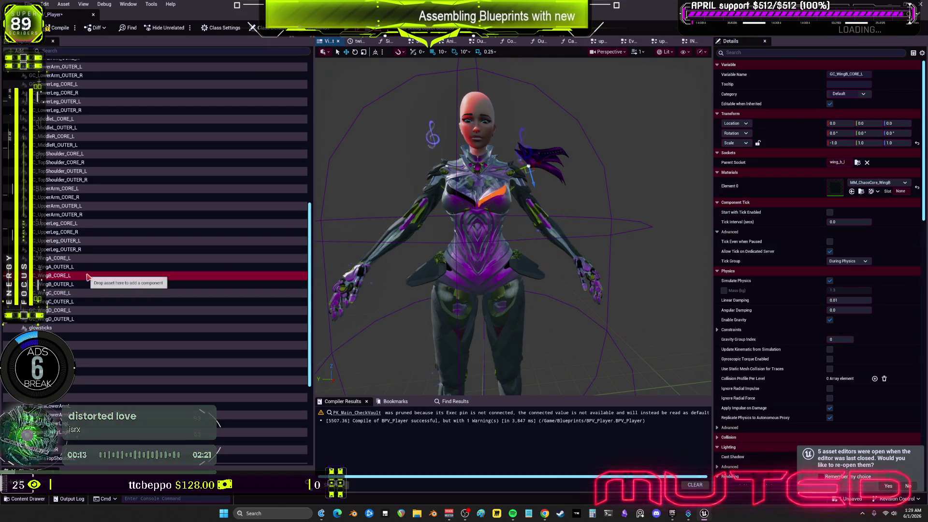
click(852, 192)
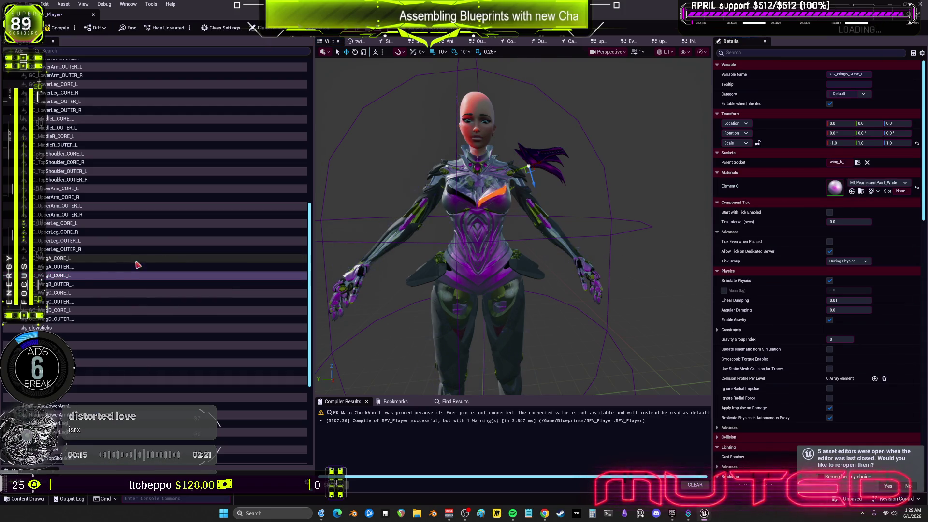
click(92, 268)
click(852, 192)
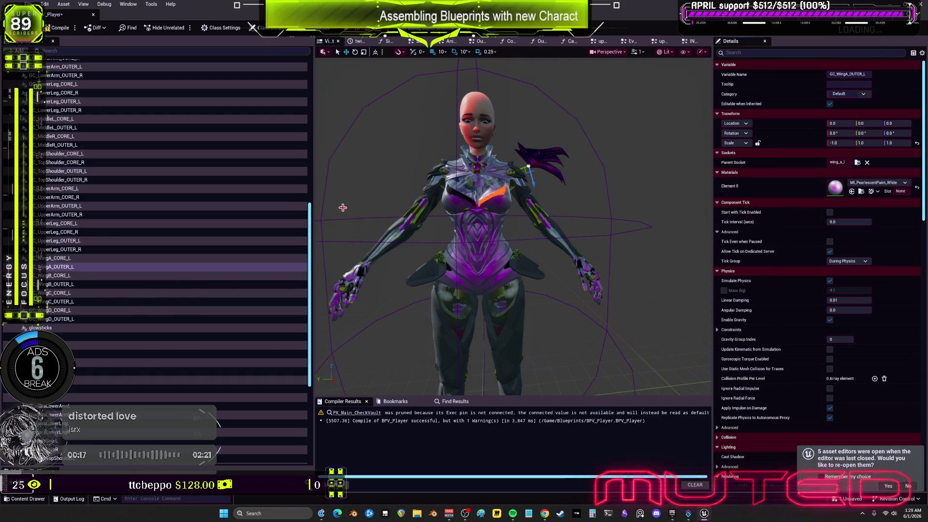
click(86, 259)
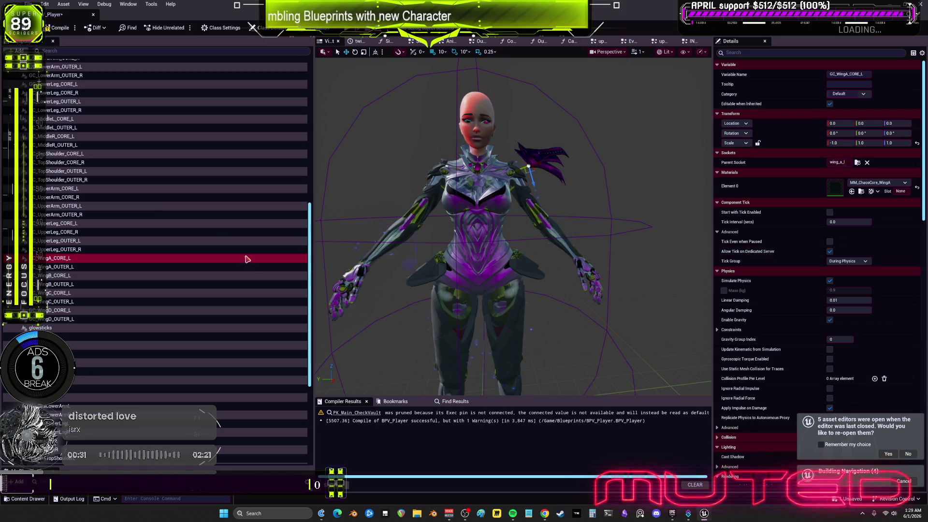
key(ctrl+z)
- Undo a change on GC_WingD_OUTER_L and review the Backward, Engine, FlapB and Heel components
click(77, 320)
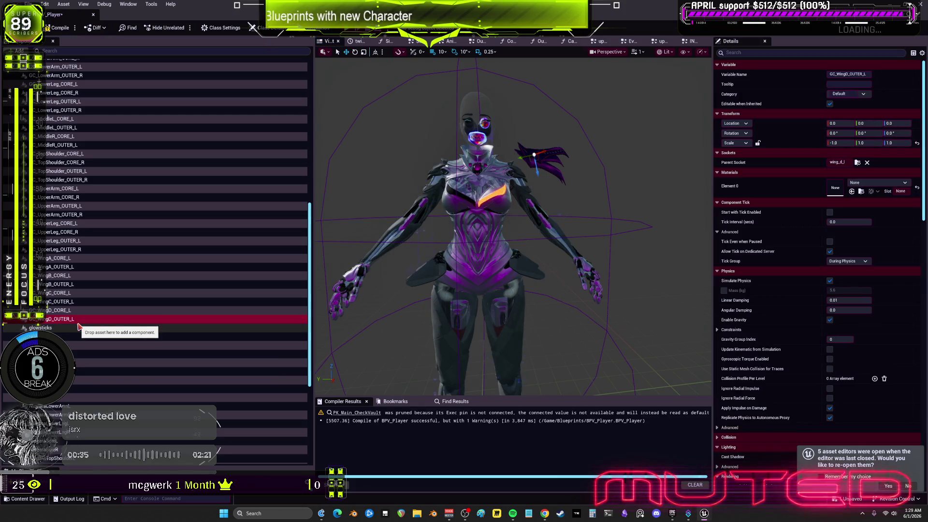
key(ctrl+z)
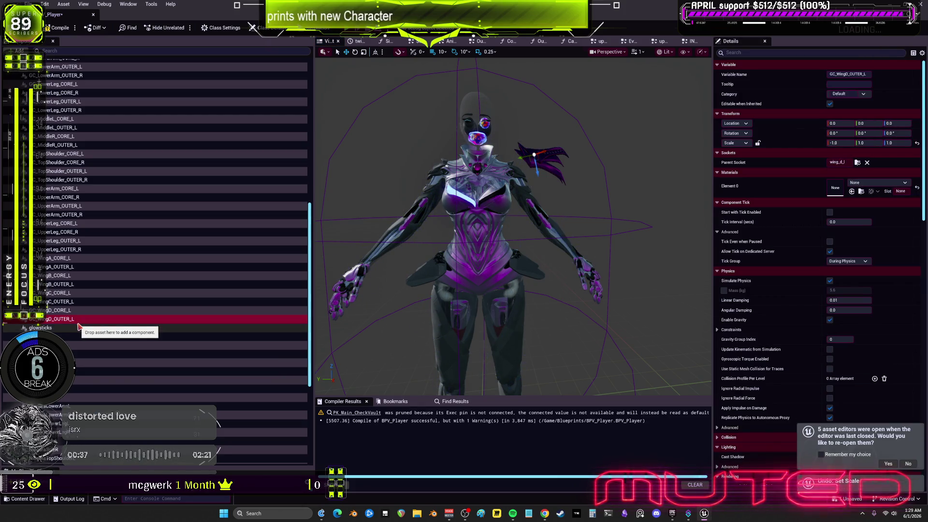
scroll(85, 171, up, 3)
scroll(85, 171, up, 10)
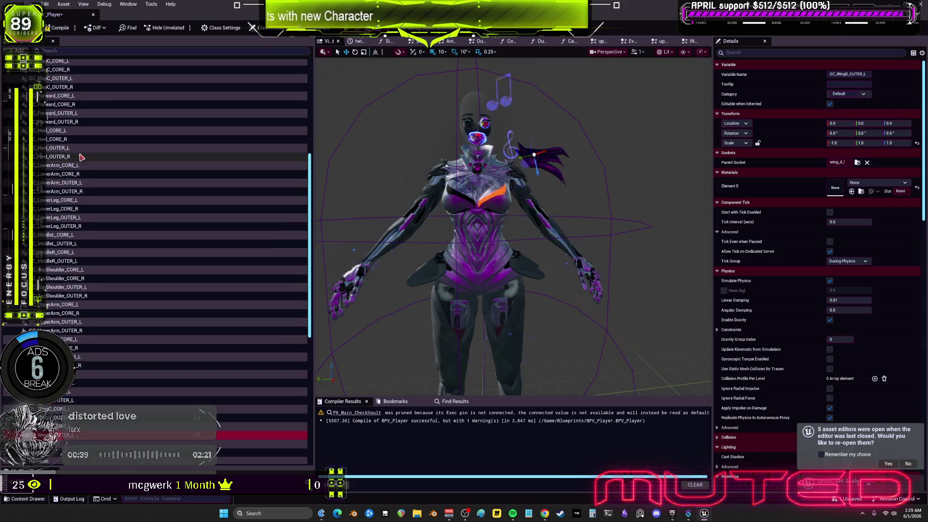
click(71, 85)
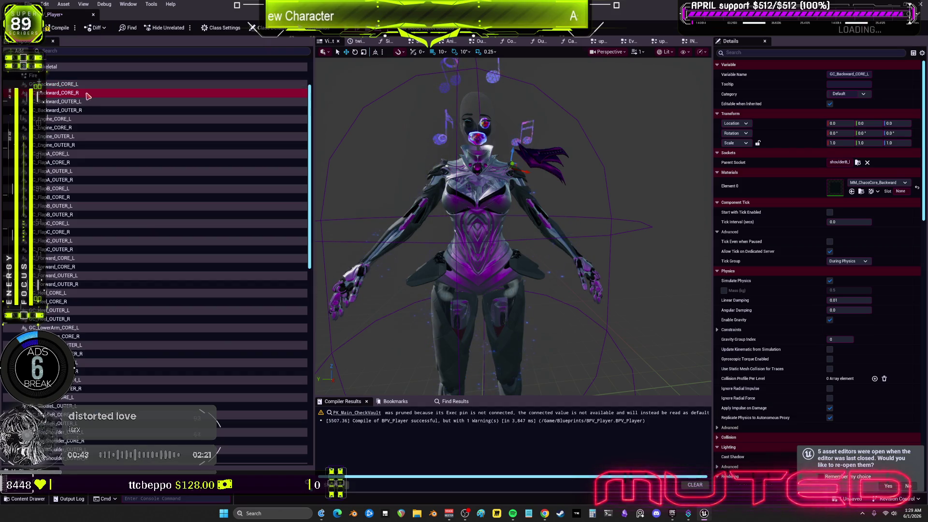
key(Down)
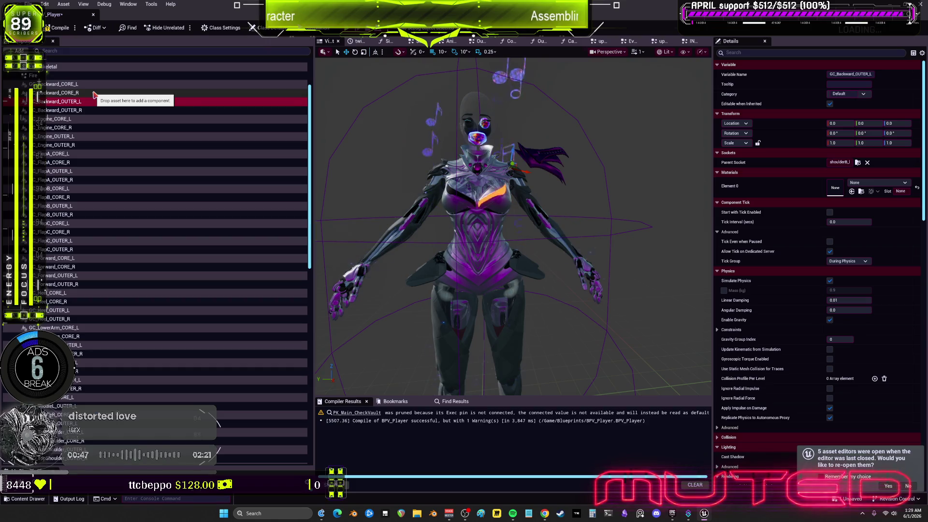
click(93, 94)
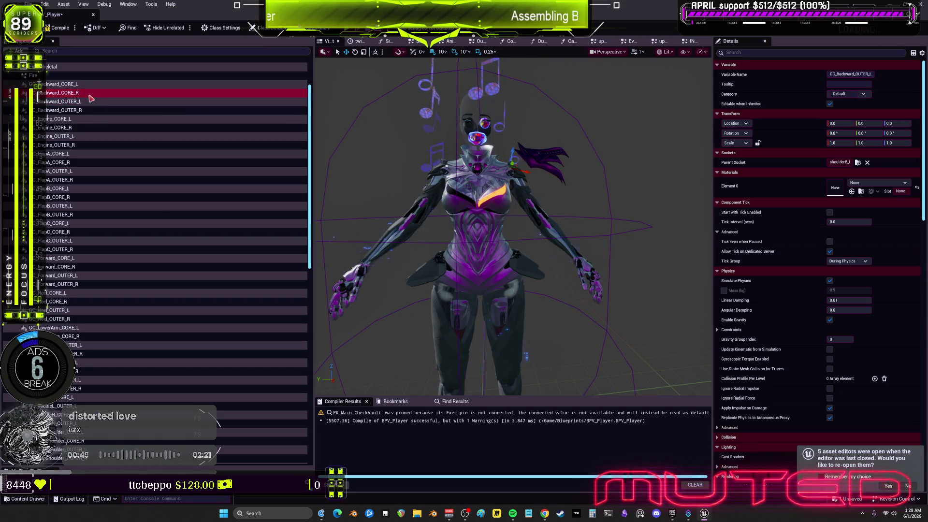
click(81, 136)
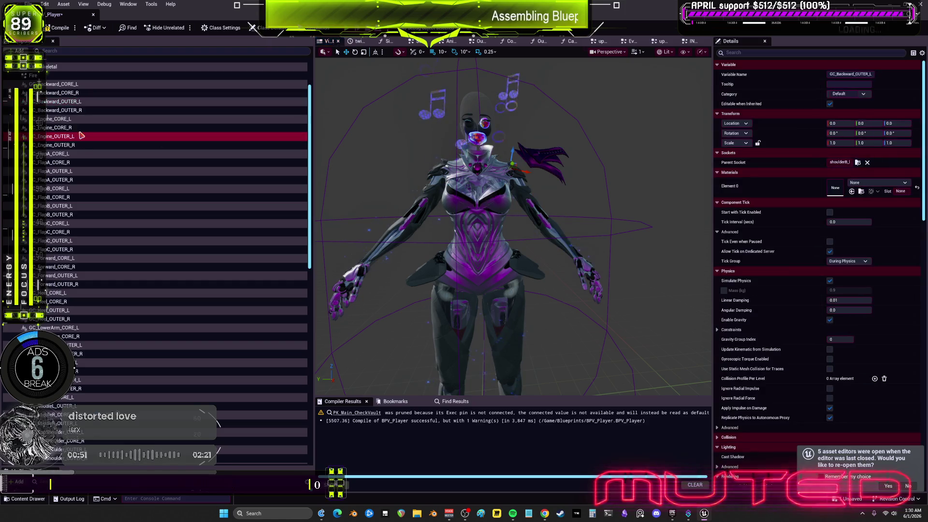
click(64, 205)
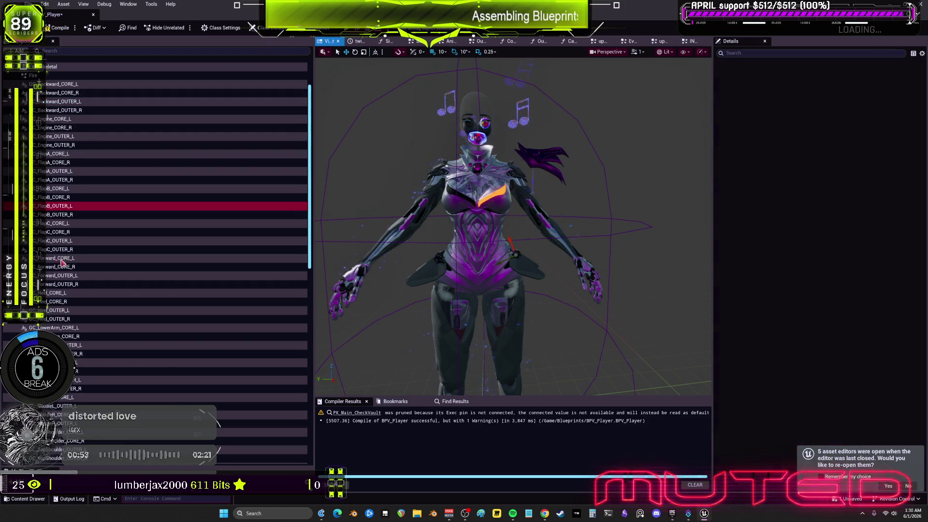
click(87, 302)
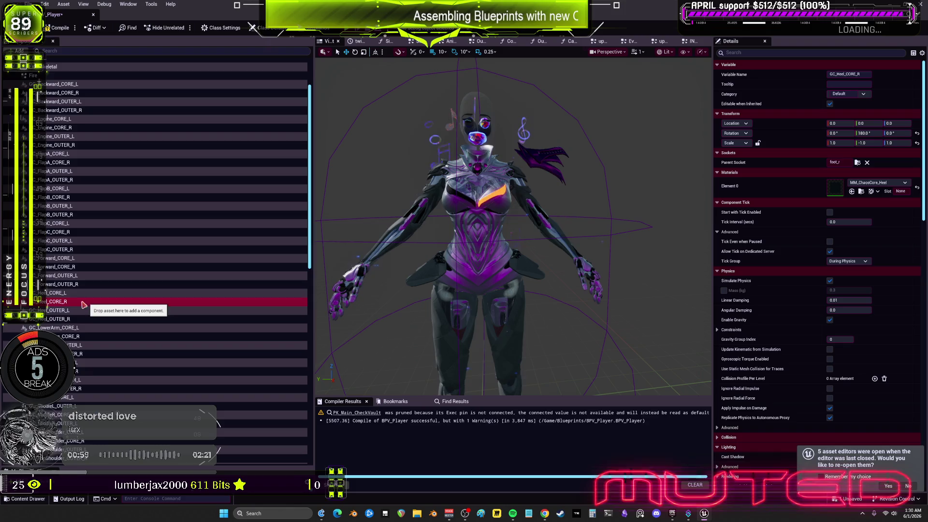
- Select the component range from GC_Backward_CORE_L down and list all 19 shared materials
scroll(85, 217, up, 1)
click(80, 96)
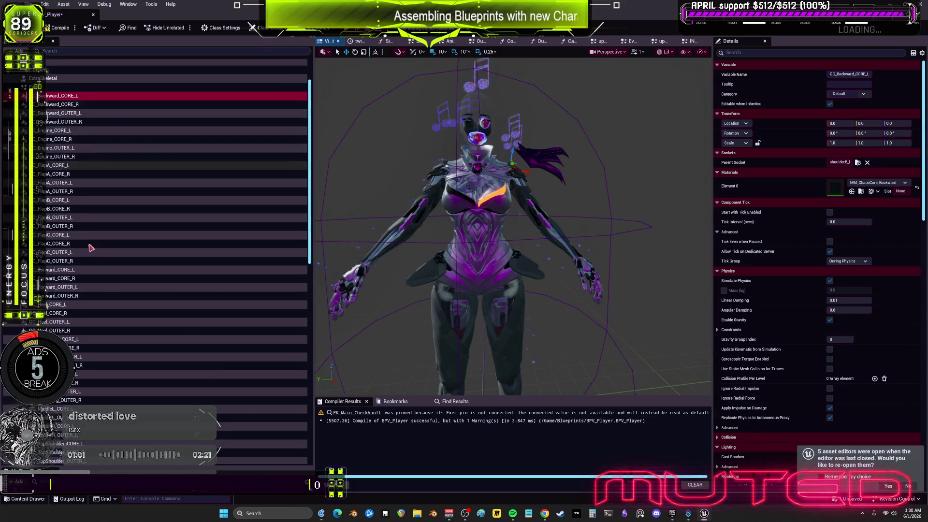
scroll(91, 248, down, 8)
shift+click(87, 401)
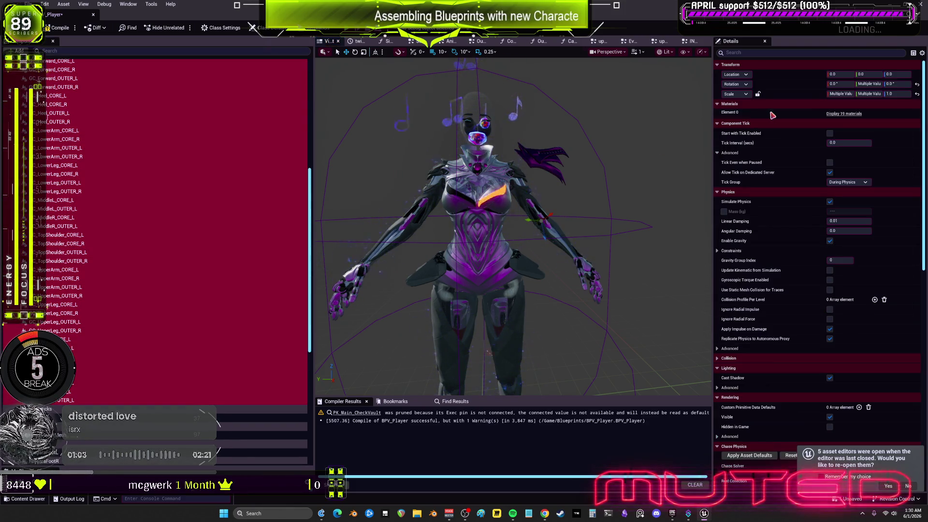
click(843, 114)
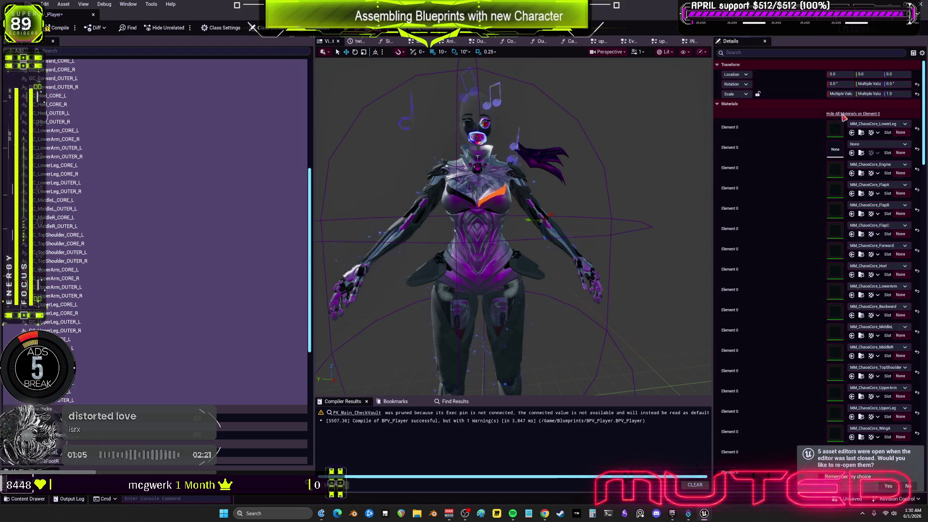
click(917, 131)
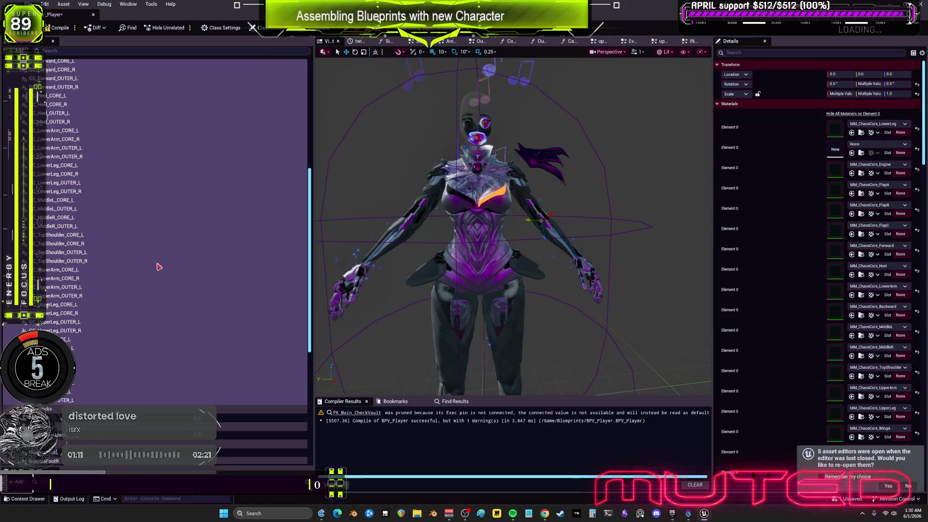
scroll(779, 295, down, 4)
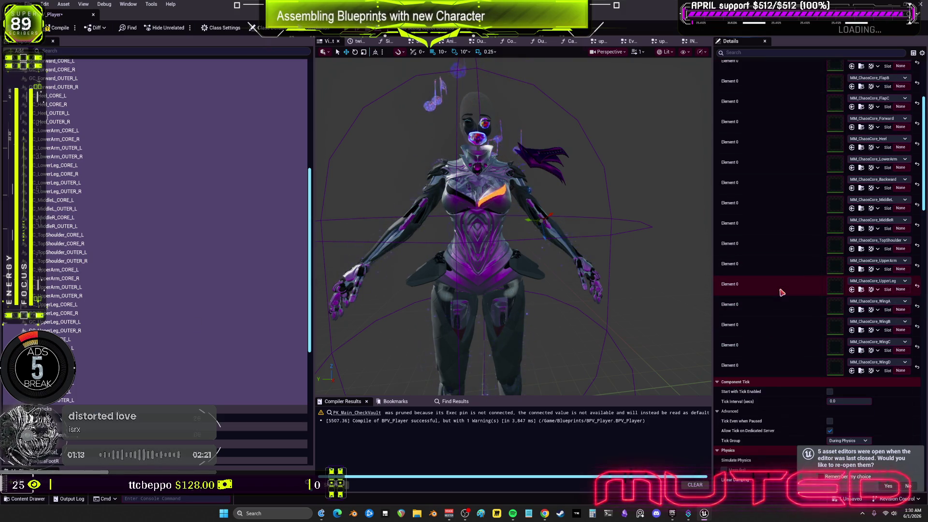
- Clear one wing's Element 0 to None and give the wing_b_l component MM_ChaosCore_WingC
click(79, 401)
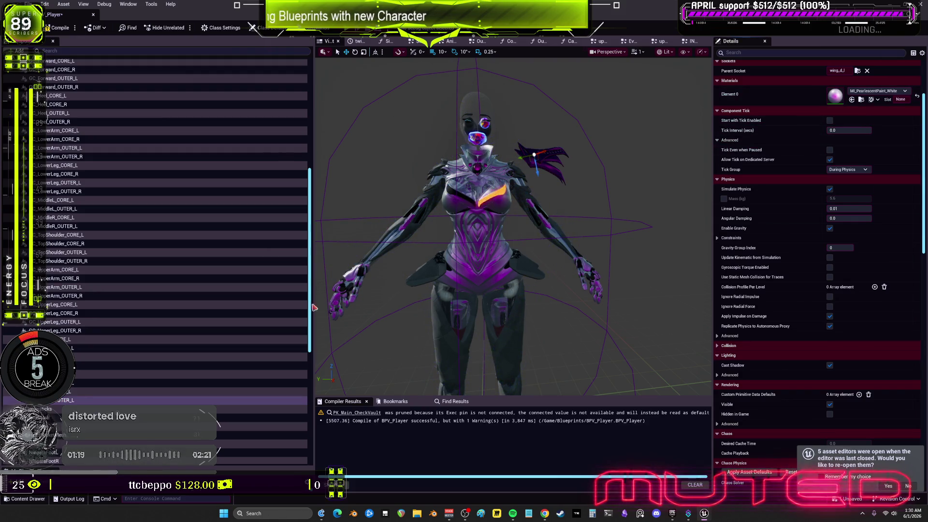
click(116, 392)
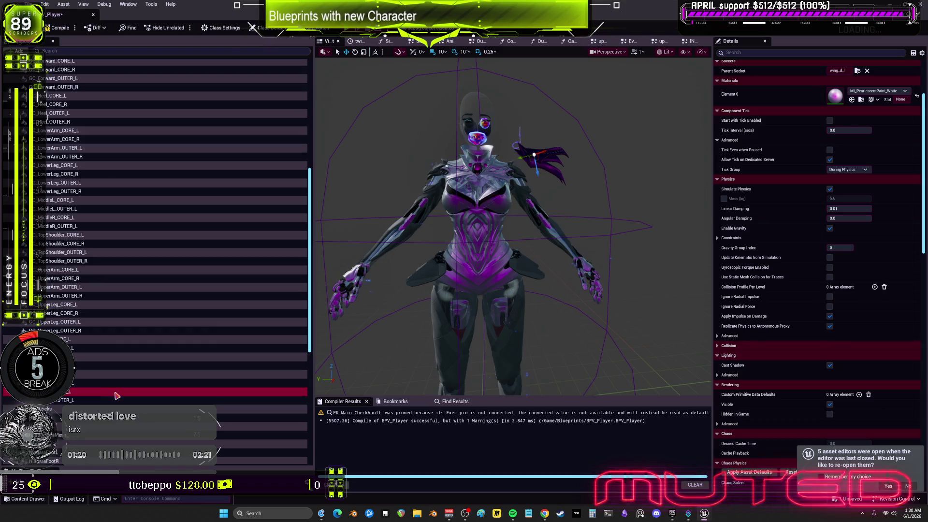
click(852, 100)
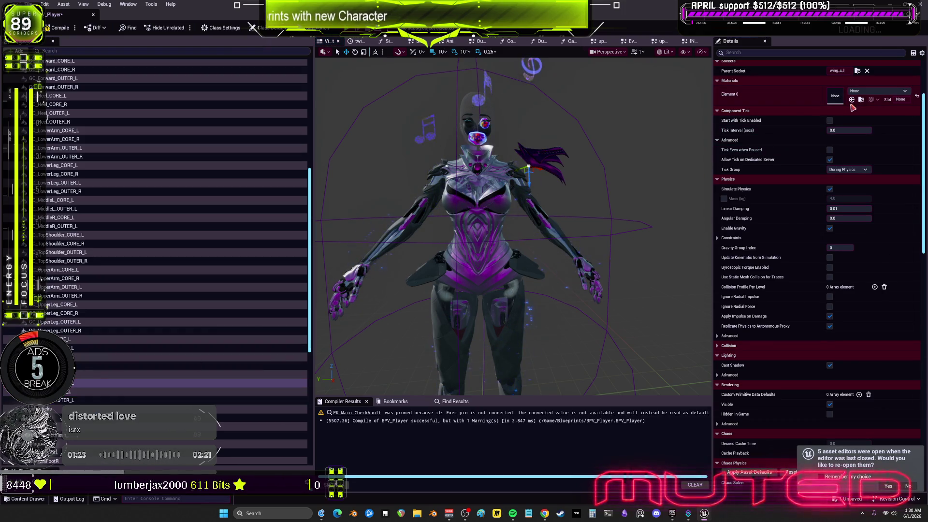
click(466, 249)
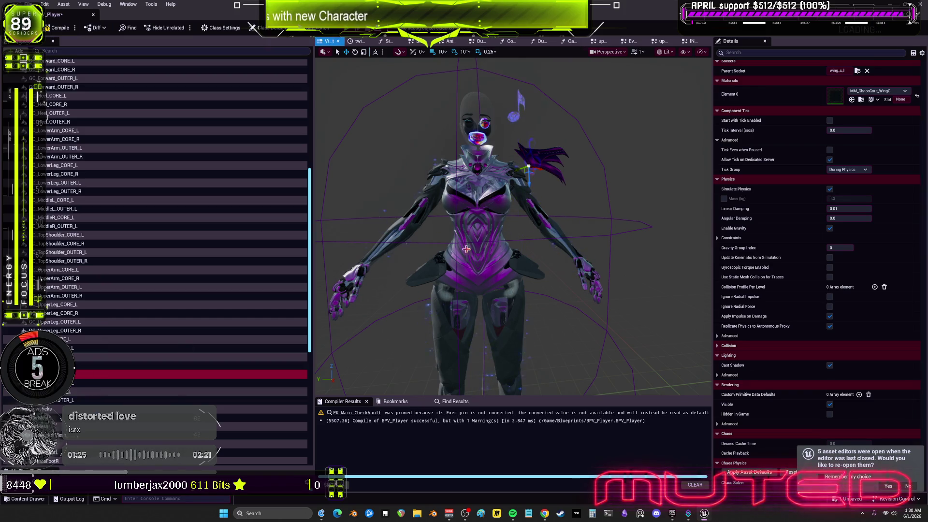
click(854, 100)
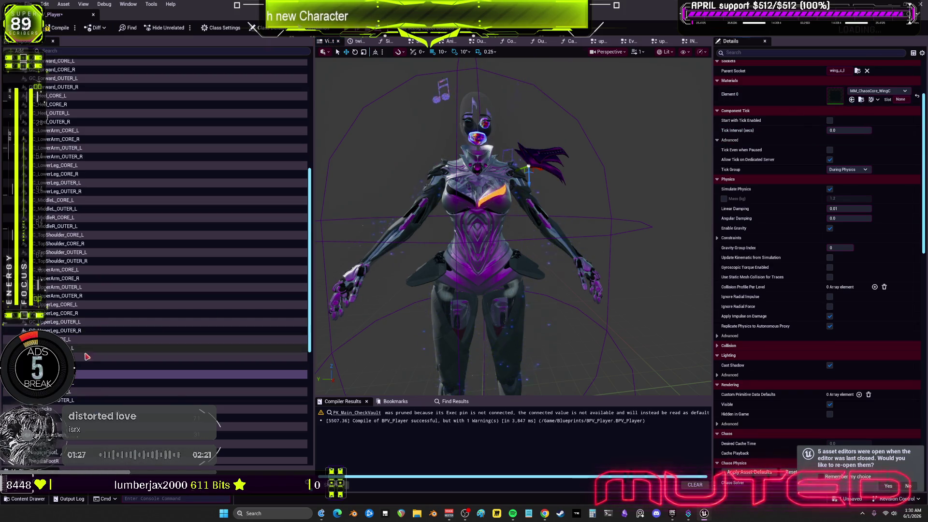
click(97, 366)
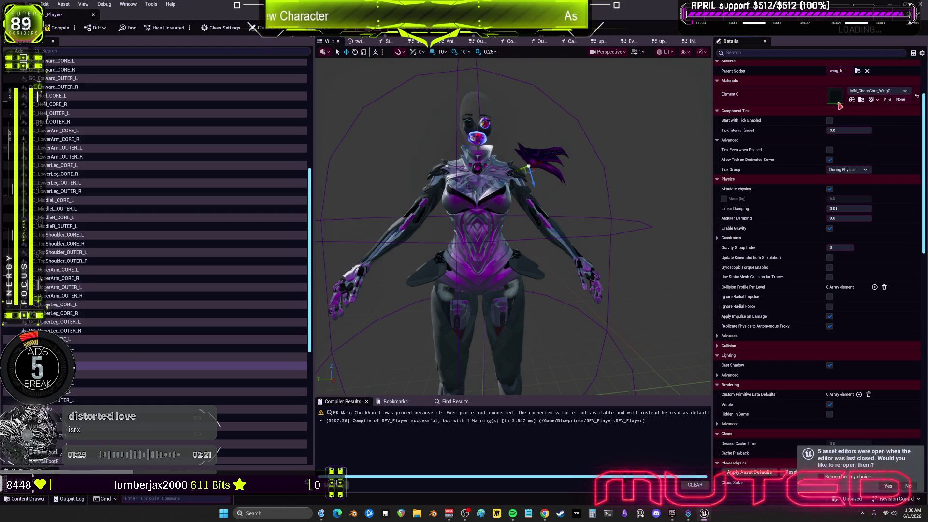
click(852, 101)
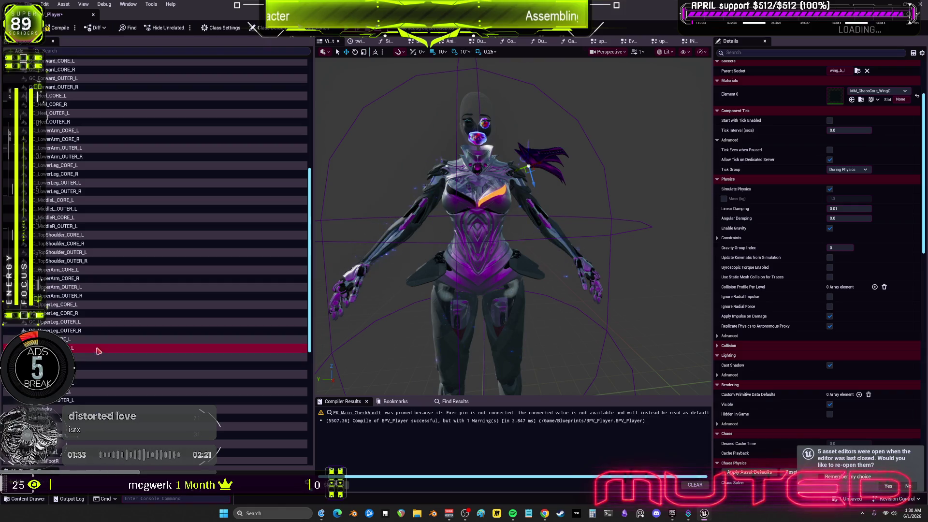
- Review the wing_a_l component and step up through the thigh and upper-leg components
click(116, 347)
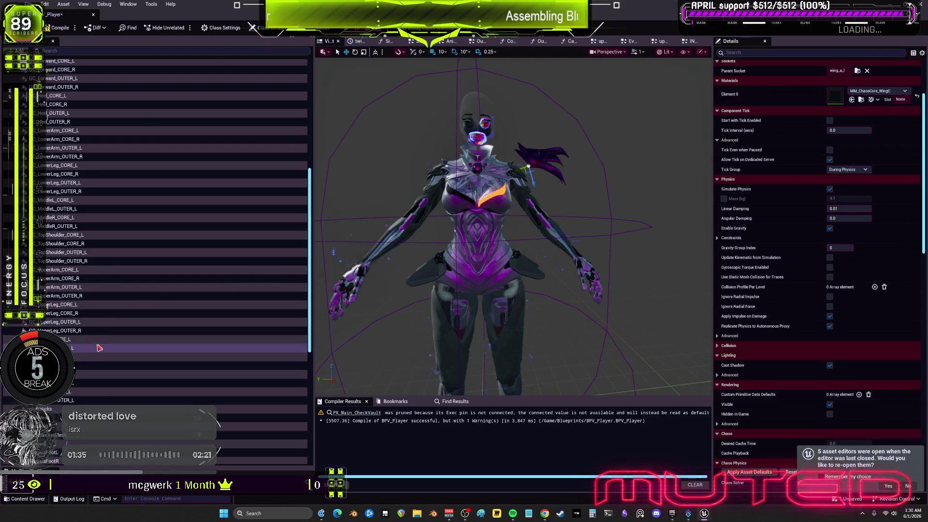
click(145, 339)
key(Up)
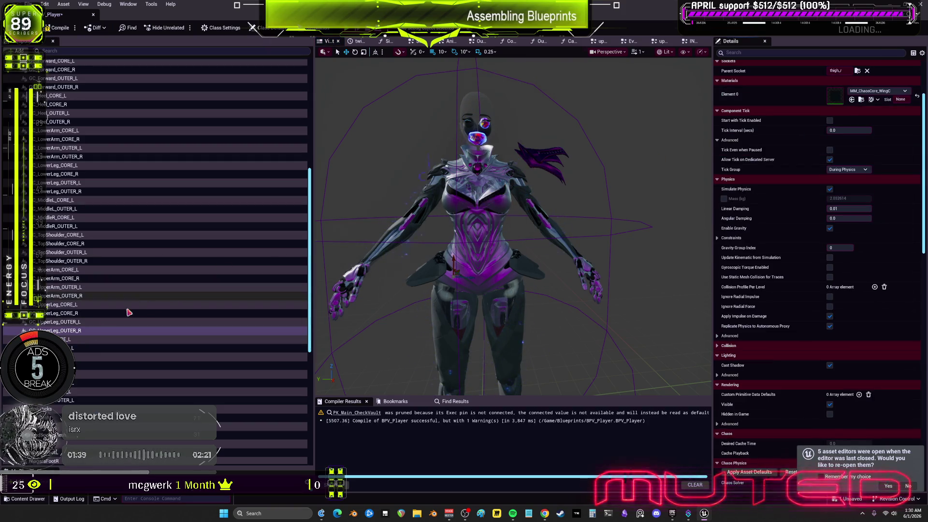
key(Up)
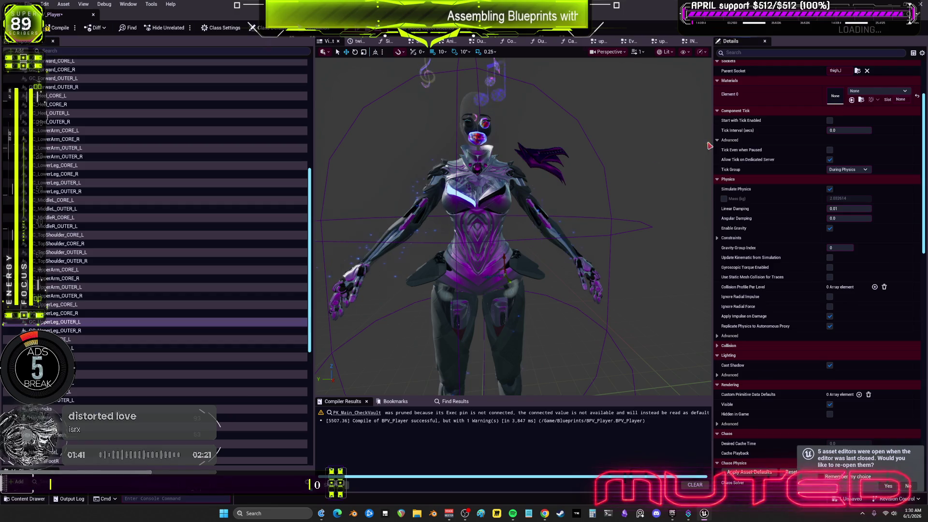
key(Up)
key(Up)
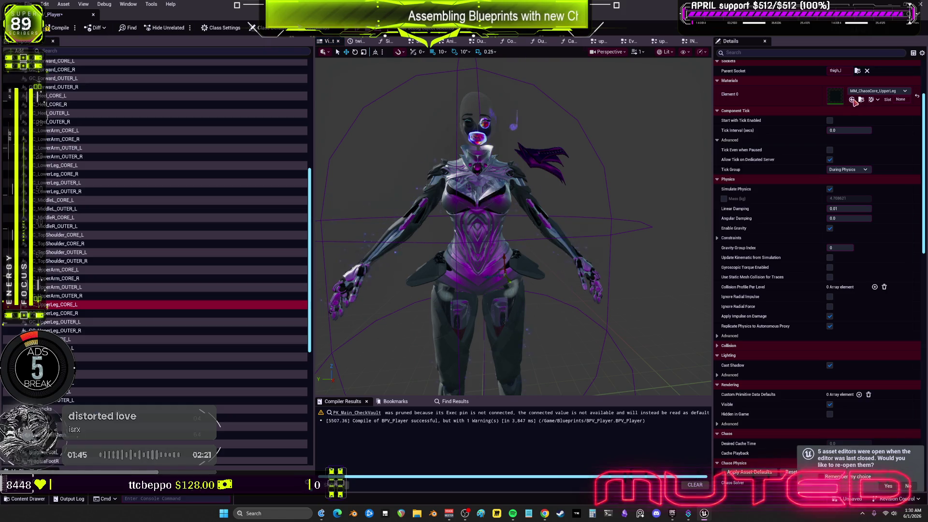
- Assign MM_ChaosCore_WingC to the upper-leg component and compile the player blueprint
click(541, 159)
scroll(483, 242, up, 5)
scroll(483, 217, down, 3)
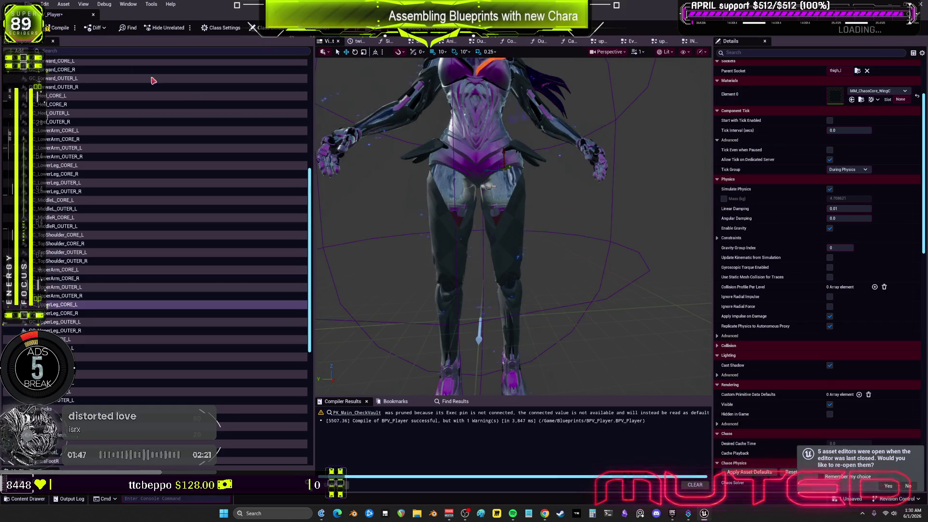
click(59, 29)
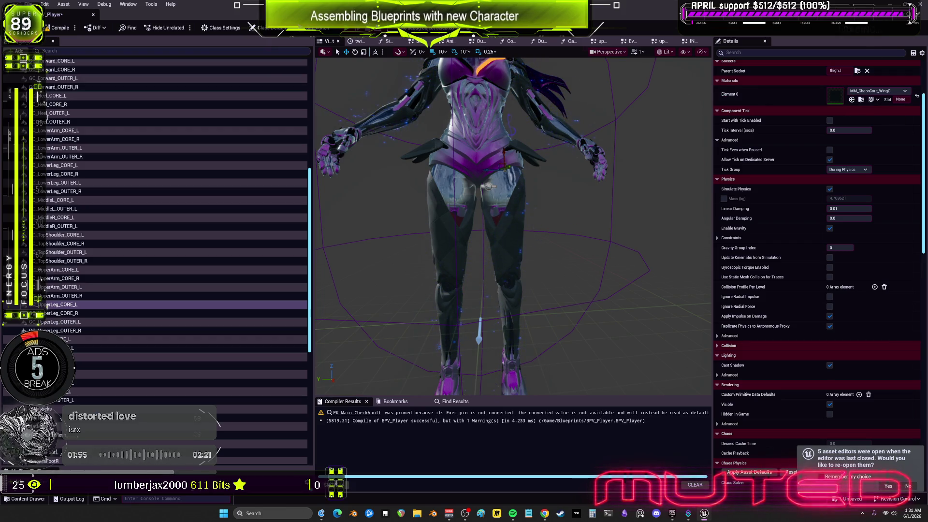
- Apply the Element 0 material and select the left and right outer upper-leg components
click(852, 100)
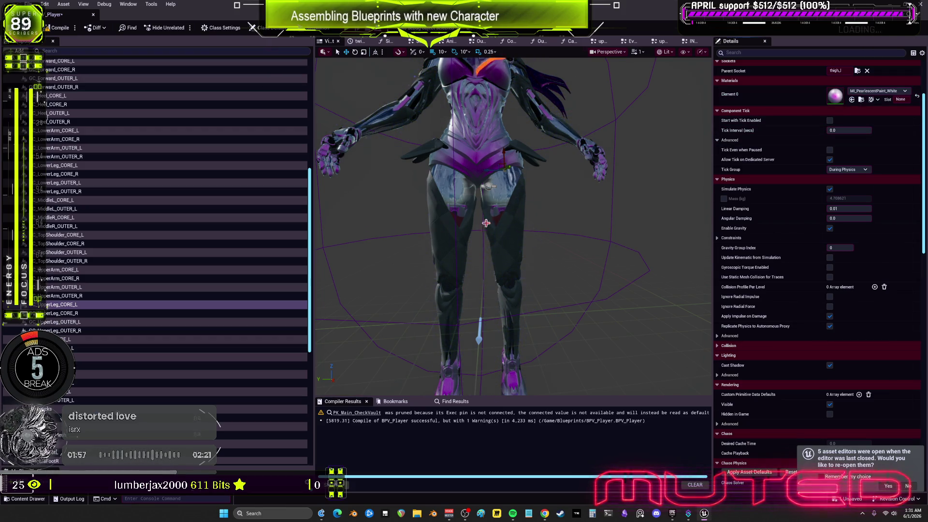
click(511, 229)
mouse_move(510, 229)
mouse_down()
mouse_move(459, 233)
mouse_move(497, 251)
mouse_up()
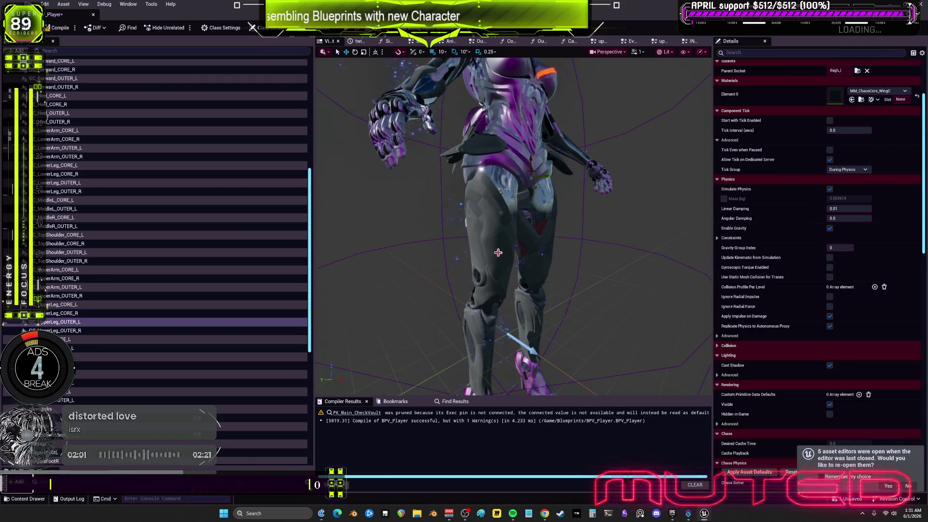
click(497, 251)
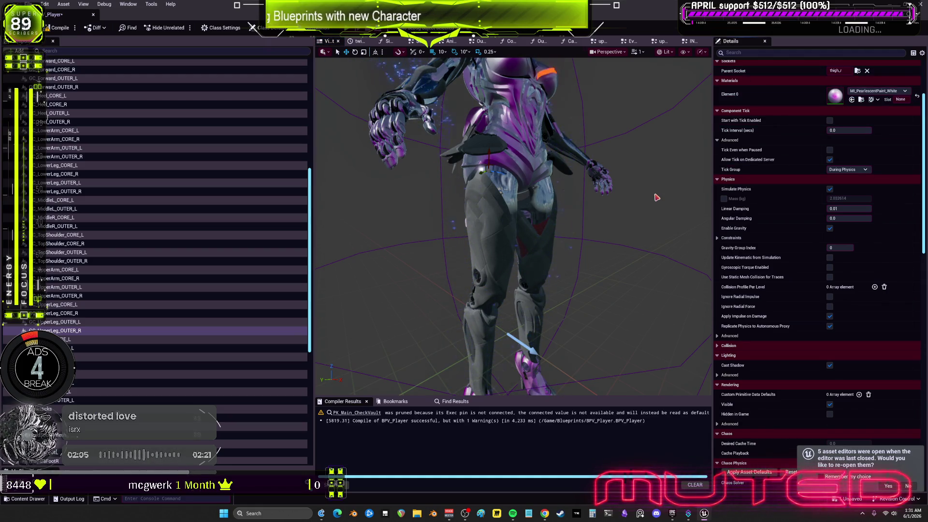
scroll(804, 179, down, 5)
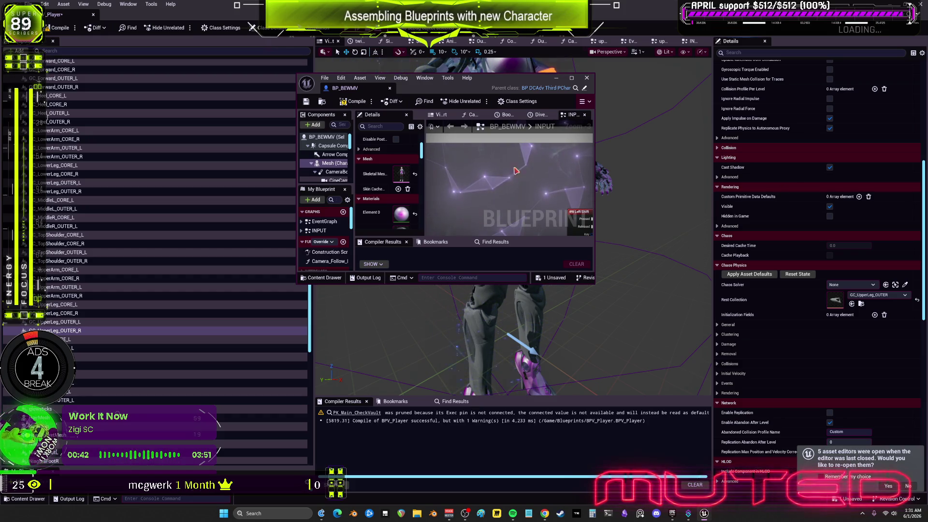
- Close the BP_BEWMV window and select GC_UpperLeg_OUTER_L, then GC_UpperLeg_OUTER_R
click(588, 79)
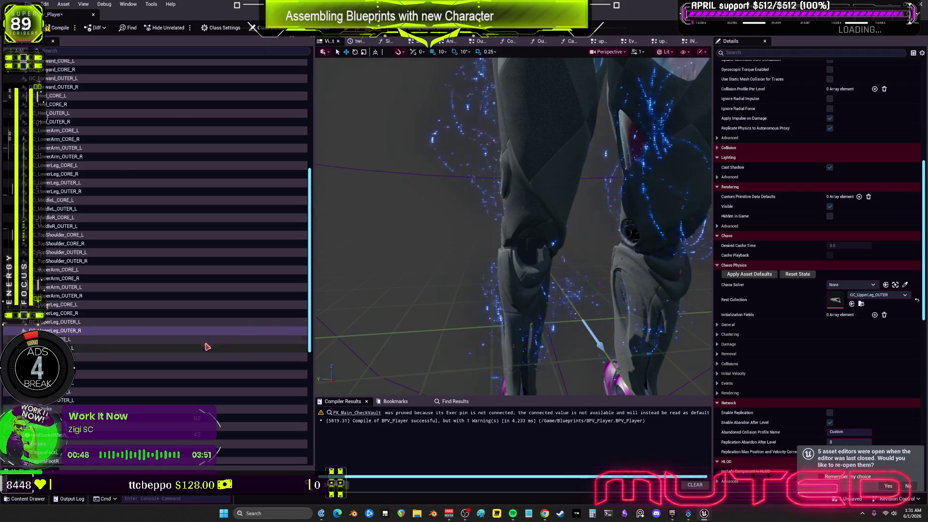
click(100, 325)
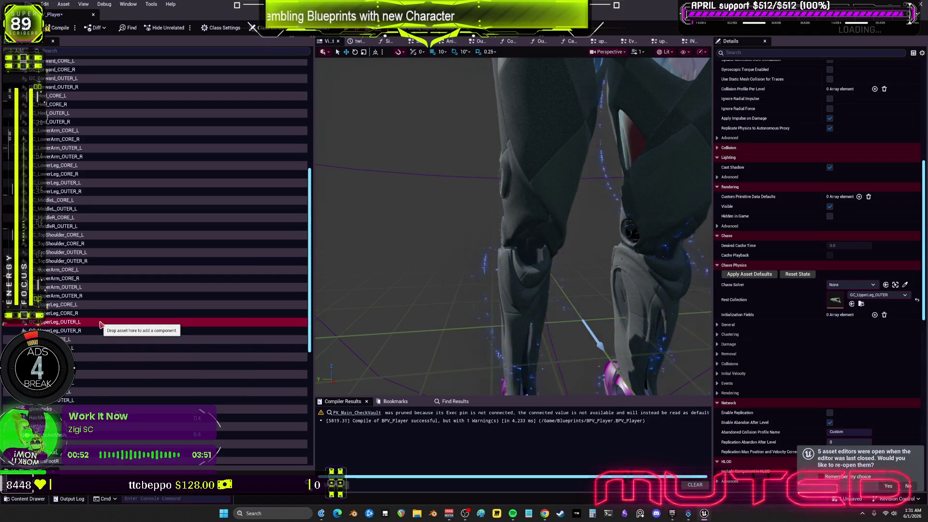
click(138, 331)
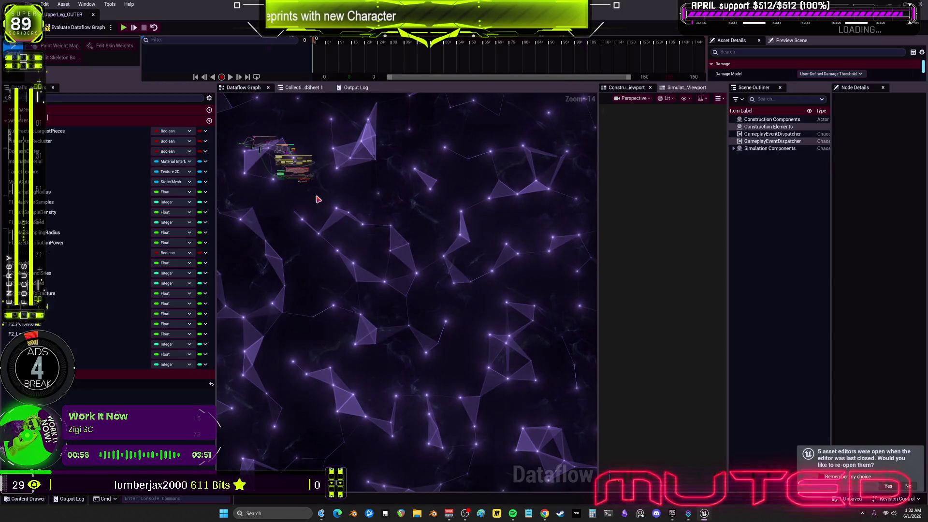
- Expand Simulation Components in the Outliner and select the static mesh, then the geometry collection component
scroll(317, 200, up, 9)
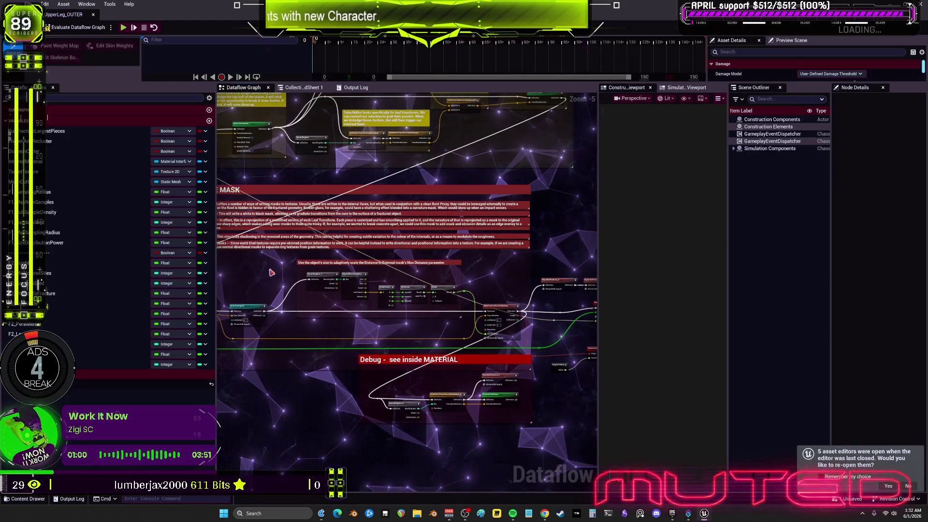
click(735, 149)
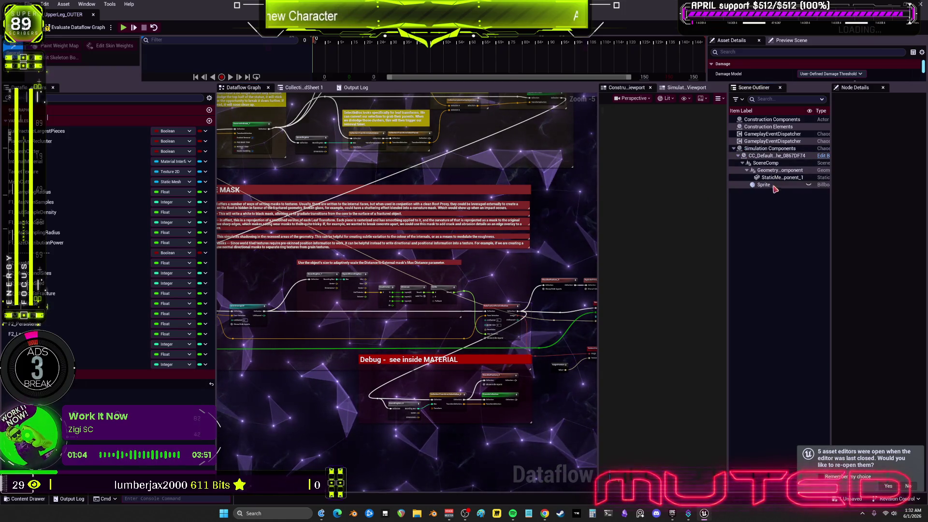
click(771, 180)
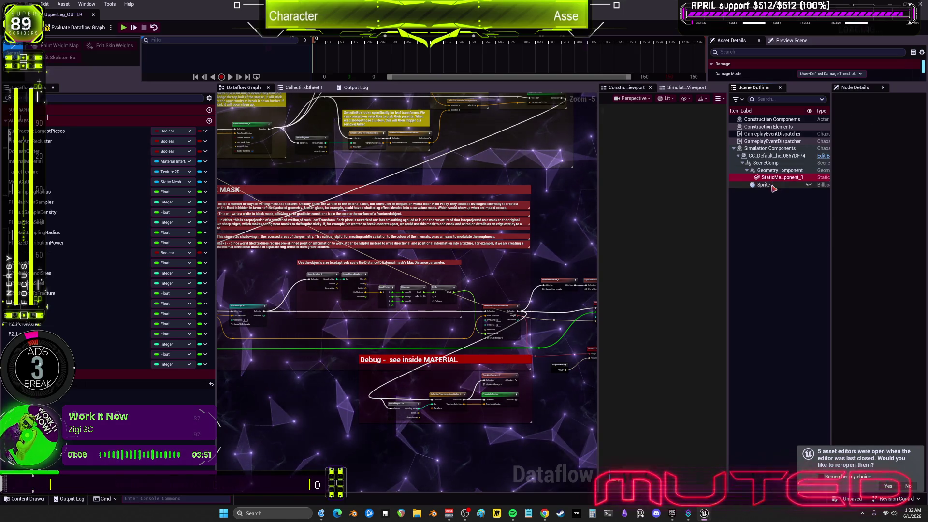
click(772, 171)
scroll(378, 263, up, 5)
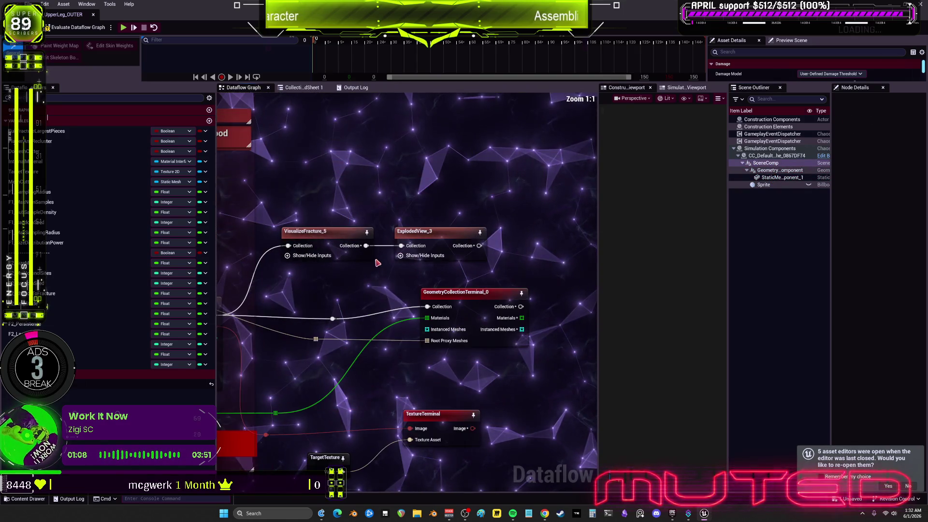
- Navigate the Dataflow graph to the AssignMaterialToCollection node and select it
drag(307, 398, 408, 325)
scroll(416, 324, down, 3)
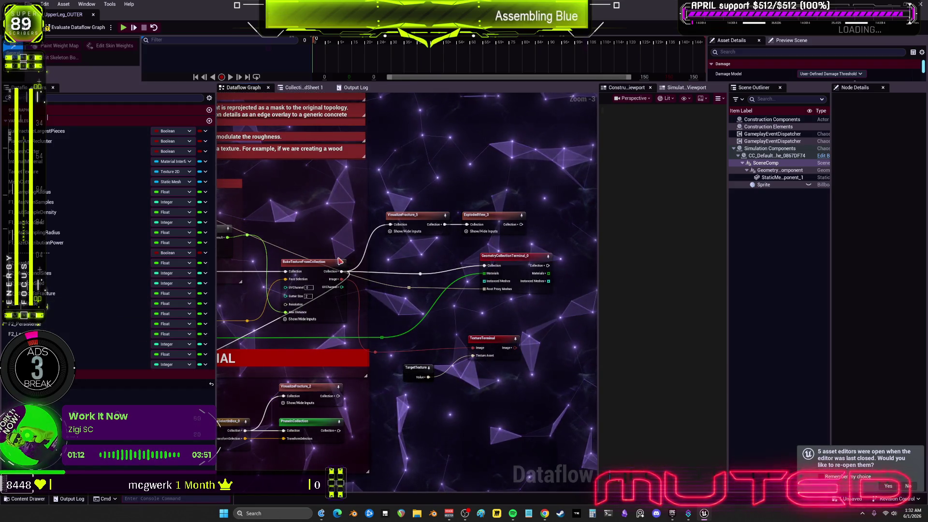
scroll(269, 238, down, 4)
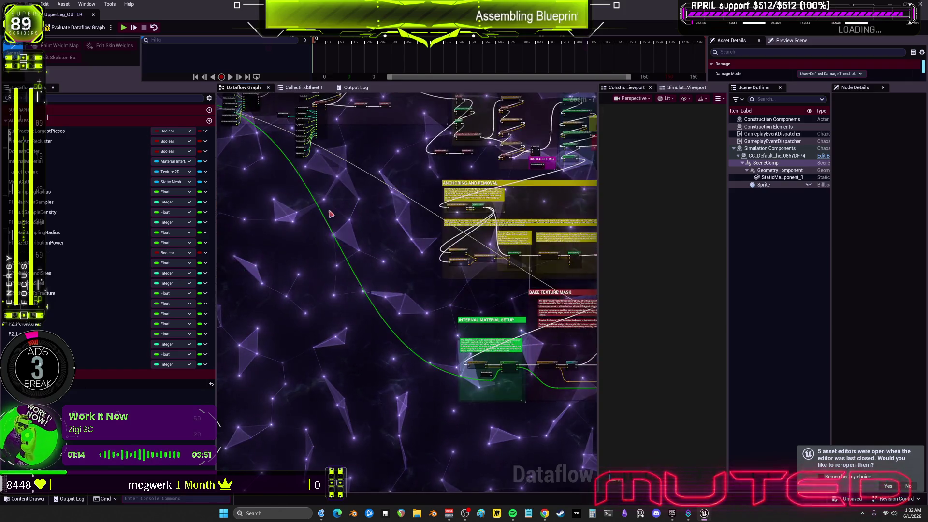
scroll(385, 205, up, 6)
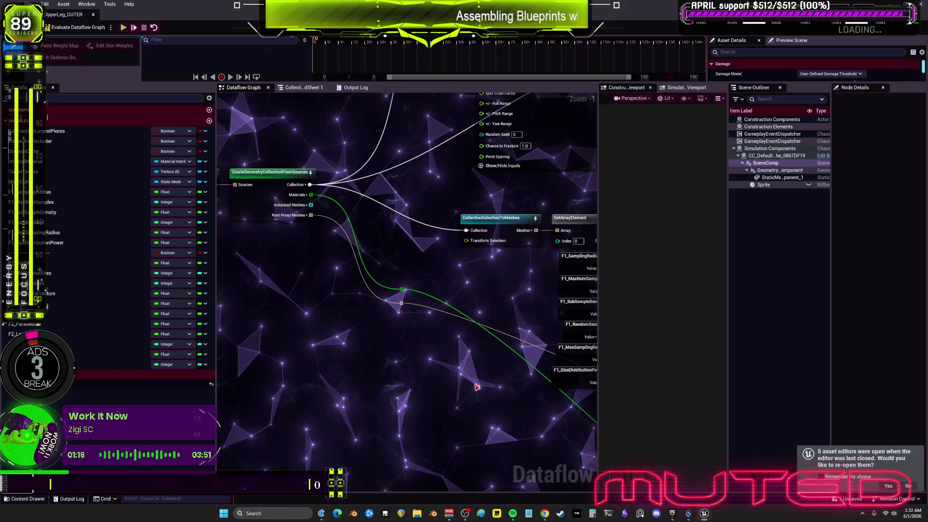
scroll(524, 420, down, 6)
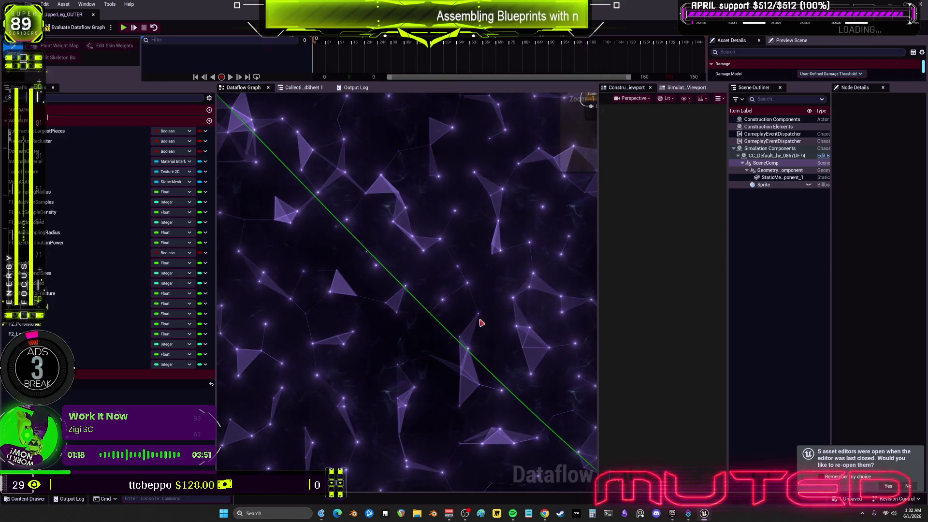
scroll(489, 314, up, 6)
scroll(493, 308, up, 1)
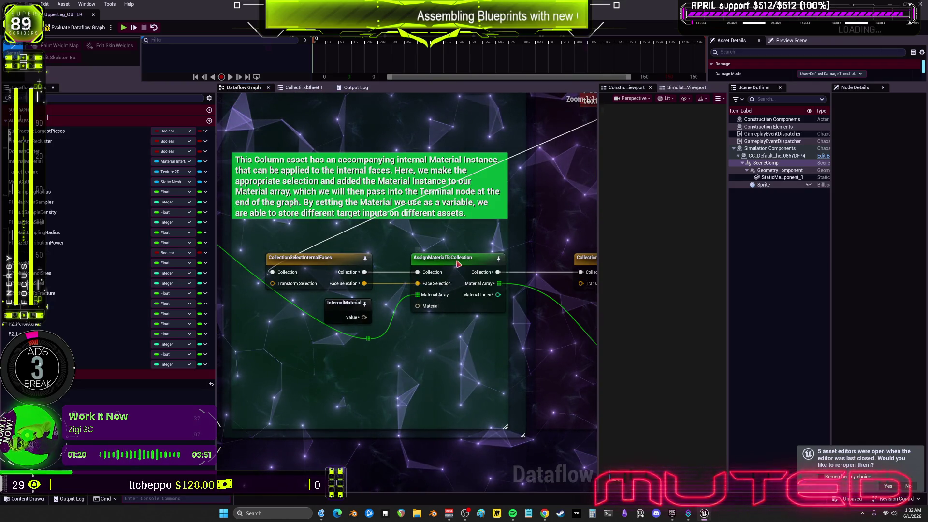
click(459, 264)
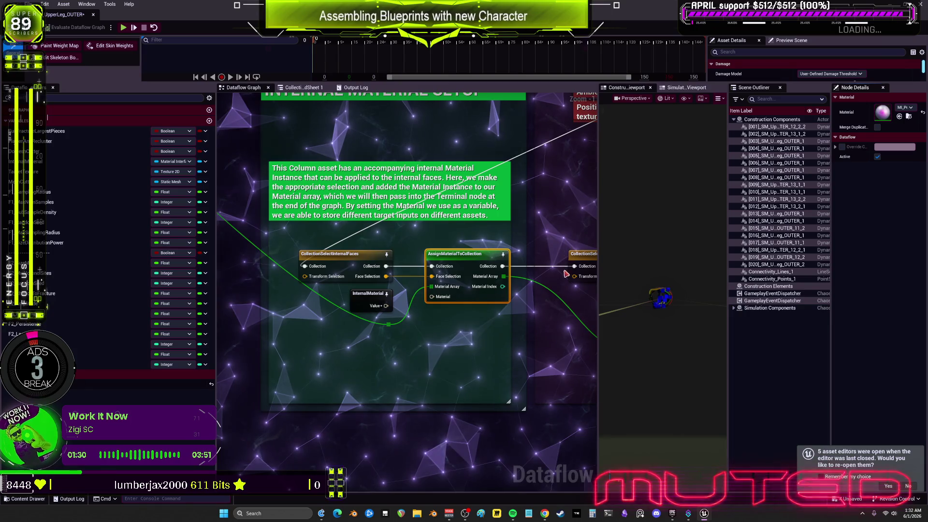
scroll(336, 187, down, 3)
- Frame the character, stop the Dataflow simulation, and maximize the Dataflow editor again
key(super+Down)
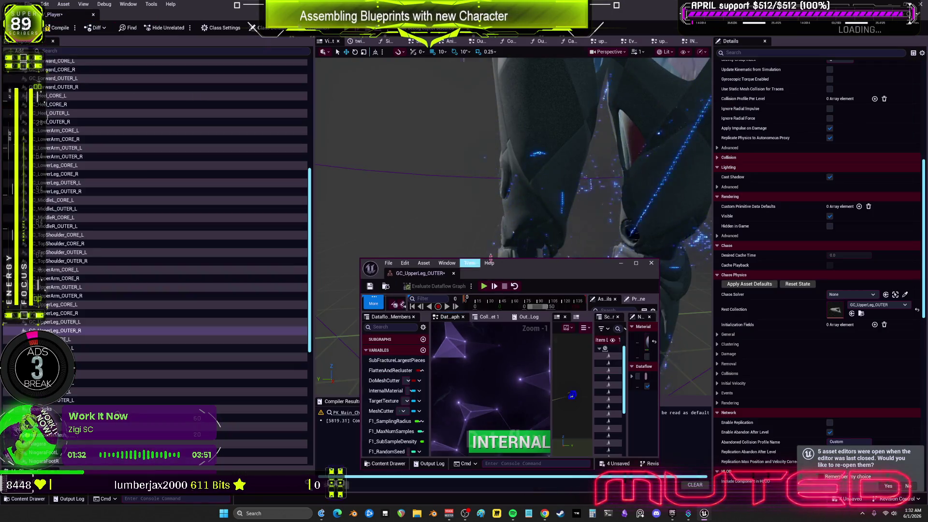
drag(520, 268, 240, 156)
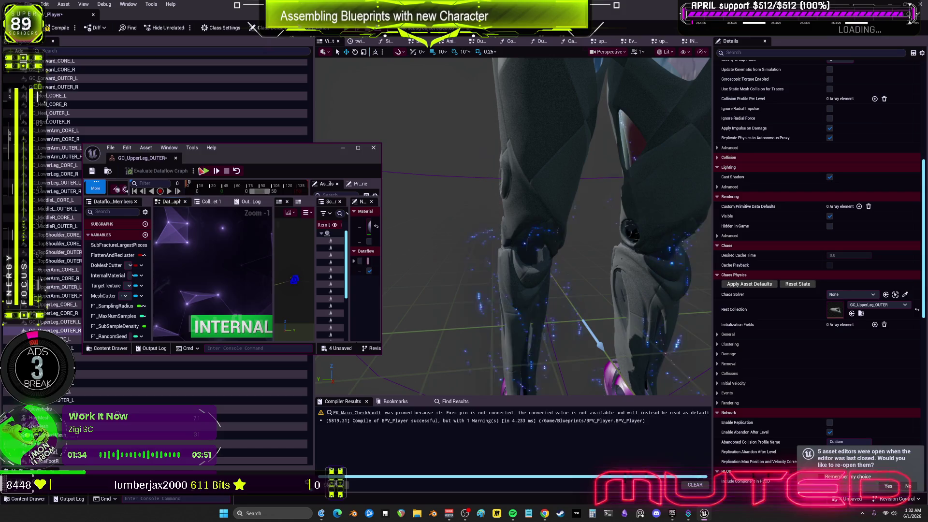
key(f)
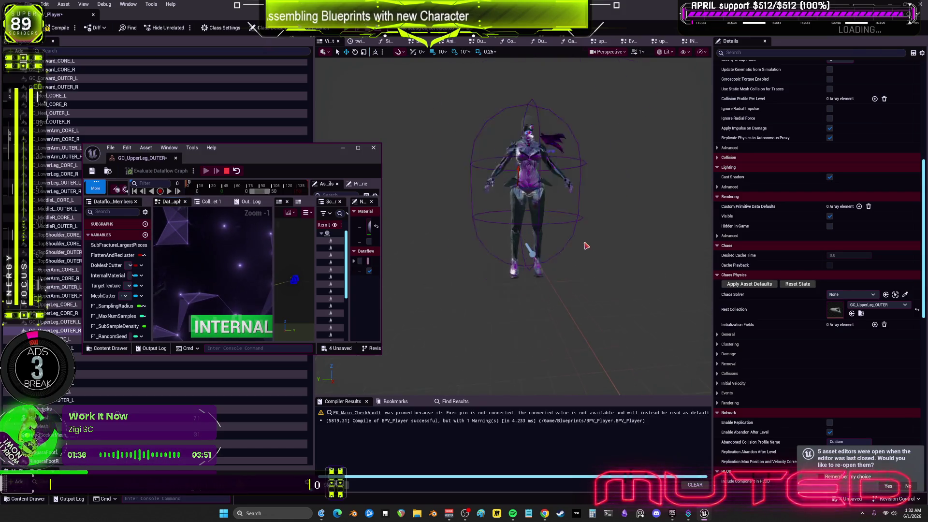
click(227, 170)
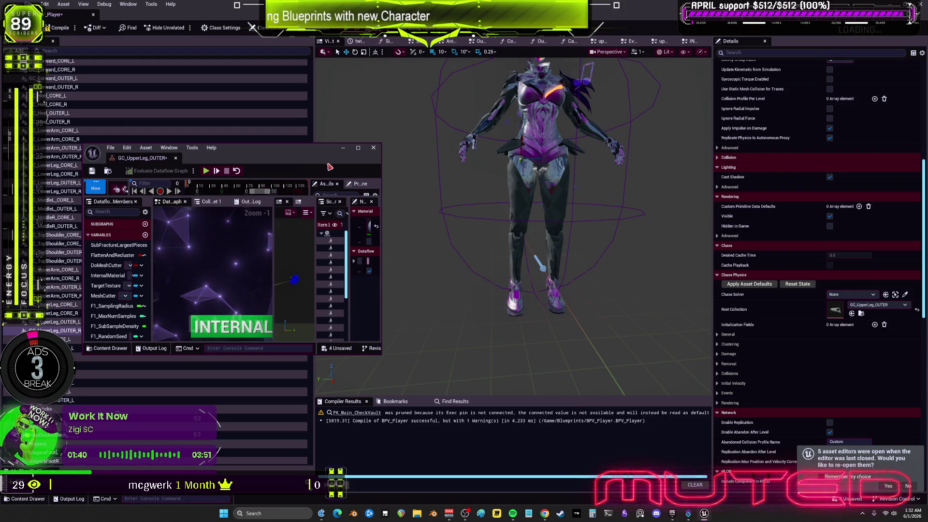
click(358, 150)
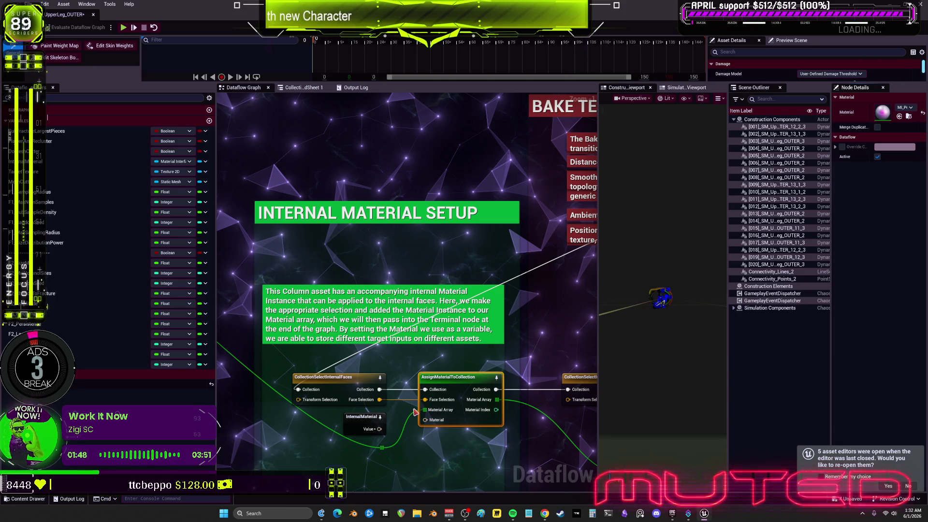
- Select the InternalMaterial variable node and follow the graph to the bounding box and terminal nodes
click(363, 417)
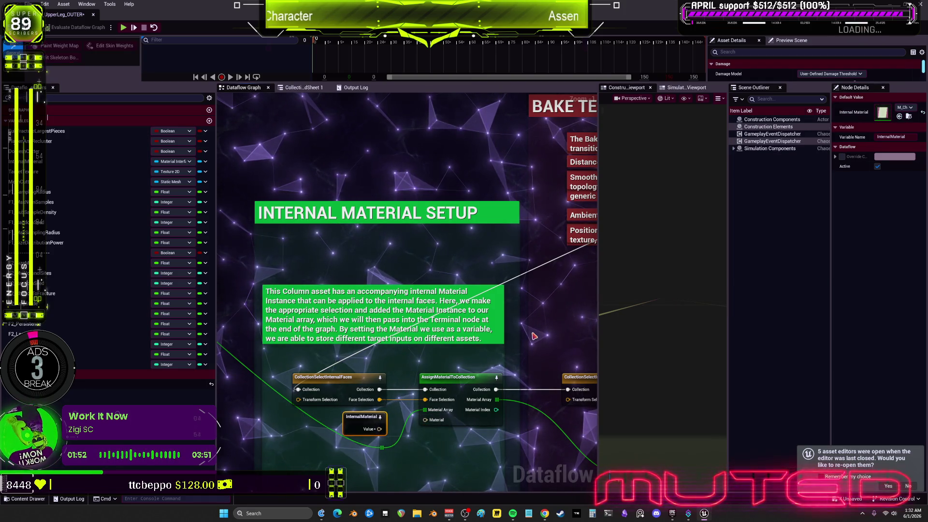
scroll(500, 360, down, 2)
scroll(500, 360, up, 2)
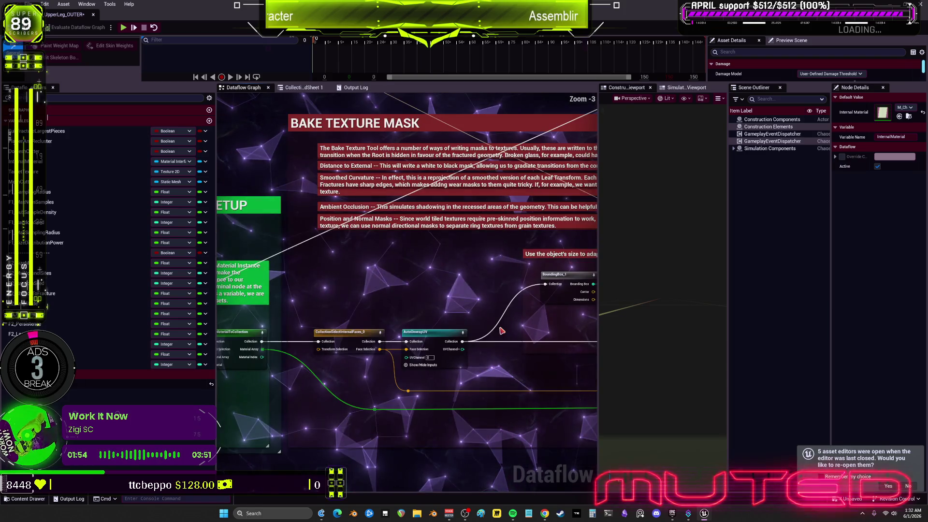
mouse_move(499, 360)
mouse_down()
mouse_move(415, 351)
mouse_move(590, 327)
mouse_move(271, 329)
mouse_move(217, 271)
mouse_up()
drag(513, 339, 481, 290)
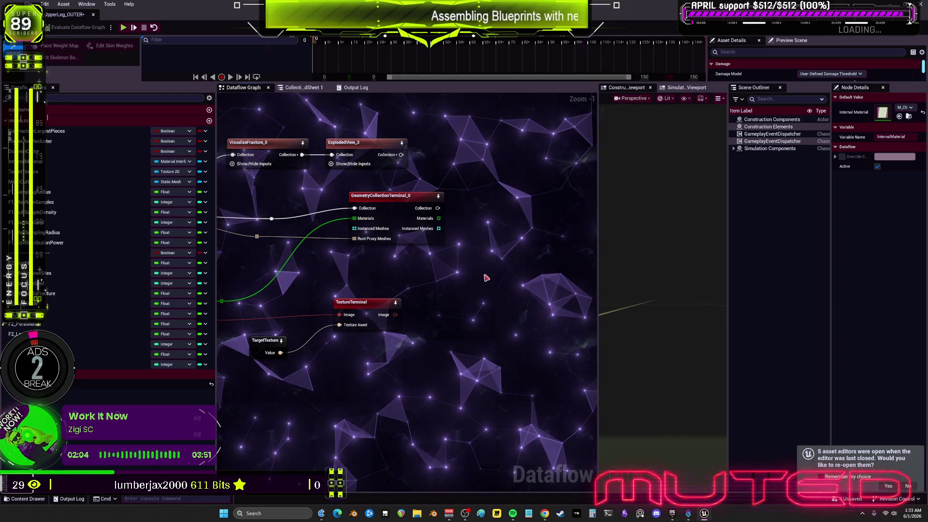
- In BPV_Player, drag the focused shoulder piece down beside the leg, then undo the move
key(alt+Tab)
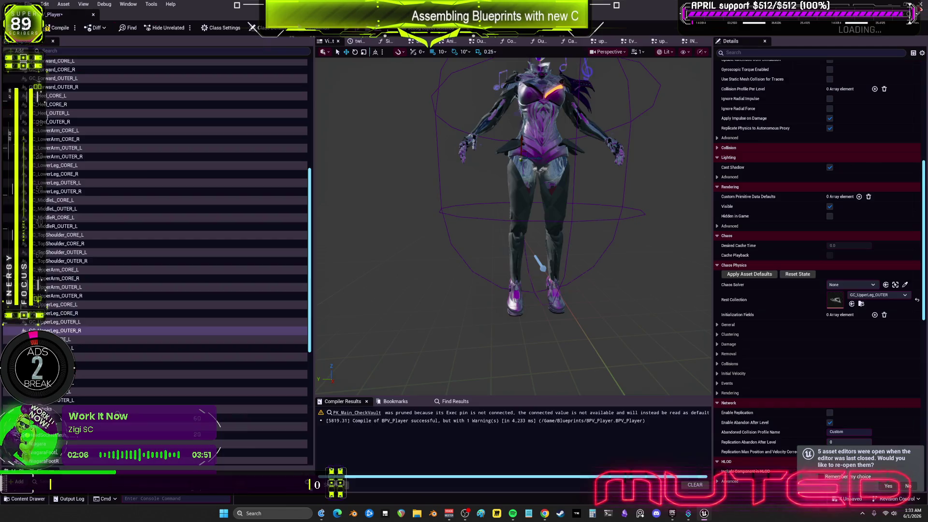
scroll(564, 182, up, 5)
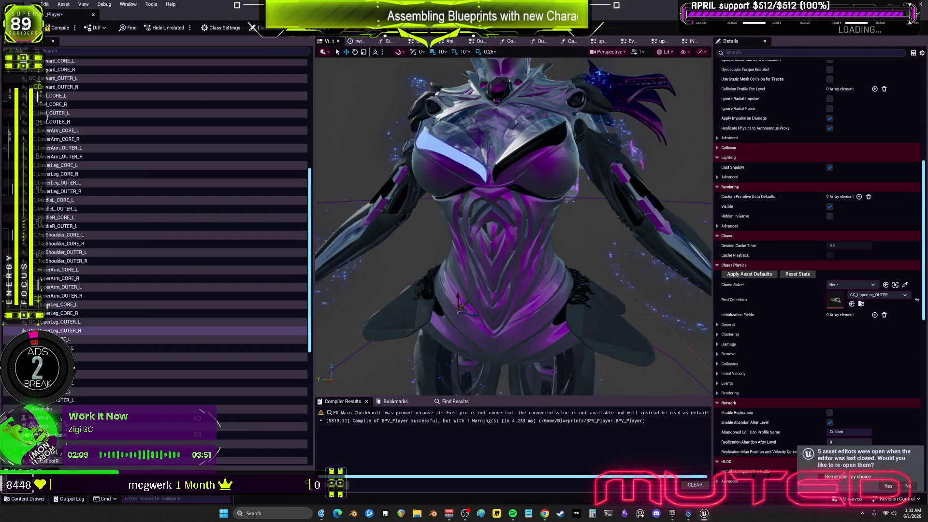
mouse_move(563, 182)
mouse_down()
mouse_move(556, 208)
mouse_move(571, 174)
mouse_move(585, 179)
mouse_move(570, 188)
mouse_up()
click(540, 168)
key(f)
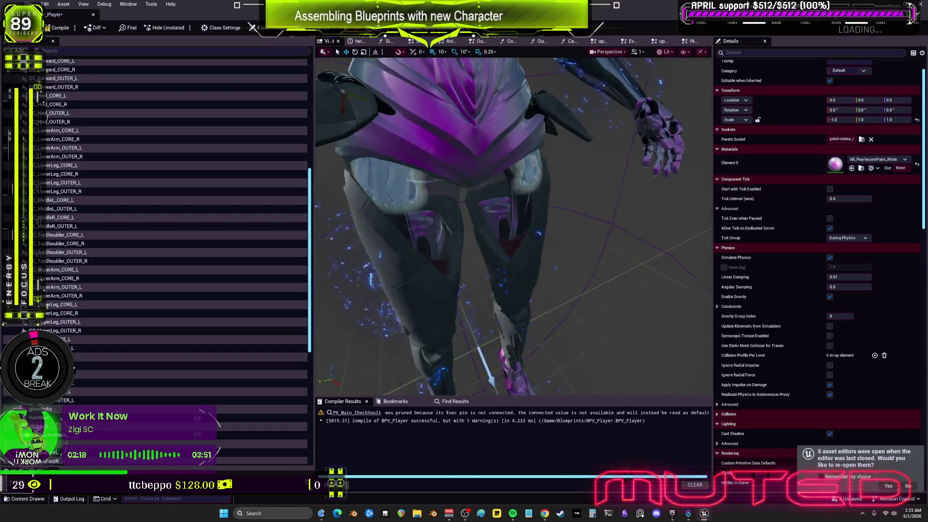
drag(495, 160, 468, 248)
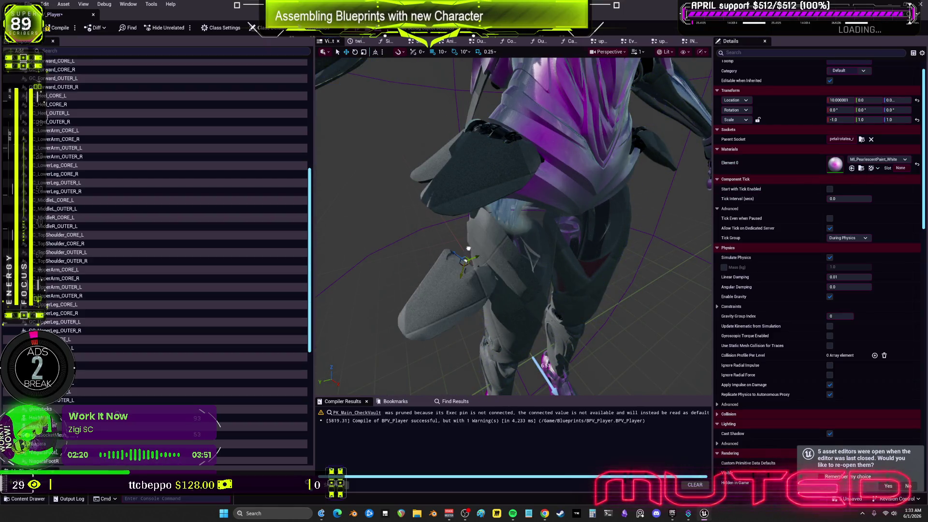
key(ctrl+z)
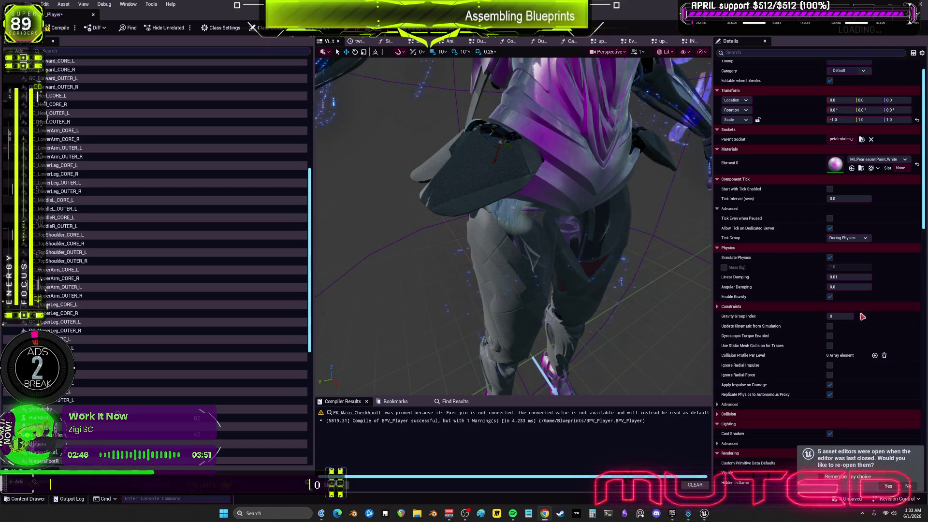
- Zoom in to a close-up of the character's face and chest, selecting the mesh to show its materials
scroll(788, 251, down, 6)
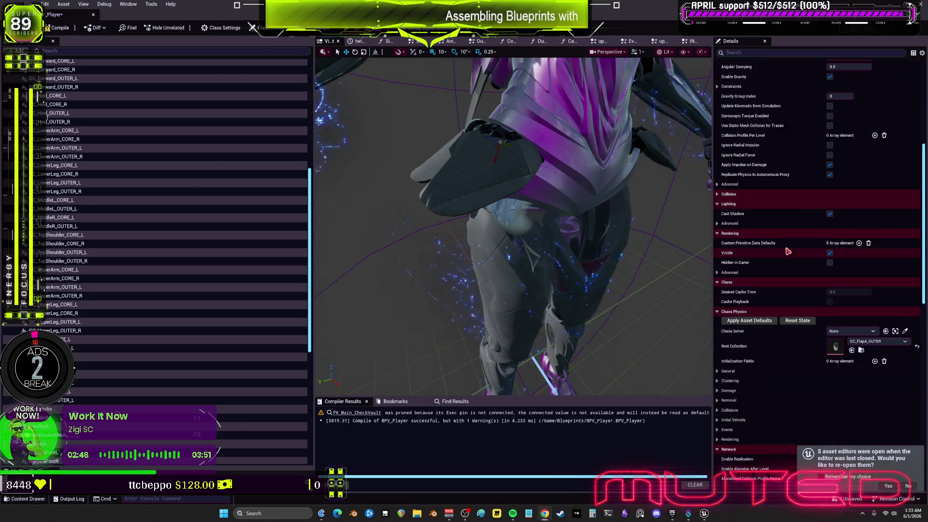
scroll(788, 251, down, 7)
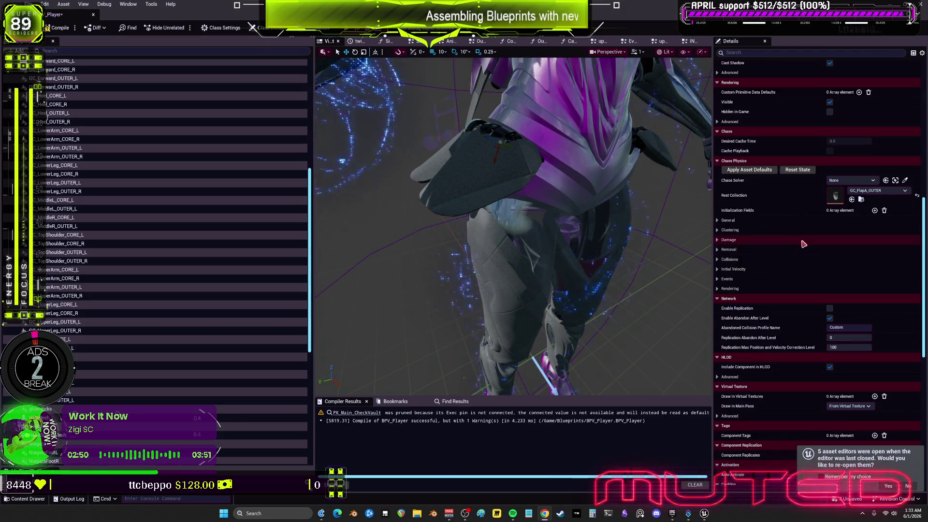
scroll(798, 255, down, 2)
scroll(798, 298, up, 5)
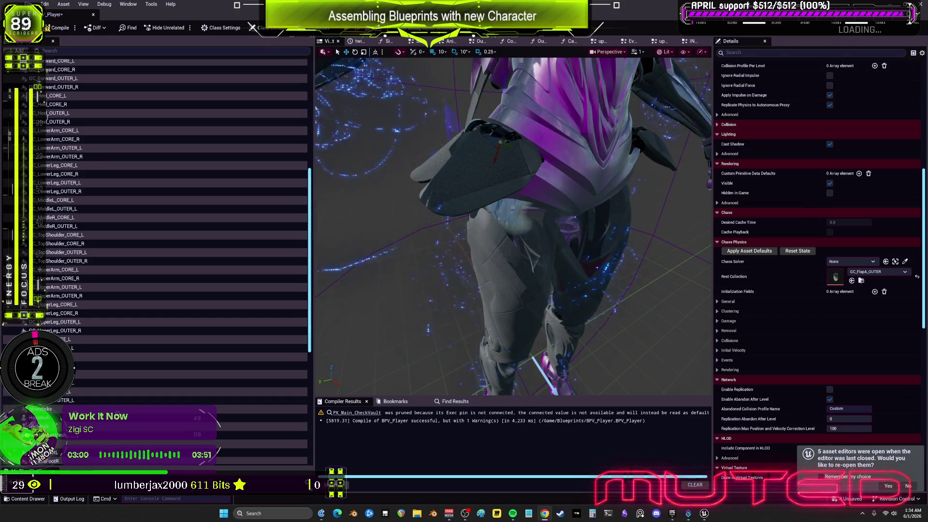
drag(513, 232, 483, 218)
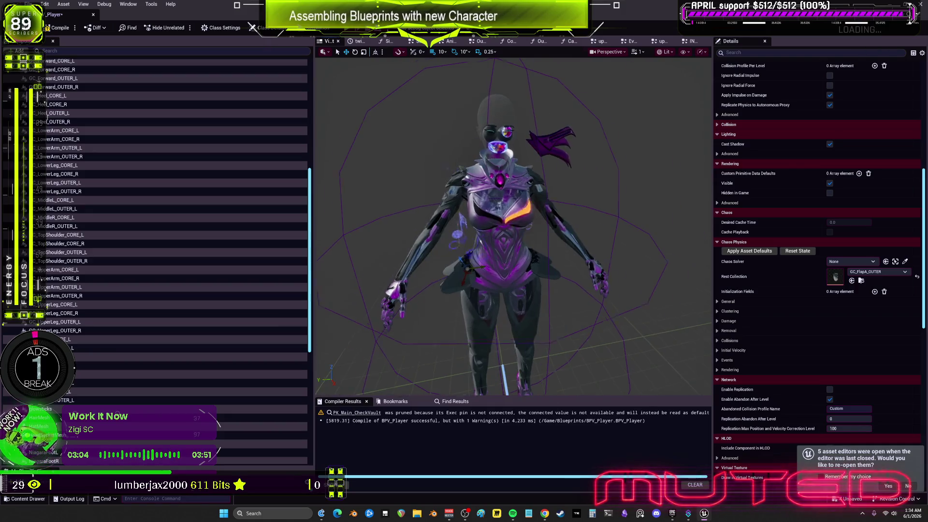
scroll(170, 179, up, 10)
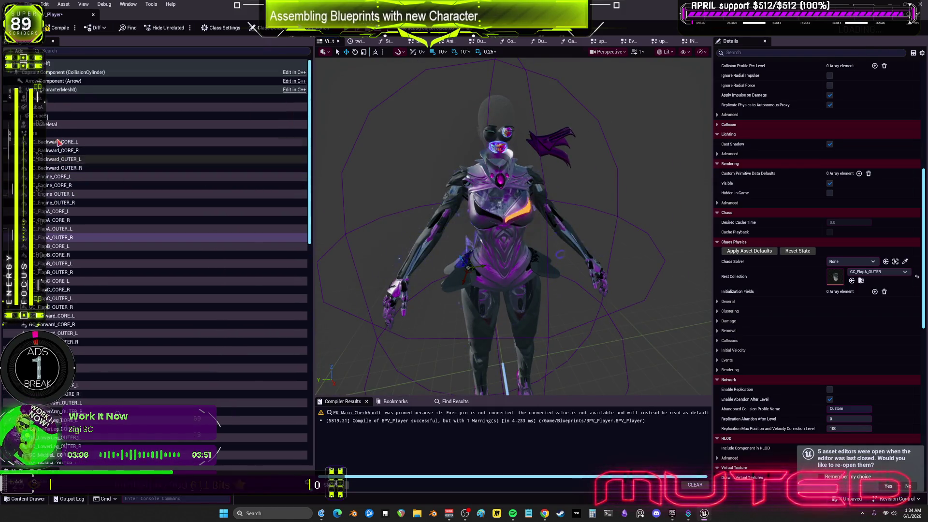
click(145, 90)
scroll(770, 154, up, 10)
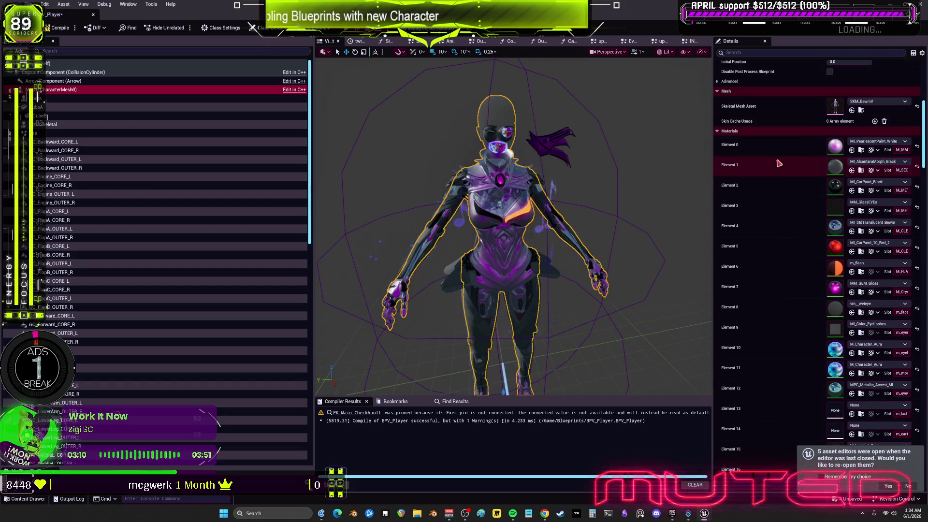
drag(426, 290, 397, 251)
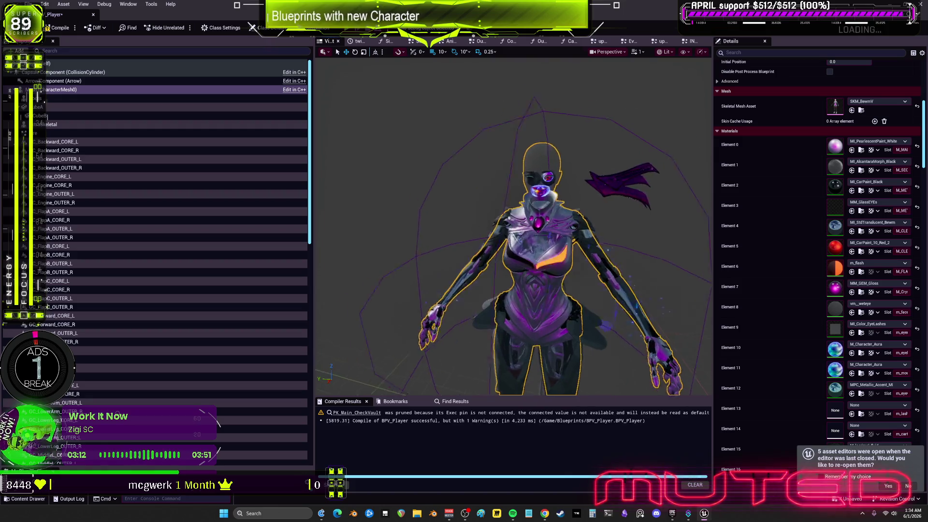
scroll(622, 267, up, 6)
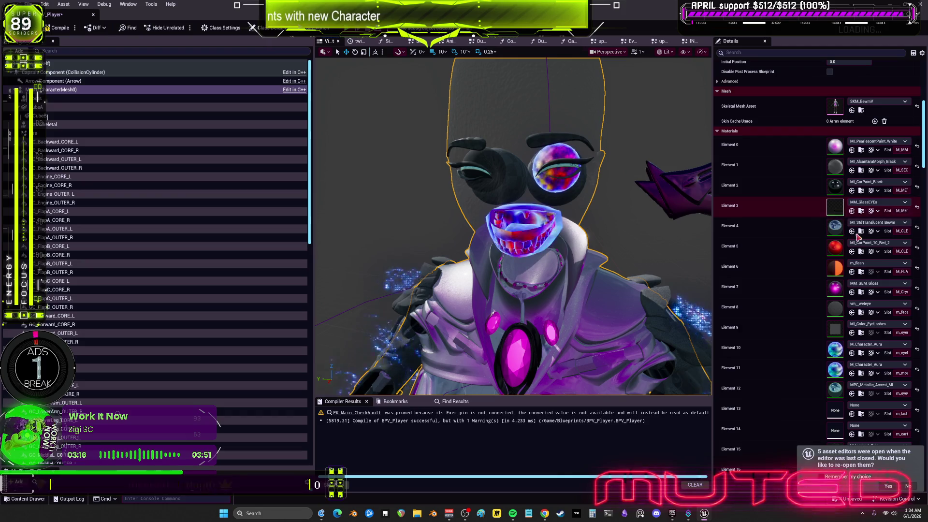
click(705, 513)
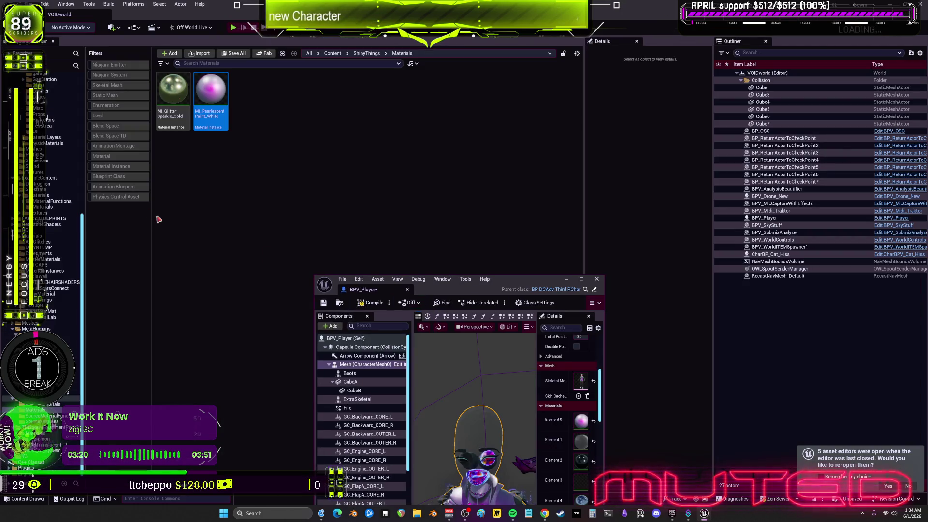
scroll(47, 117, up, 5)
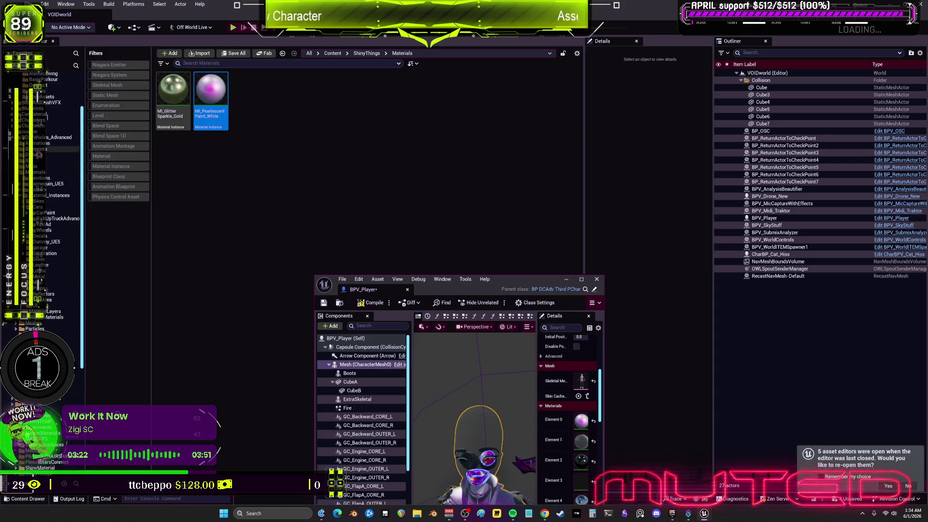
scroll(39, 154, up, 3)
click(38, 112)
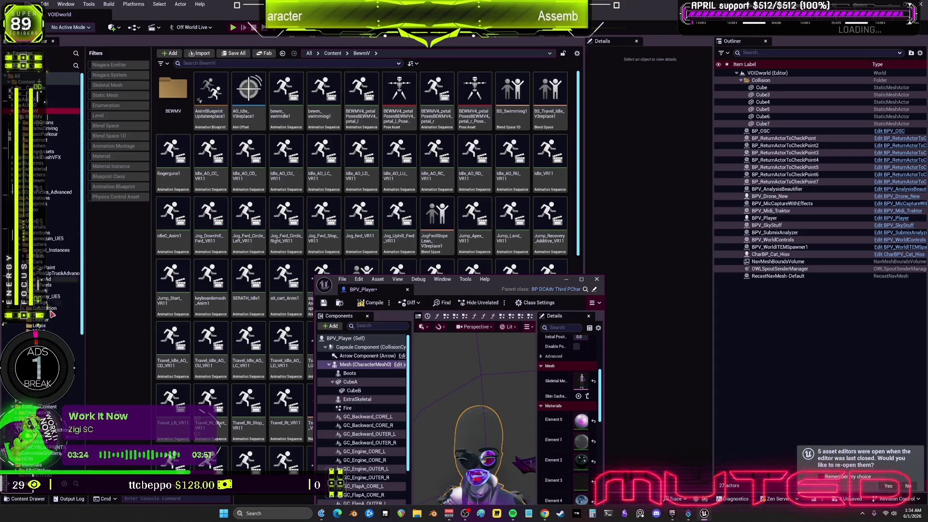
click(38, 180)
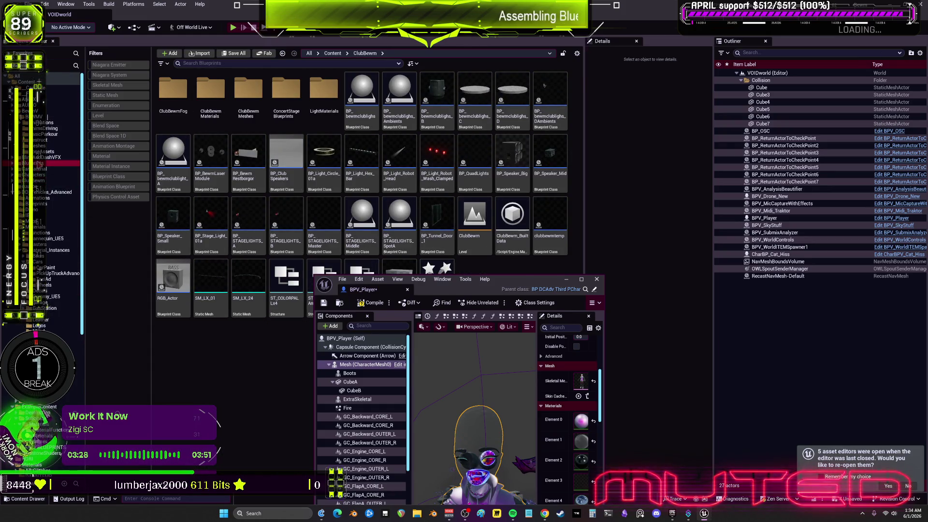
click(39, 163)
click(248, 217)
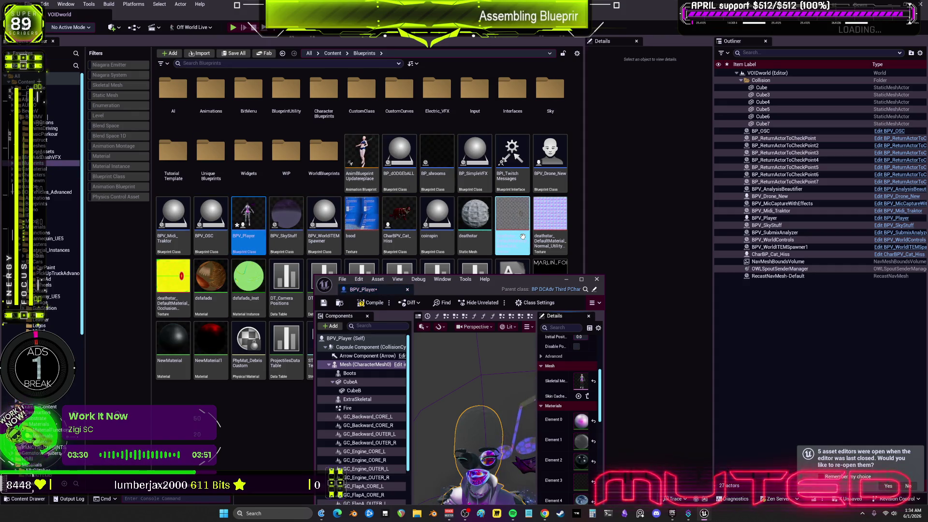
mouse_move(478, 301)
mouse_down()
mouse_move(501, 251)
mouse_move(588, 203)
mouse_move(482, 102)
mouse_move(451, 269)
mouse_up()
click(38, 116)
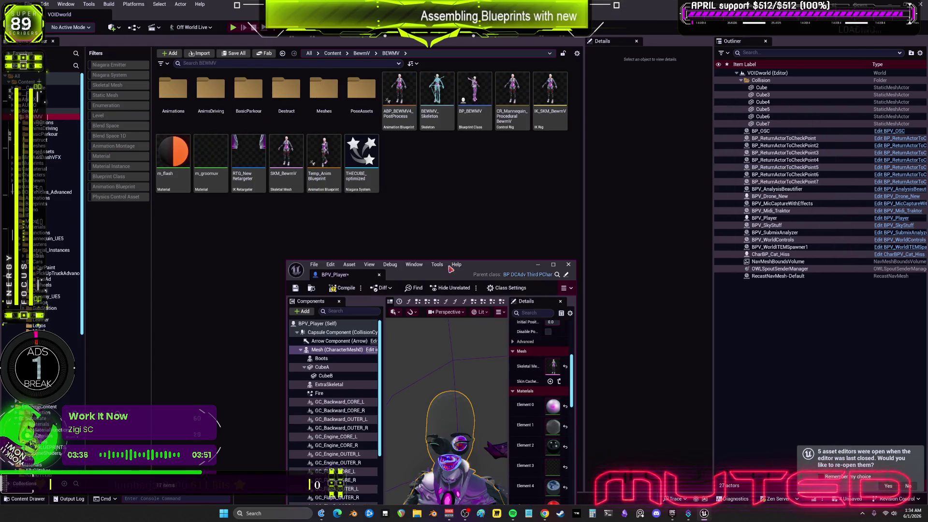
double_click(482, 113)
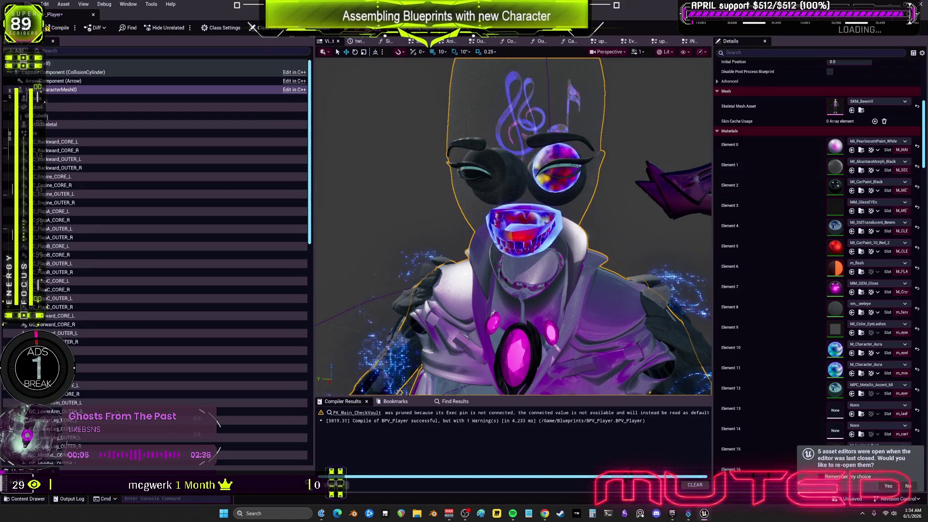
- Assign M_ChromeBall to Element 3, MI_iceskin_face to Element 8, and MI_EyeRefractive_Inst_L to Elements 9 and 10
scroll(786, 303, down, 2)
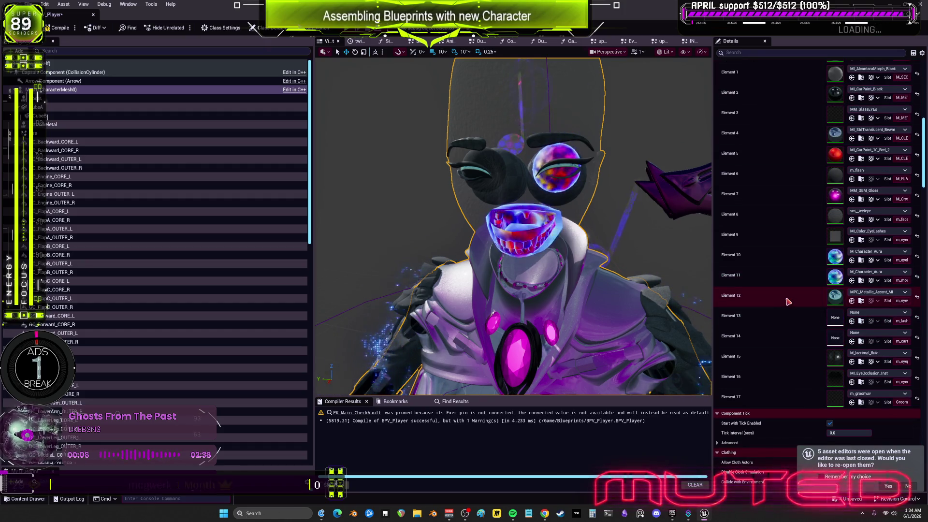
scroll(788, 302, down, 2)
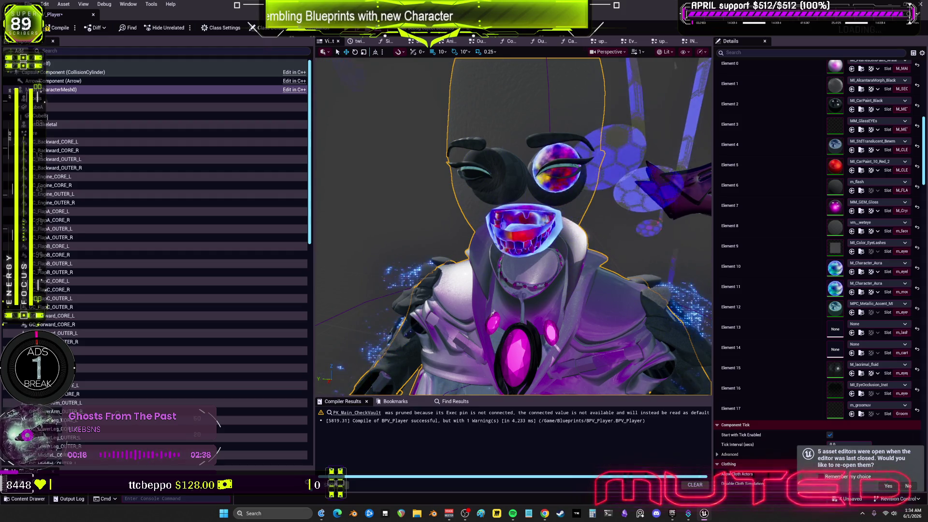
scroll(806, 139, up, 3)
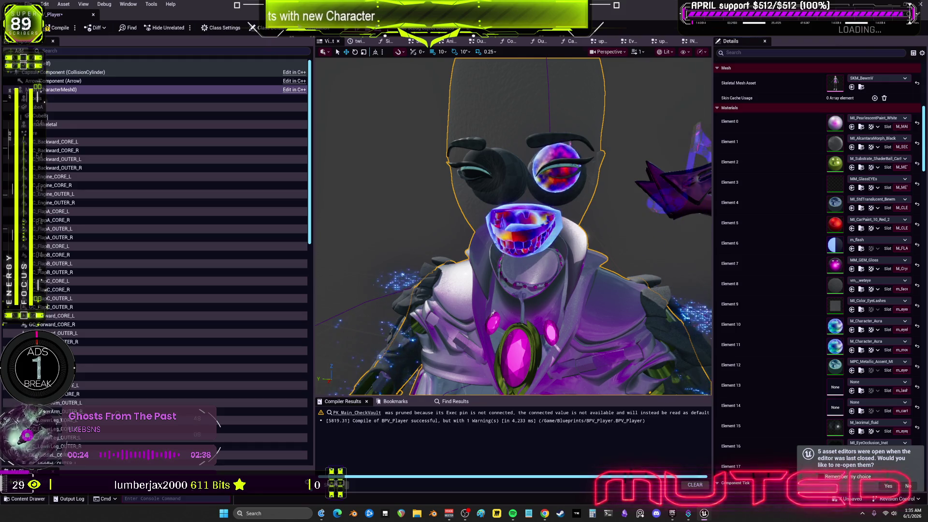
shift+click(811, 186)
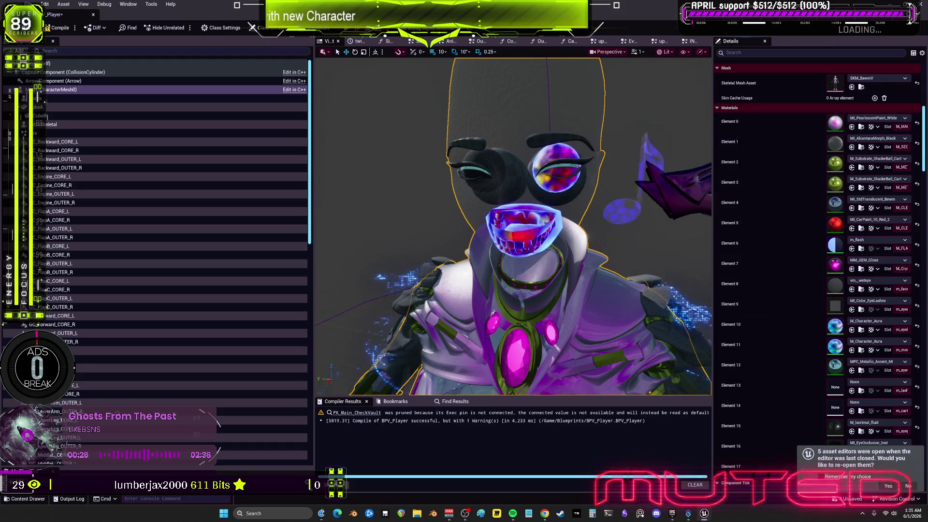
shift+click(804, 183)
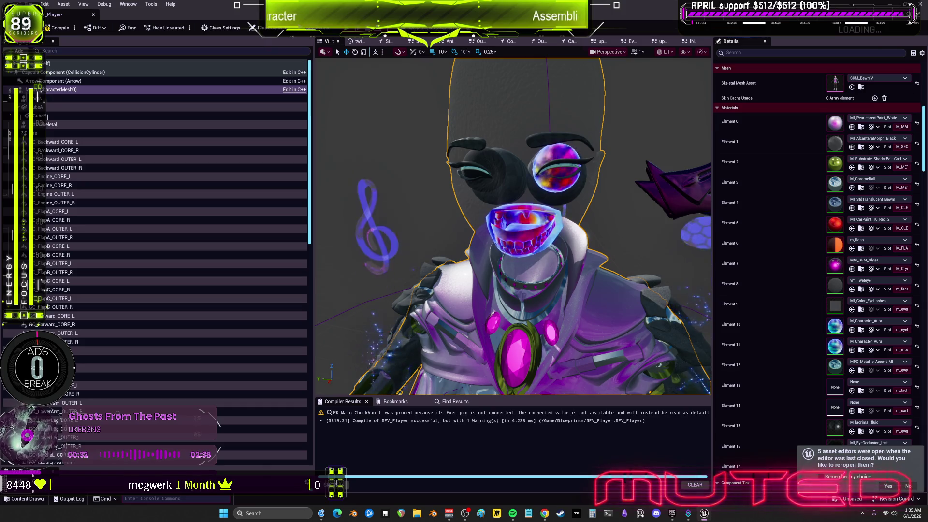
click(917, 285)
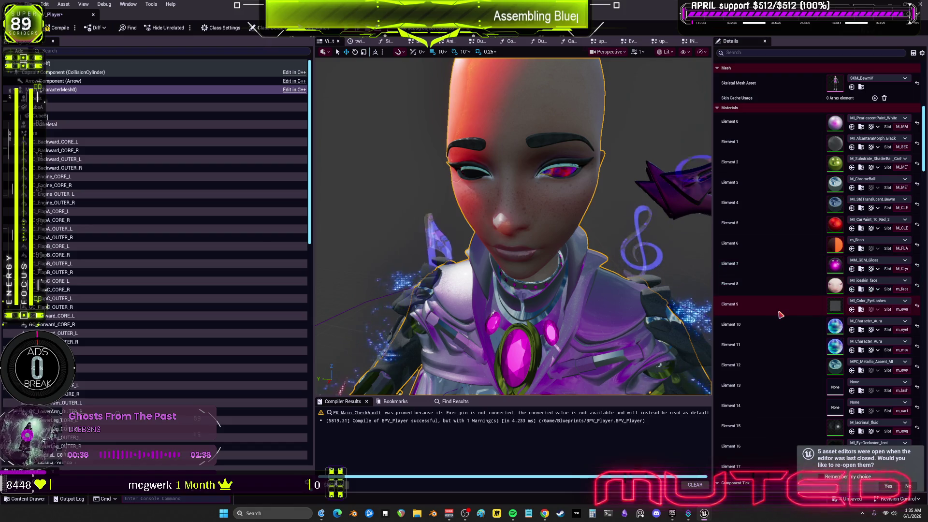
click(916, 306)
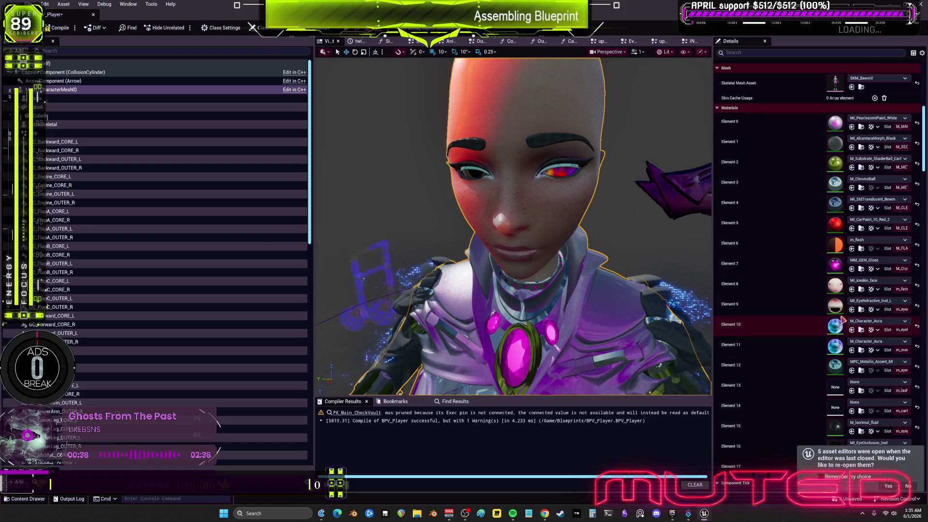
click(917, 326)
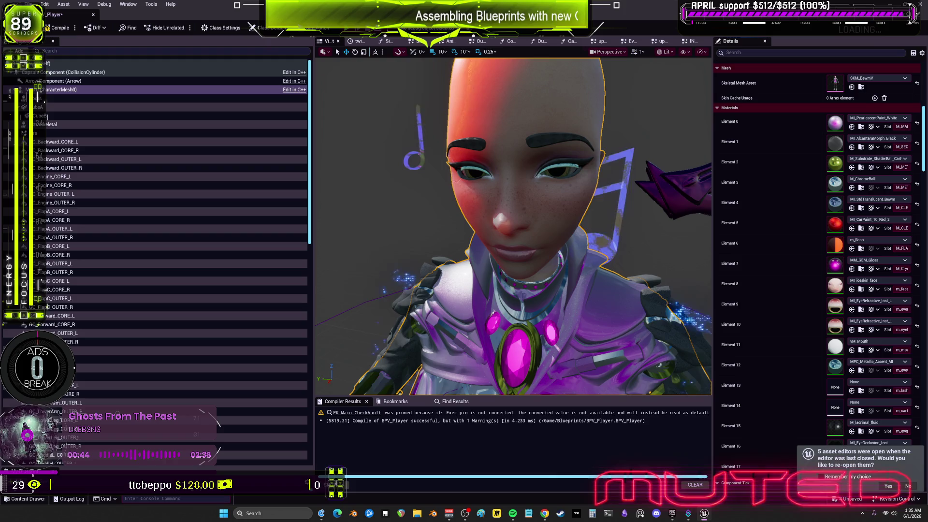
scroll(768, 323, down, 3)
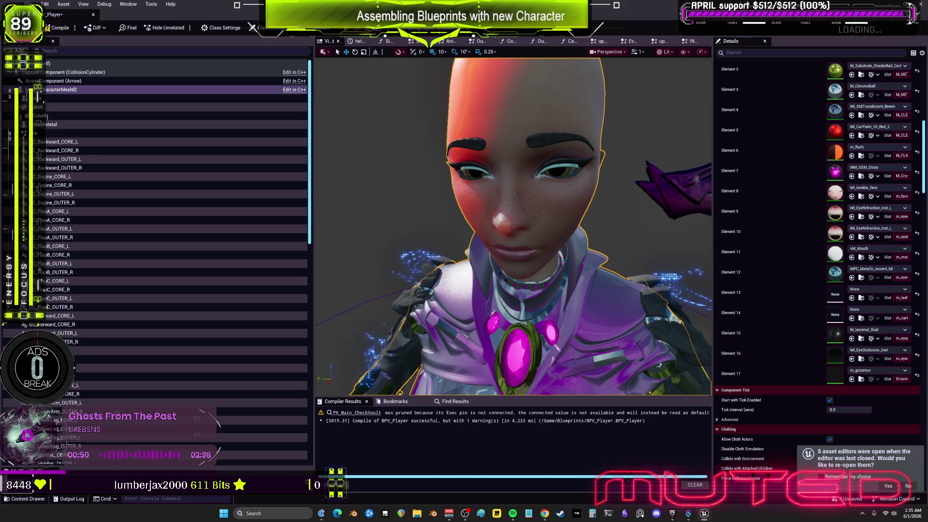
- Compile the BPV_Player blueprint and save all changed assets
scroll(814, 381, down, 10)
scroll(814, 381, up, 10)
scroll(648, 321, down, 5)
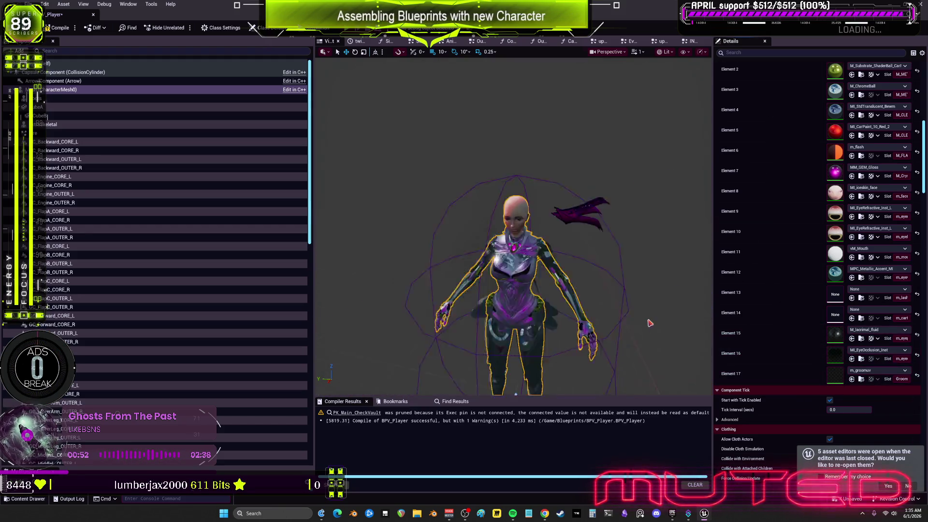
scroll(541, 227, up, 3)
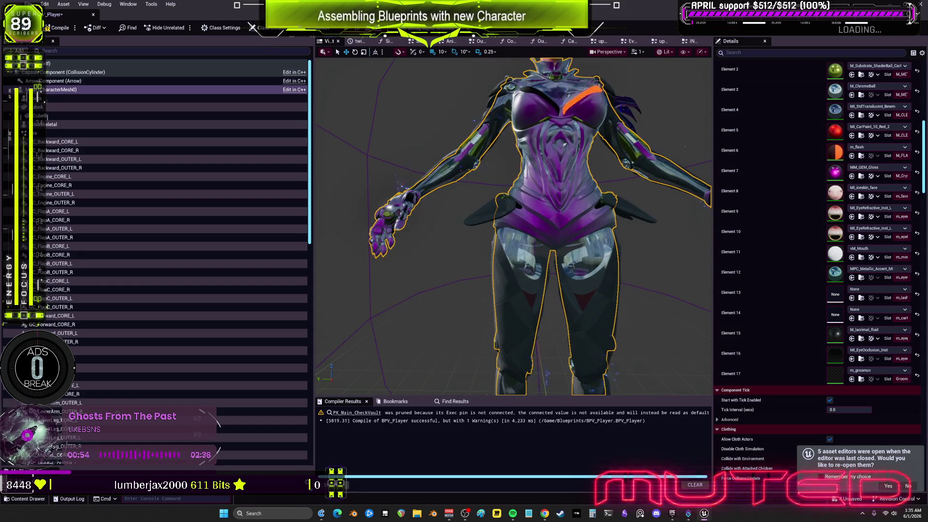
click(58, 27)
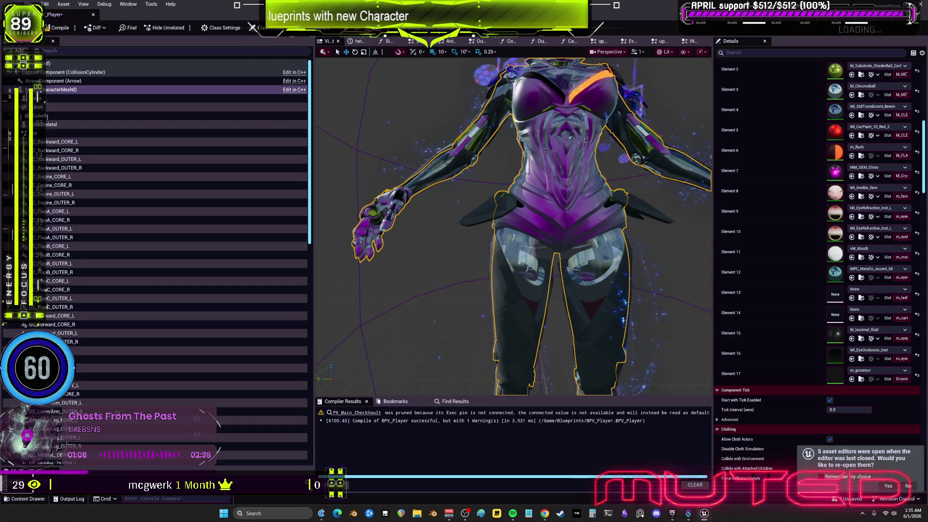
click(30, 4)
click(66, 57)
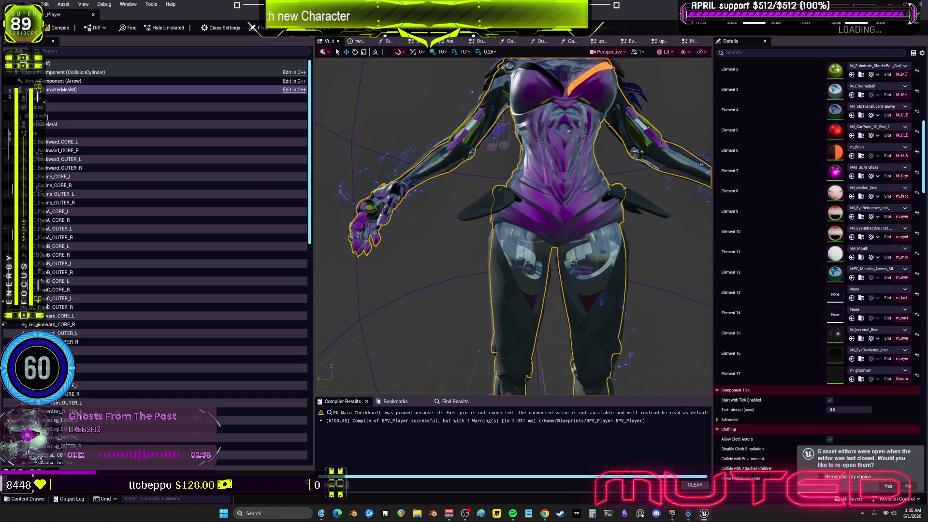
- Widen the character preview area and give the variable list more room
mouse_move(458, 260)
mouse_down()
mouse_move(458, 194)
mouse_move(477, 271)
mouse_up()
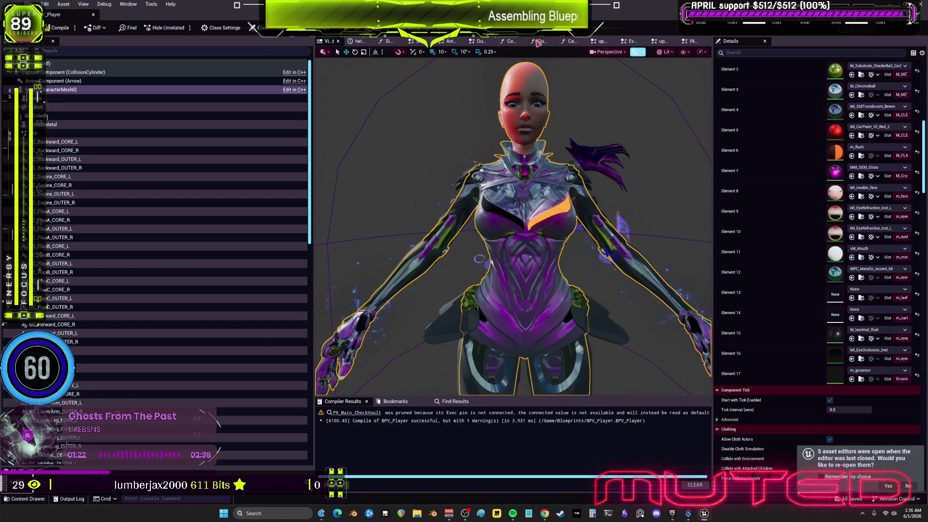
drag(312, 229, 126, 228)
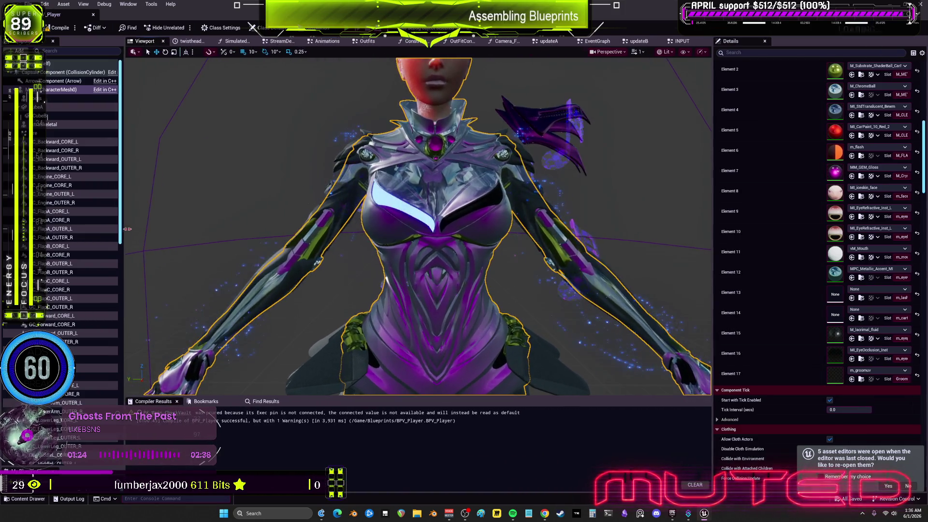
scroll(480, 121, down, 3)
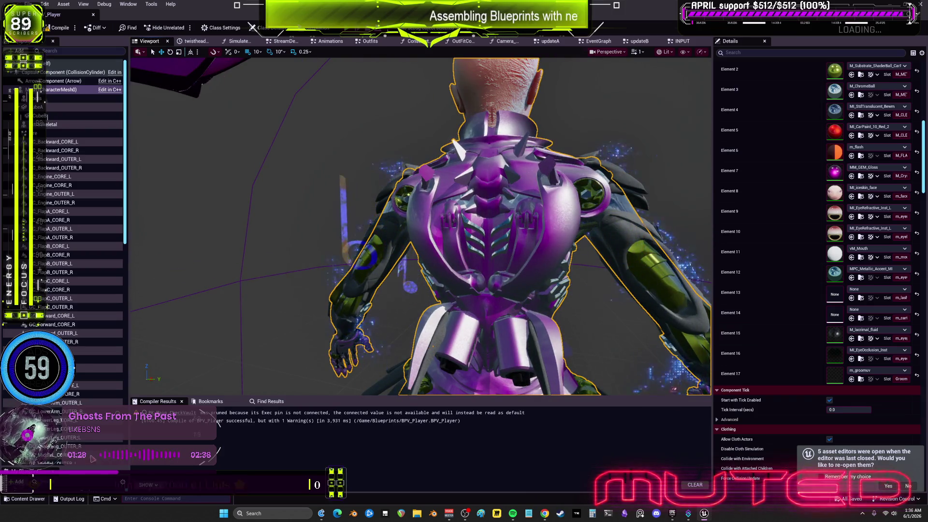
drag(71, 462, 72, 214)
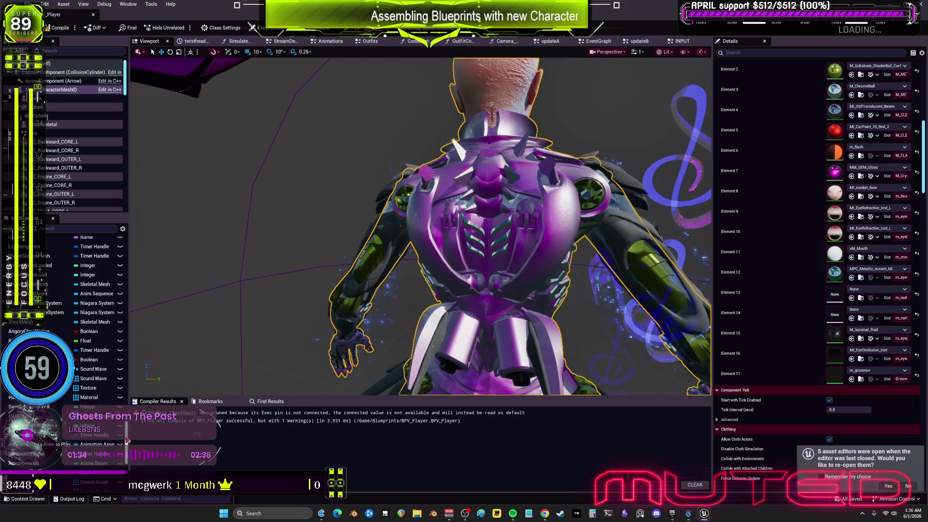
scroll(83, 300, up, 10)
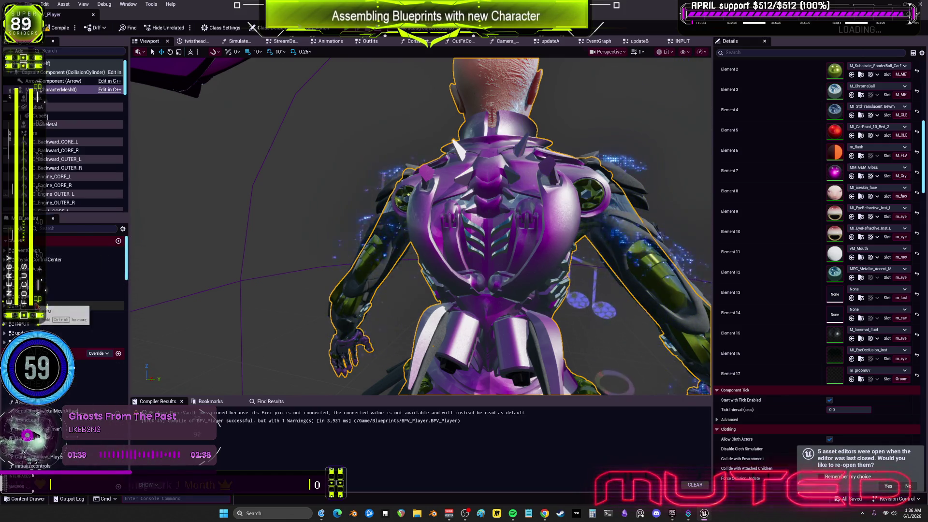
- Open the Toggles graph and enlarge the blueprint components list
click(96, 296)
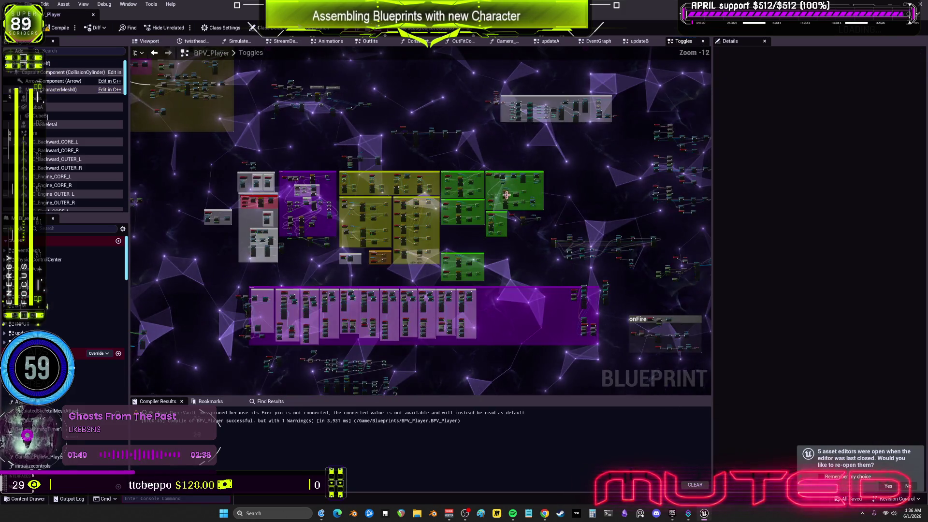
scroll(411, 270, down, 5)
scroll(411, 271, up, 6)
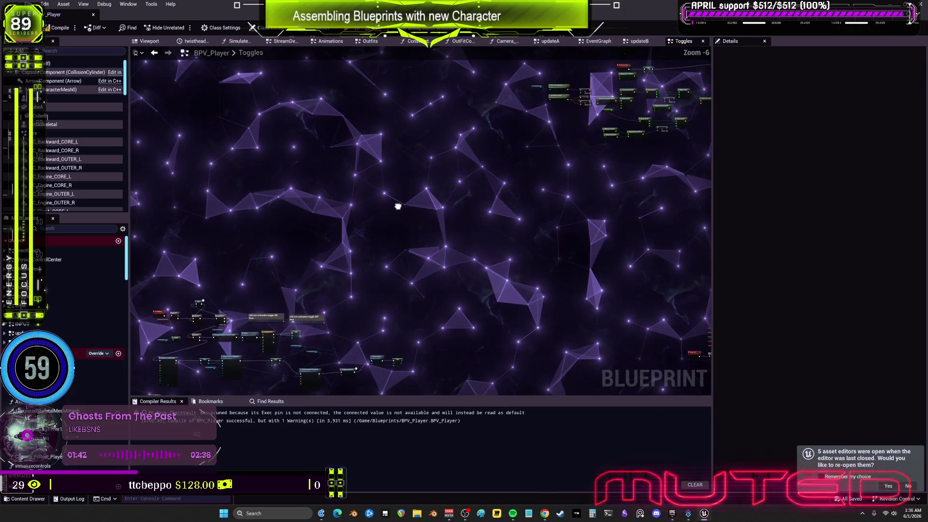
drag(82, 219, 82, 363)
- Select the run of GC fragment components from GC_Backward_CORE_L and drop their getter nodes into Toggles
click(63, 142)
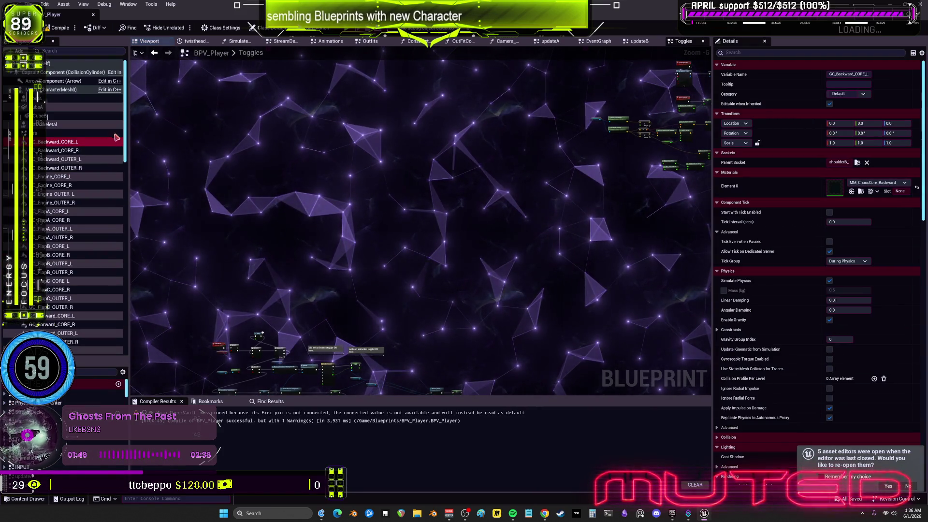
scroll(45, 191, down, 10)
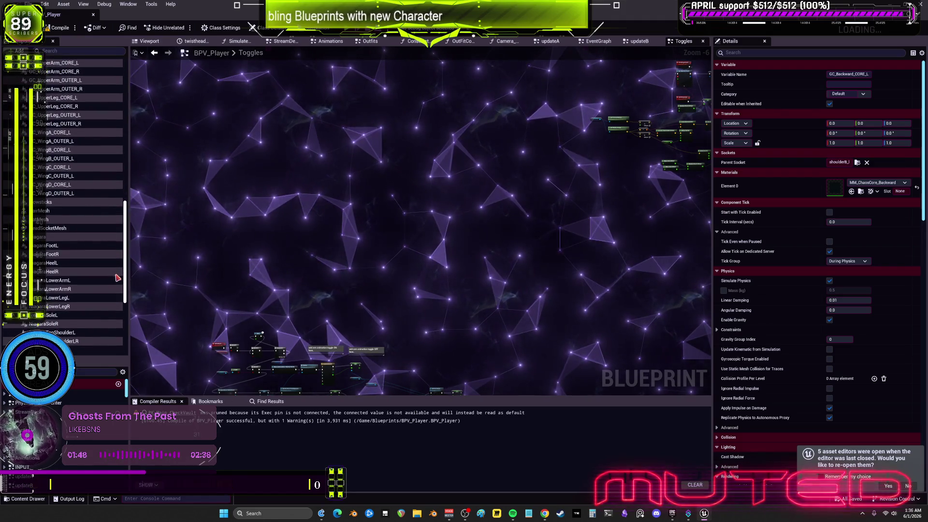
shift+click(51, 193)
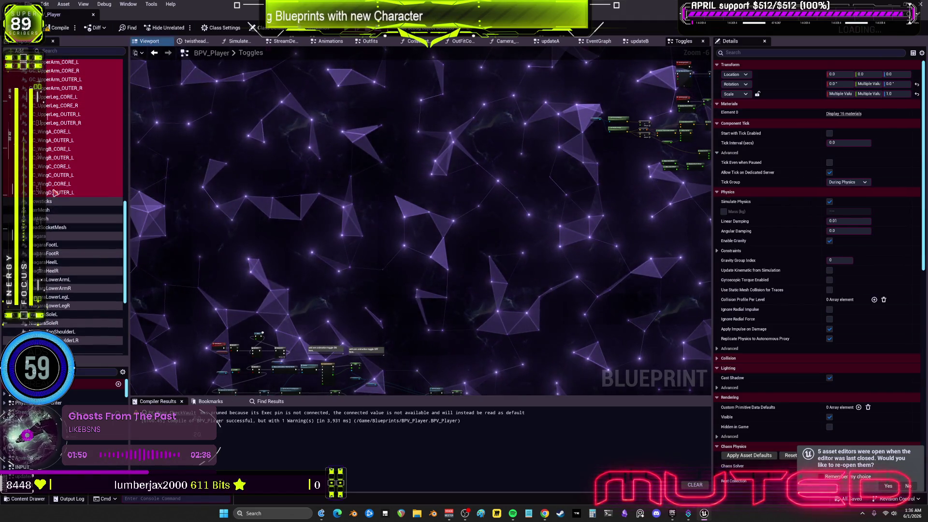
drag(373, 142, 375, 143)
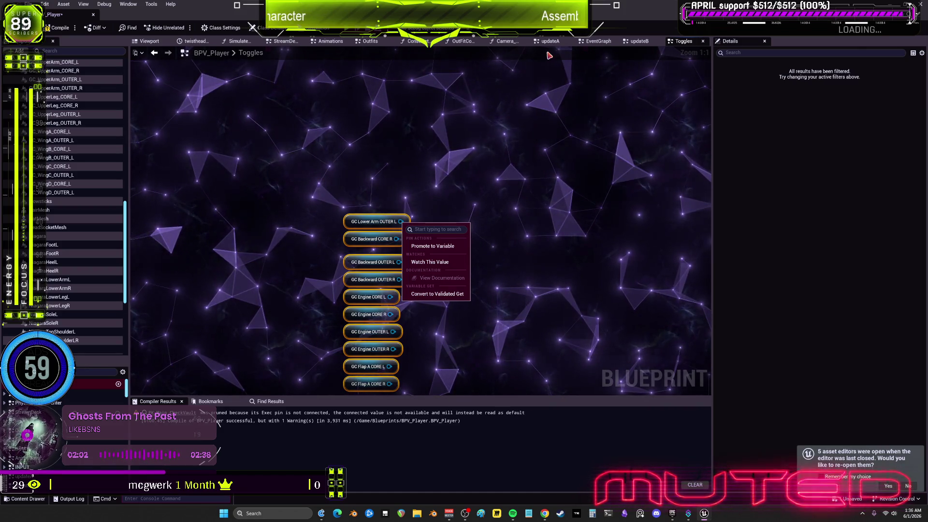
click(460, 177)
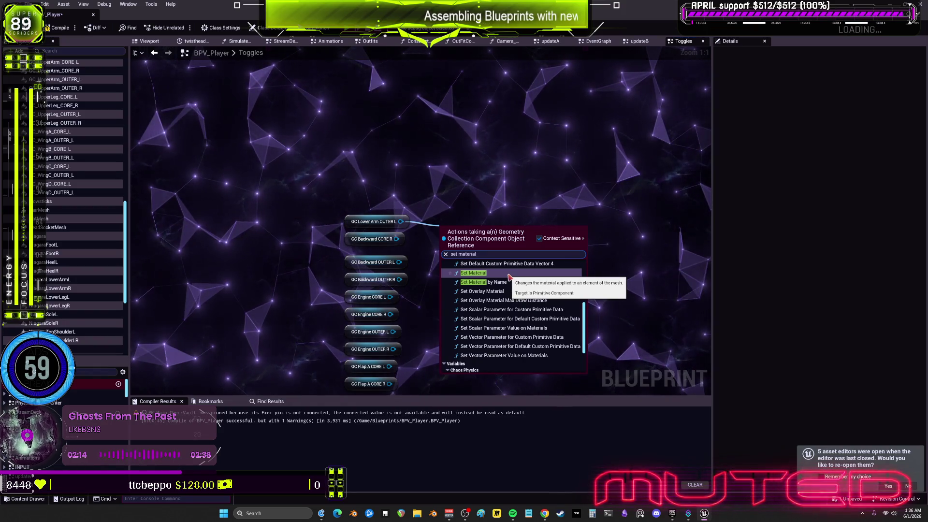
scroll(515, 289, down, 3)
scroll(516, 289, up, 5)
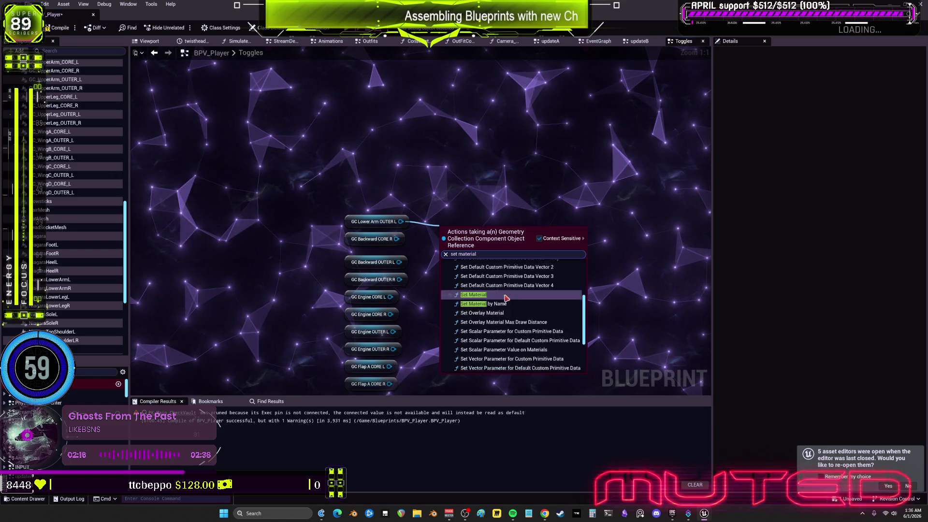
scroll(522, 294, down, 5)
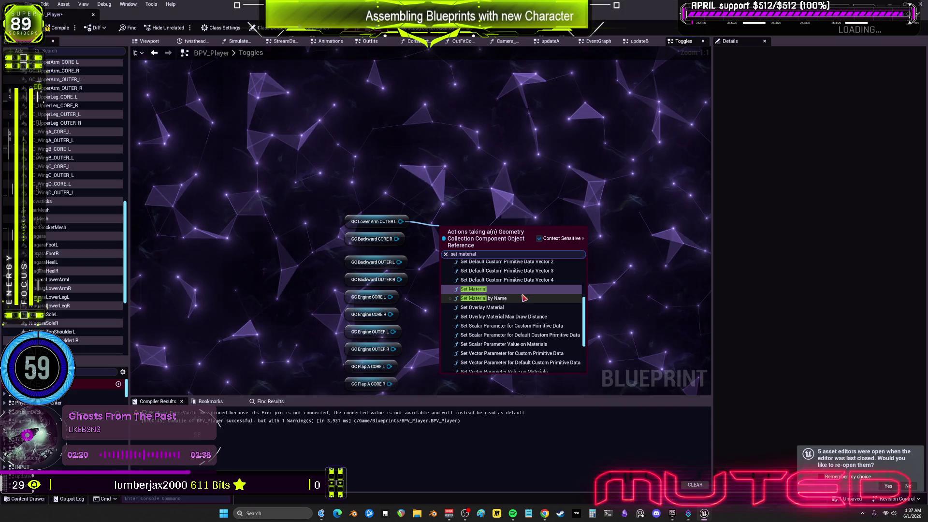
scroll(609, 326, down, 1)
scroll(527, 322, down, 2)
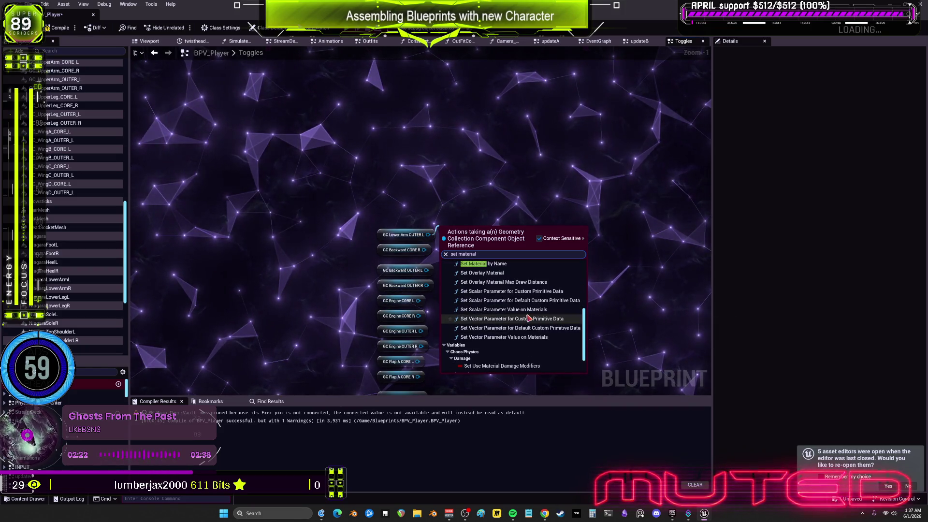
scroll(529, 318, up, 1)
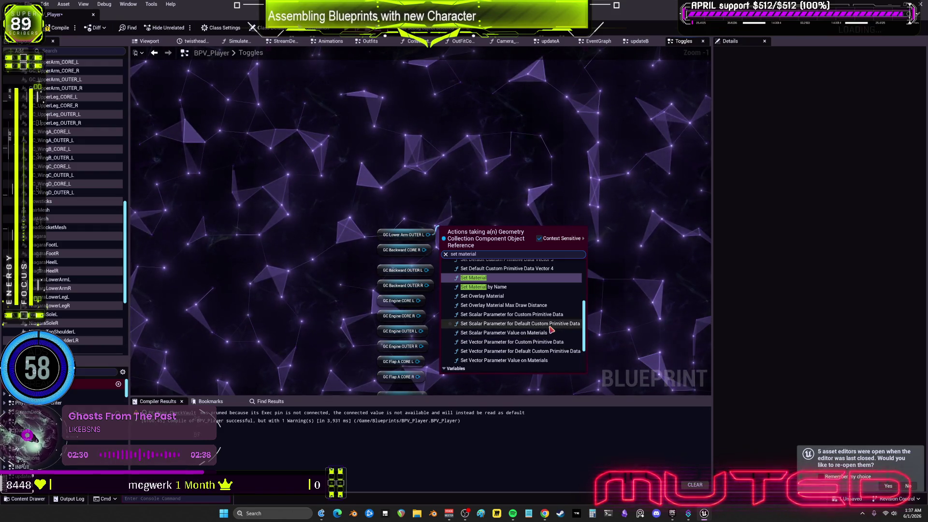
- Place a Set Material node for the lower arm, browse its Material input, and save all
click(500, 279)
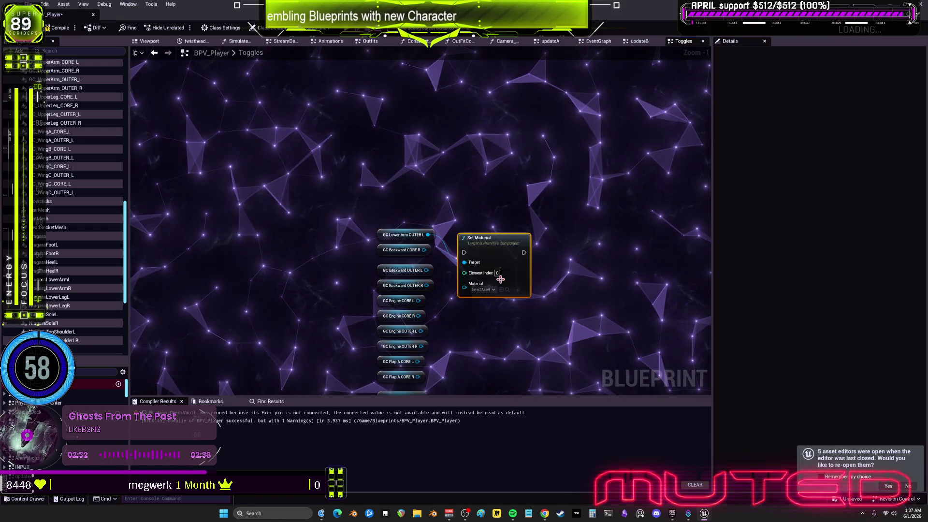
scroll(532, 228, up, 1)
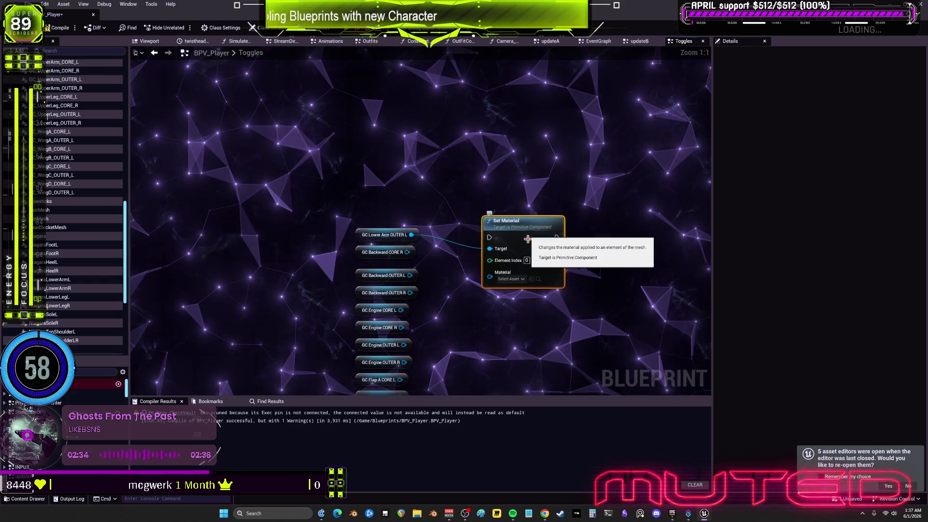
click(523, 280)
click(471, 311)
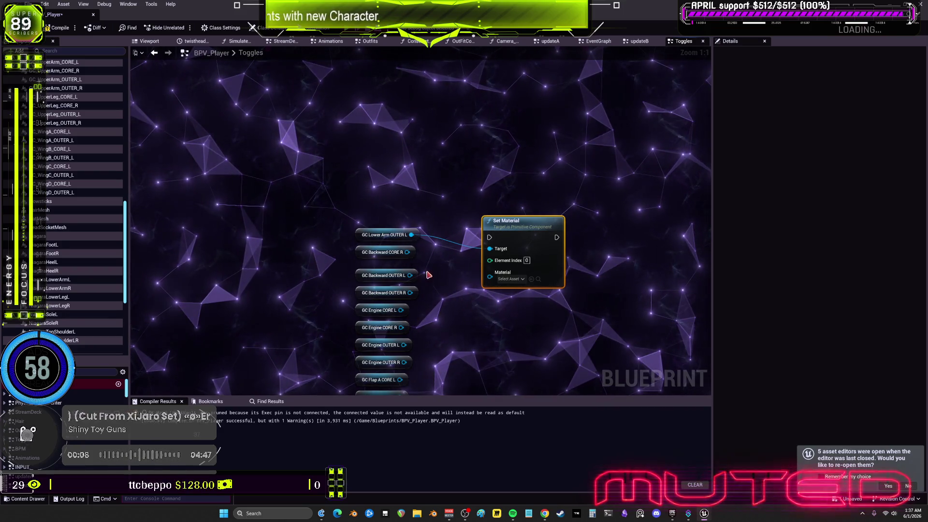
click(30, 4)
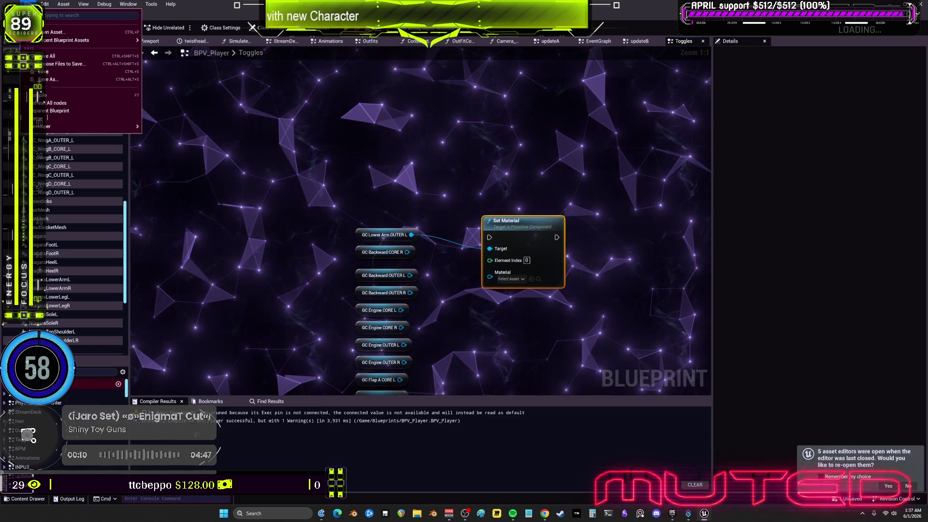
click(61, 61)
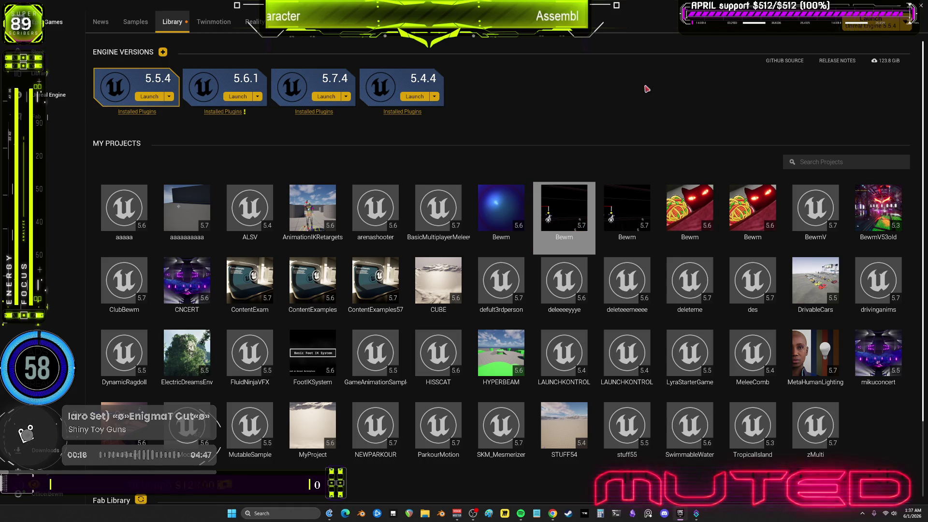
- Launch the Bewm project from the launcher and bring the Unreal Editor window forward
double_click(574, 227)
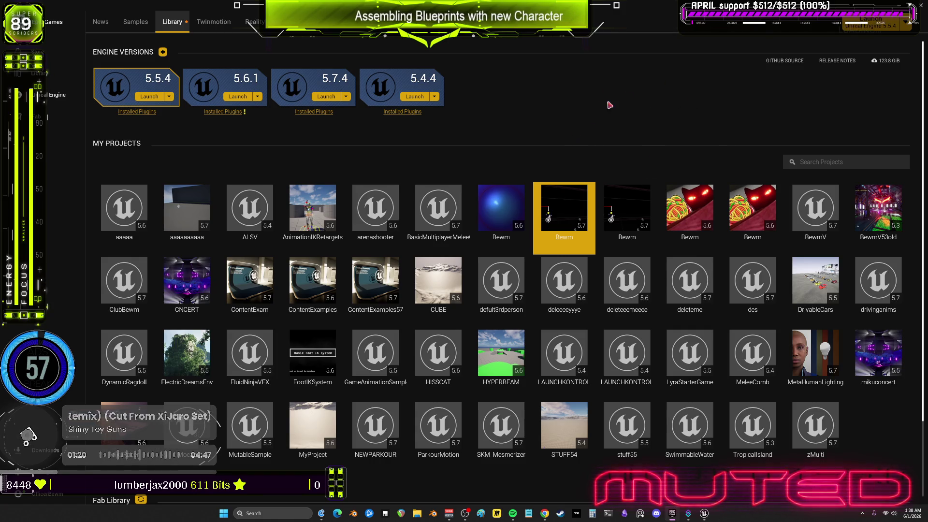
click(700, 517)
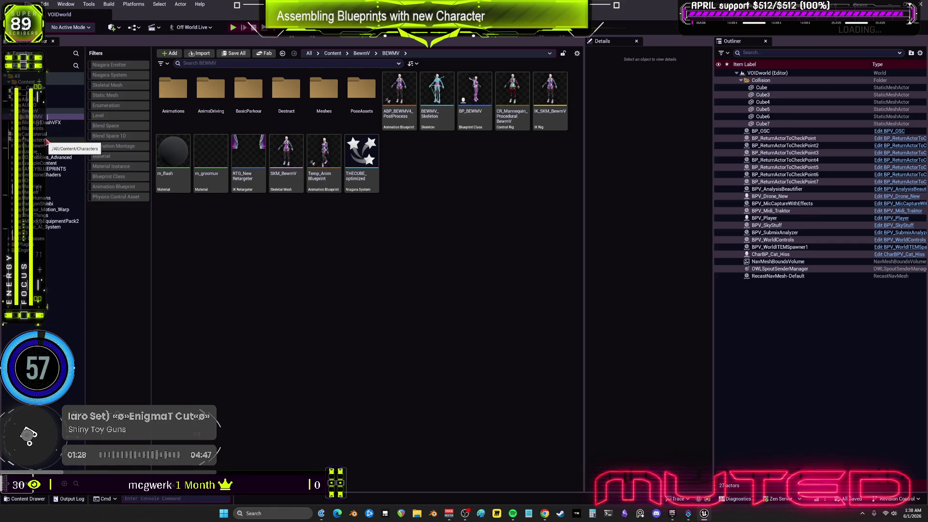
- Open the BPV_Player blueprint from the Blueprints folder
click(41, 128)
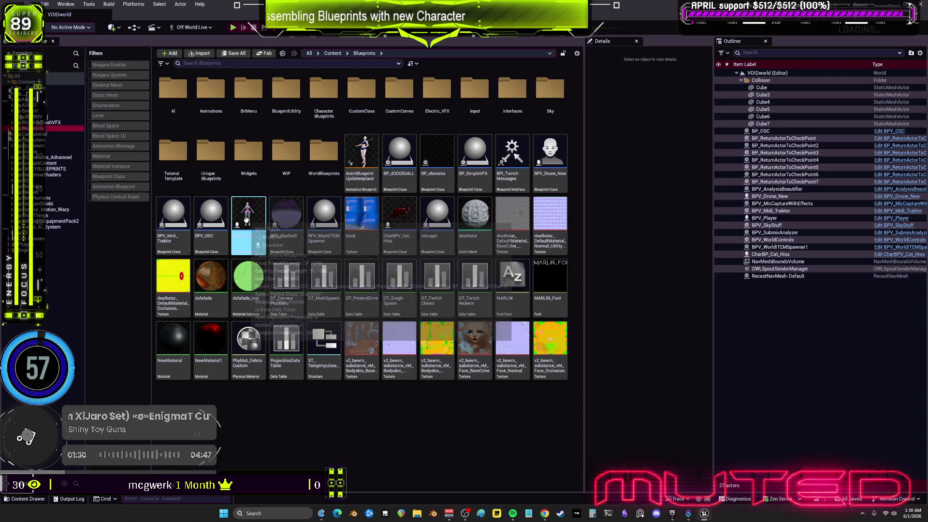
click(247, 221)
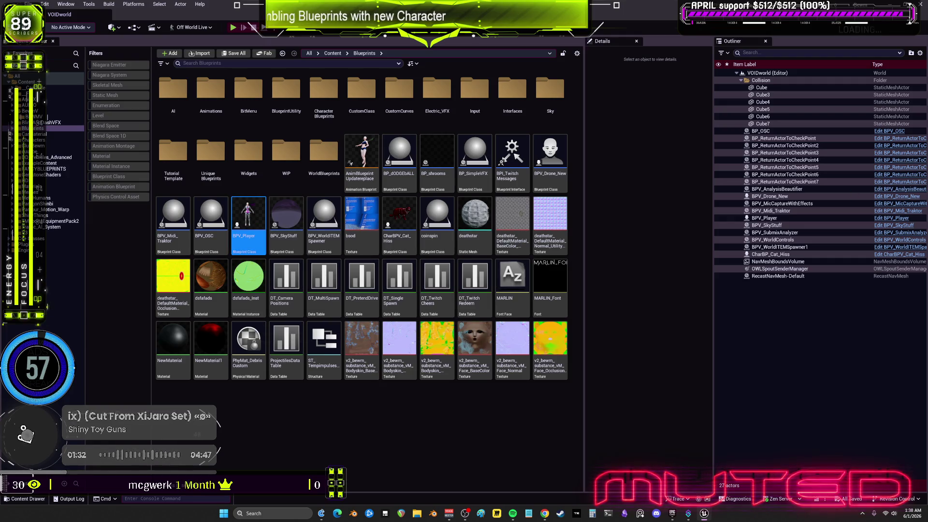
double_click(248, 222)
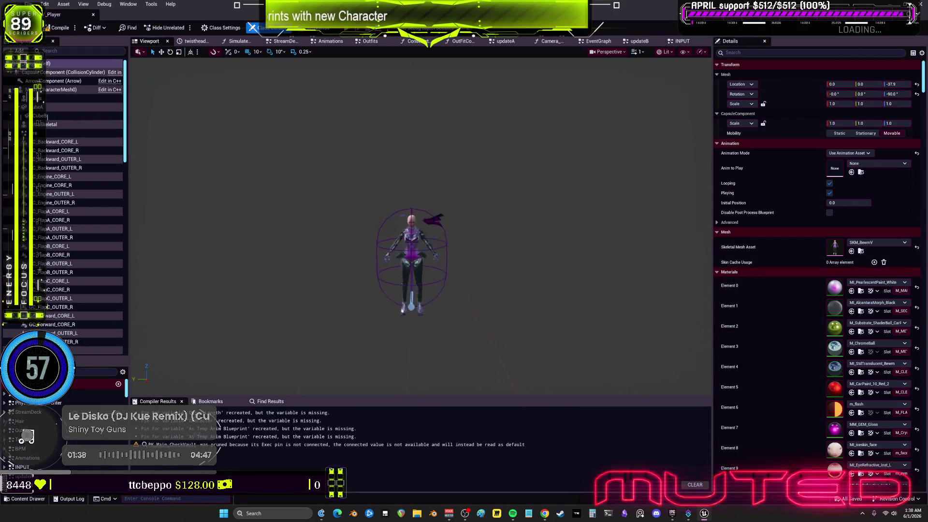
scroll(488, 285, up, 10)
scroll(485, 281, down, 3)
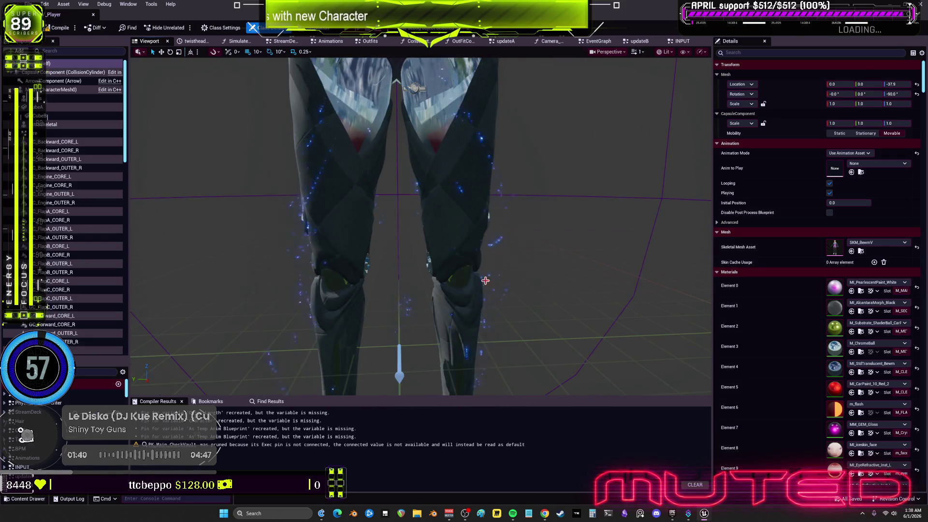
- Inspect the leg and lower-arm components, ending on GC_LowerArm_OUTER_L
click(437, 222)
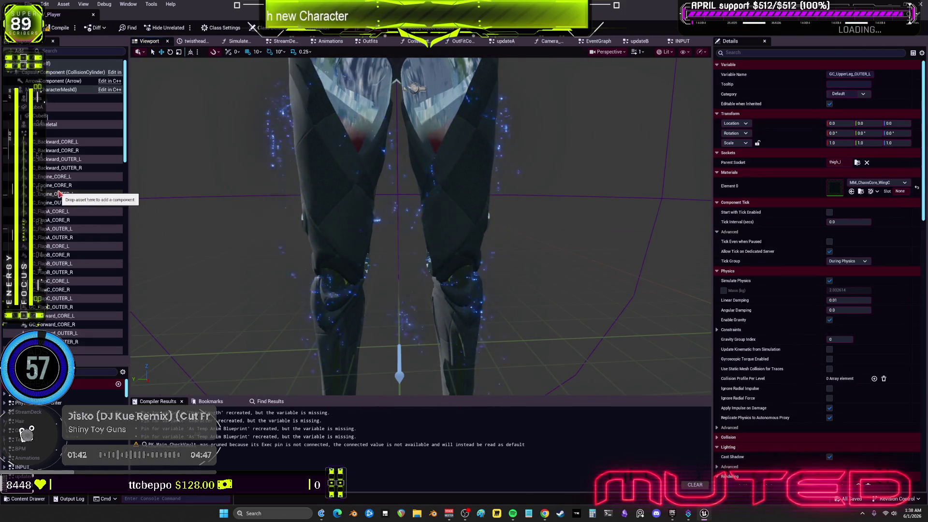
scroll(420, 227, down, 3)
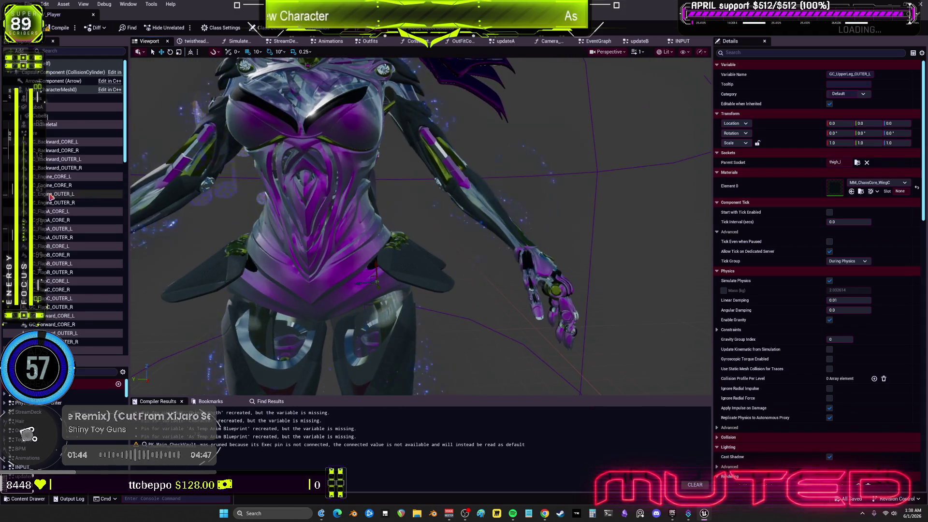
scroll(95, 210, down, 4)
scroll(96, 210, down, 4)
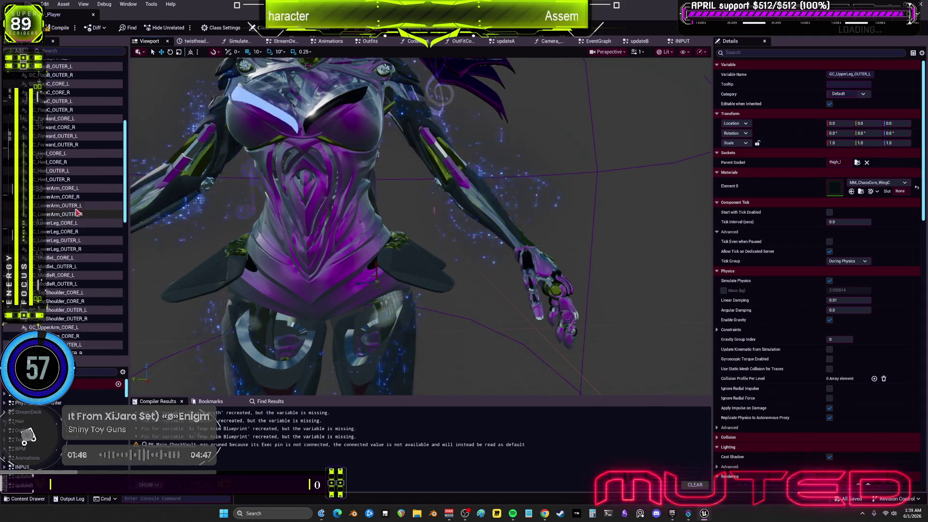
click(80, 190)
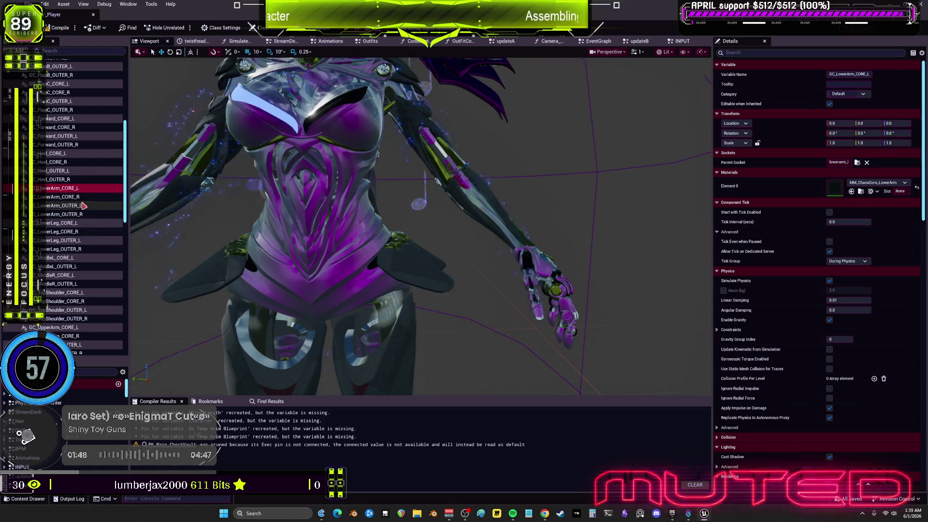
click(85, 206)
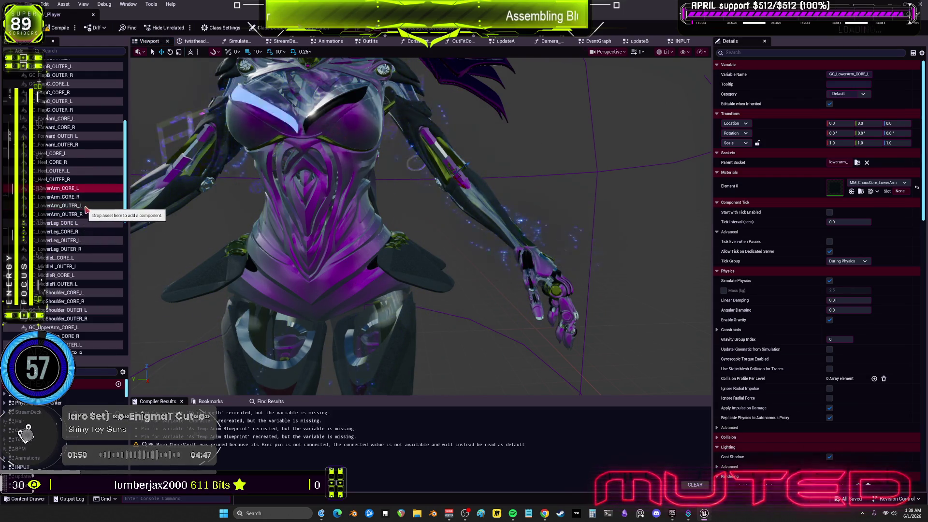
- Set GC_LowerArm_OUTER_L's Element 0 material to 1
drag(339, 218, 382, 210)
drag(628, 242, 673, 251)
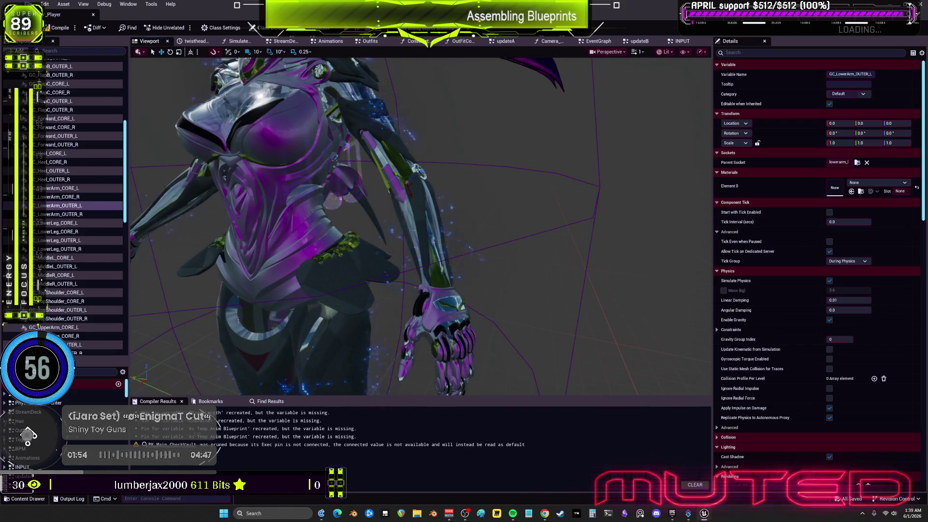
click(893, 187)
click(870, 257)
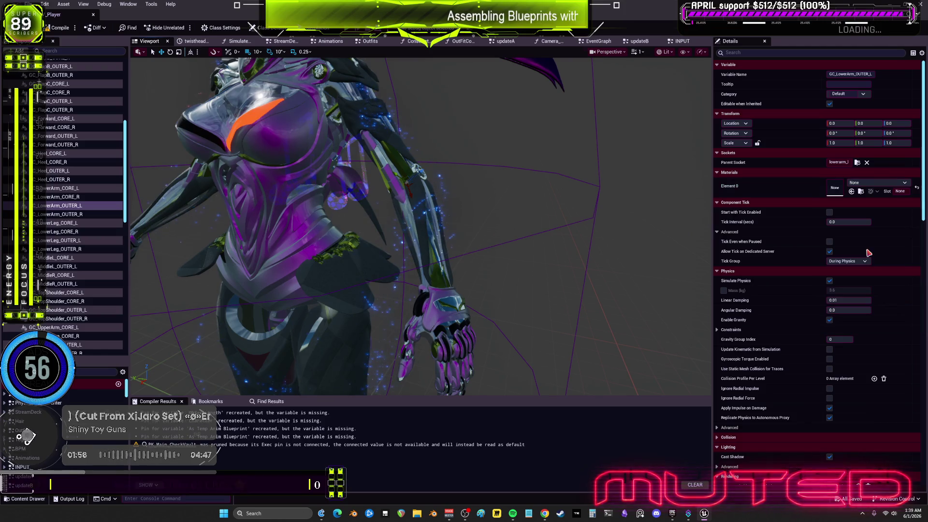
mouse_move(470, 257)
mouse_down()
mouse_move(532, 258)
mouse_move(479, 244)
mouse_move(584, 314)
mouse_move(442, 283)
mouse_up()
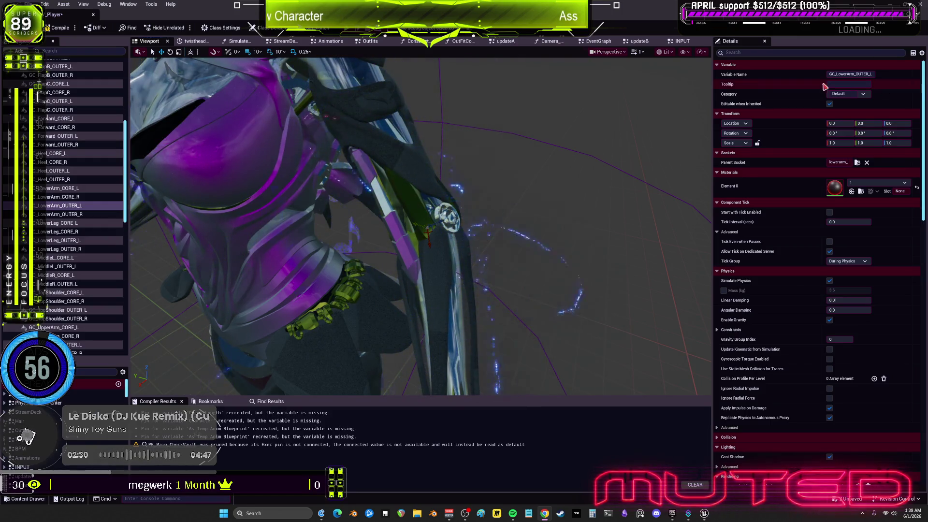
- Expand the Chaos Physics Events, Initial Velocity, Collisions, Removal, Damage, Clustering and General sections
scroll(798, 333, down, 10)
scroll(799, 334, down, 1)
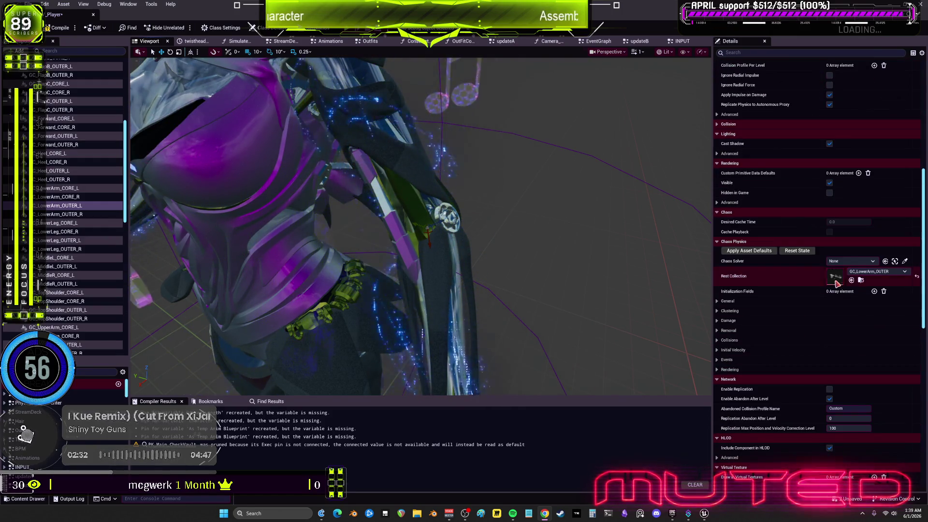
click(717, 360)
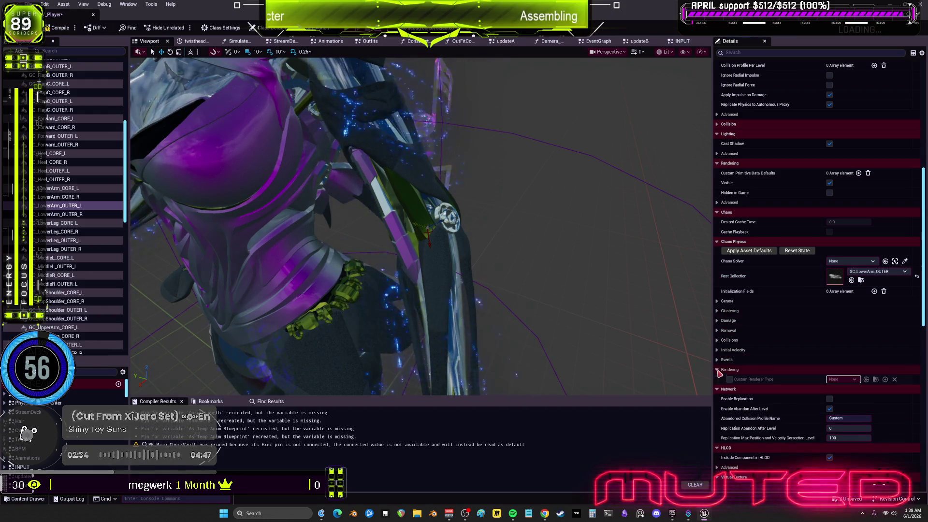
click(718, 350)
click(718, 341)
click(718, 331)
click(718, 321)
click(718, 310)
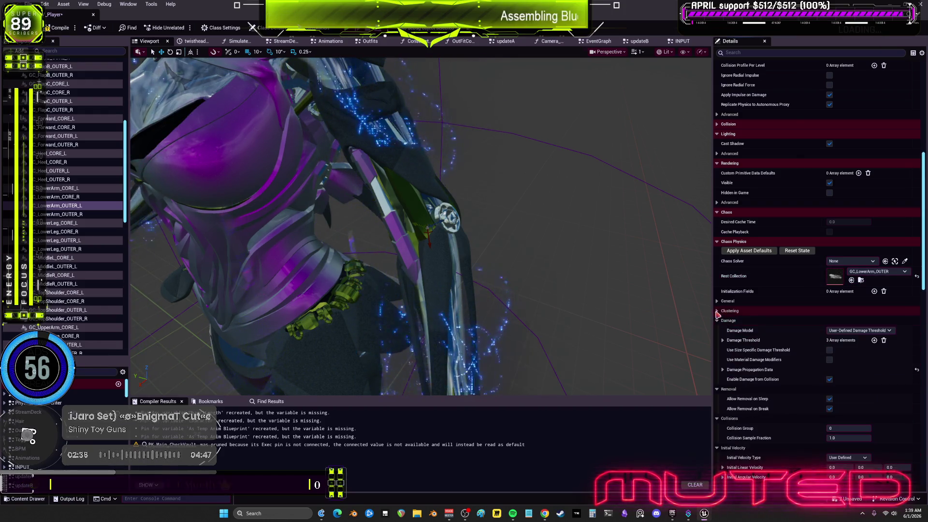
click(718, 301)
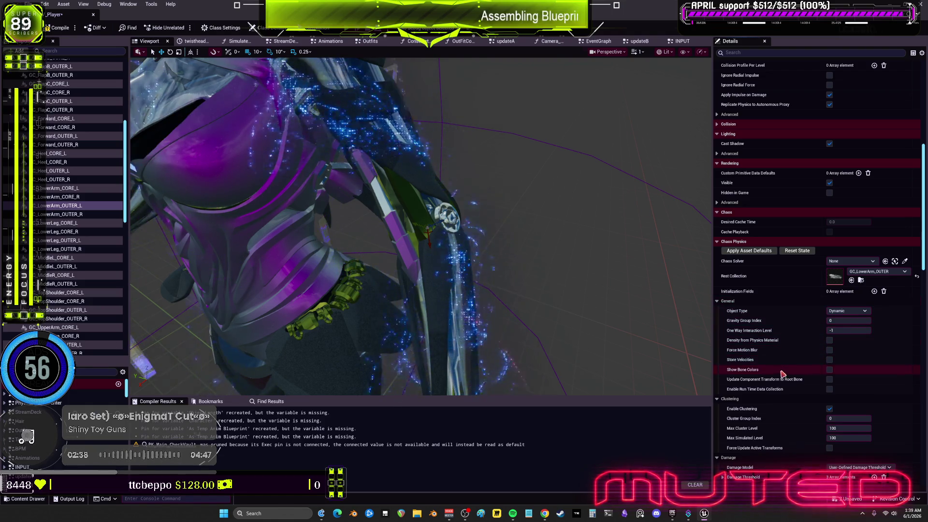
scroll(784, 339, down, 8)
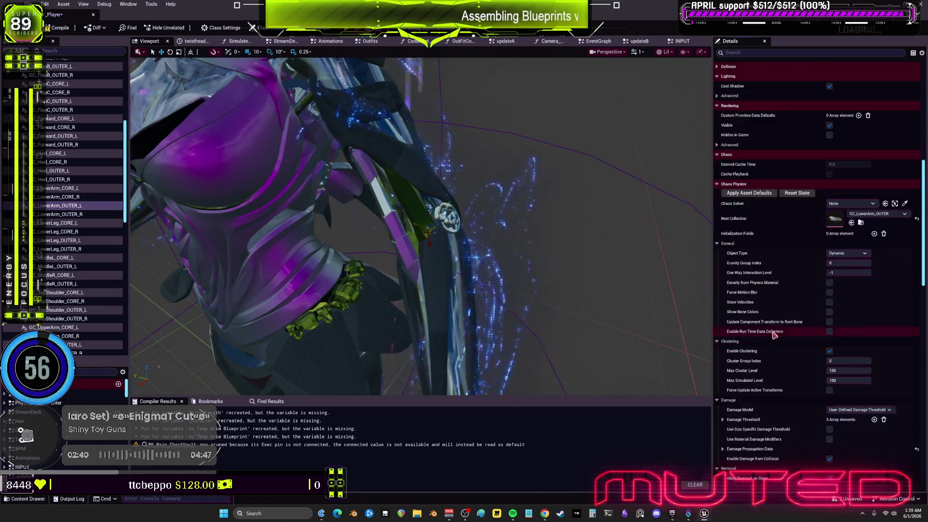
scroll(791, 321, down, 8)
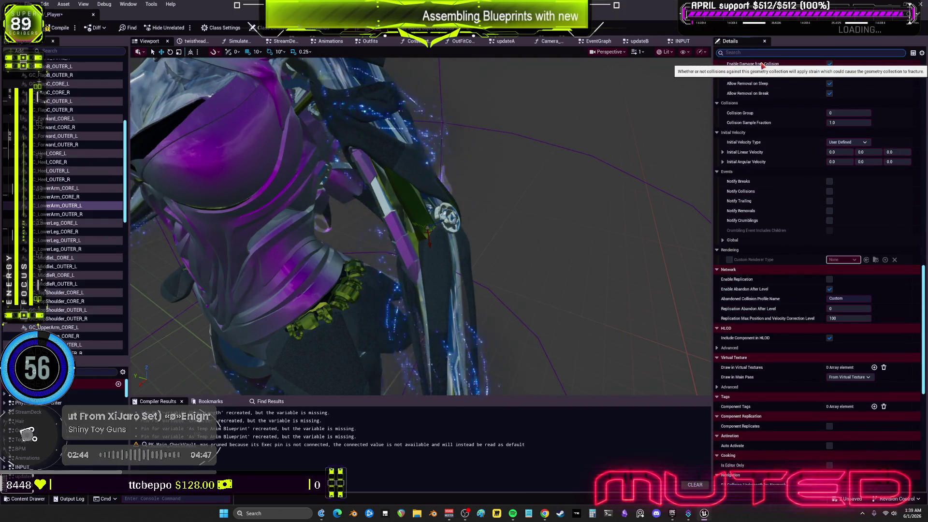
- Filter Details by 'mat', try material 1 as overlay, then reset the overlay to None
text(mat)
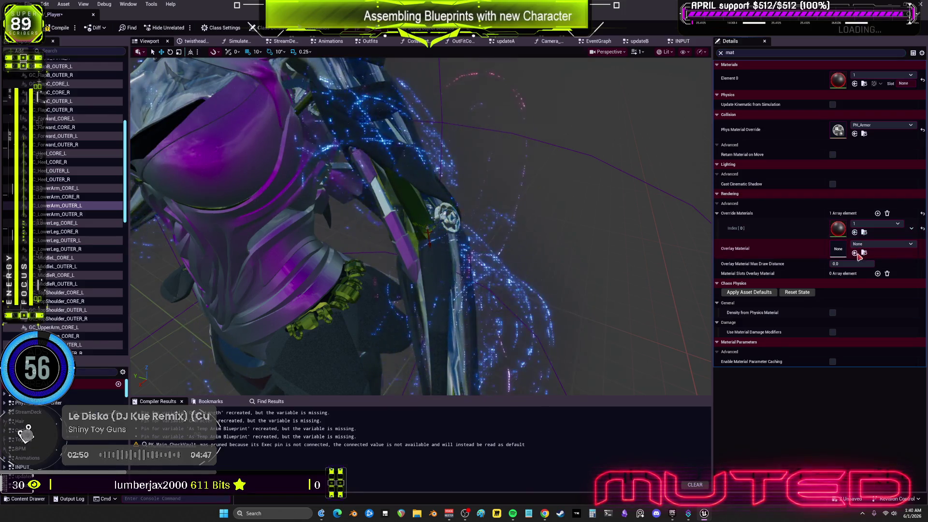
click(854, 253)
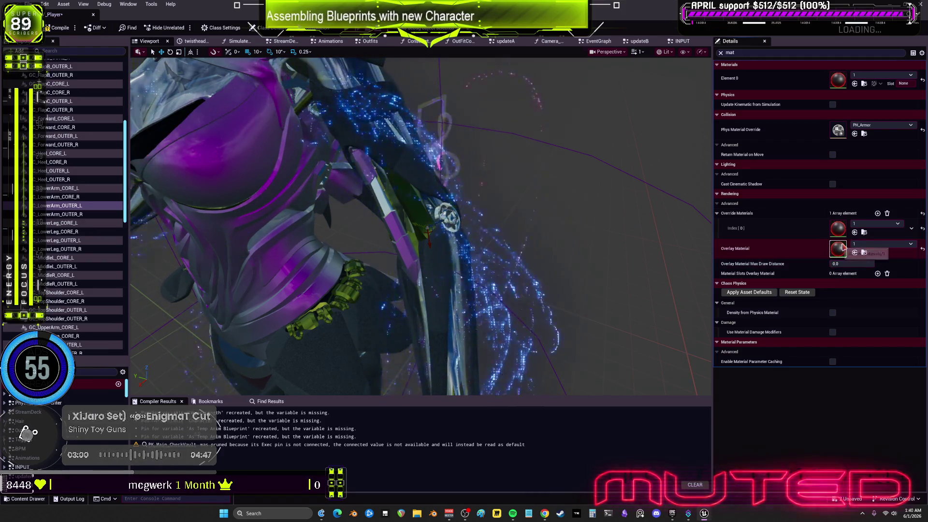
click(852, 264)
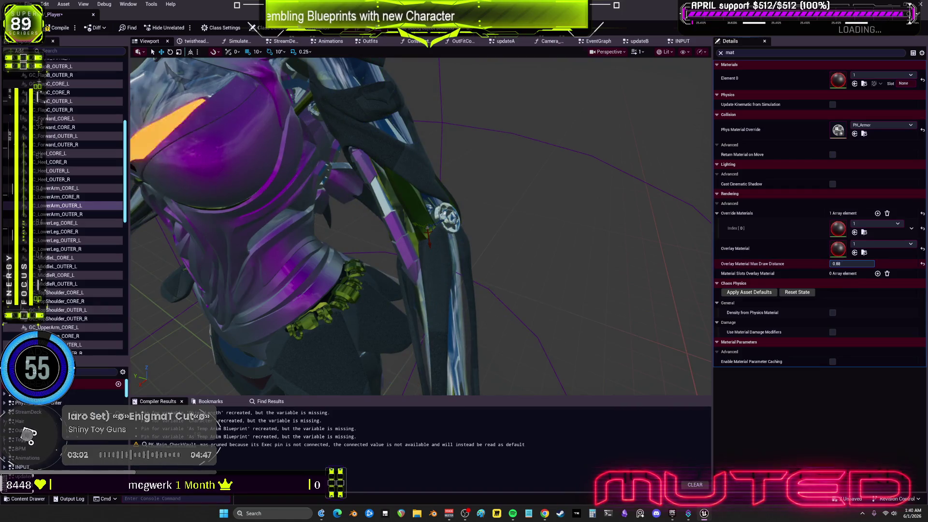
drag(852, 263, 847, 263)
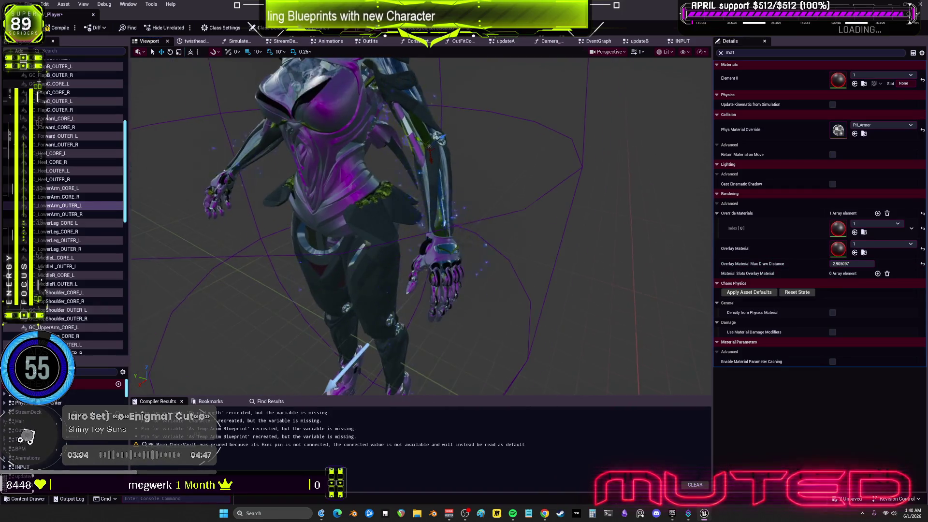
click(922, 249)
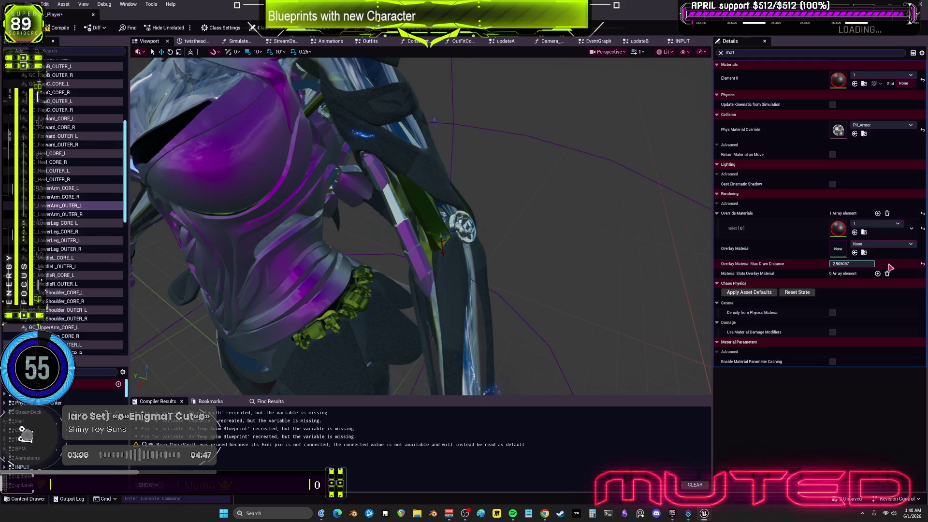
- Reset Override Materials Index[0] and Element 0 to None and clear the 'mat' filter
click(922, 229)
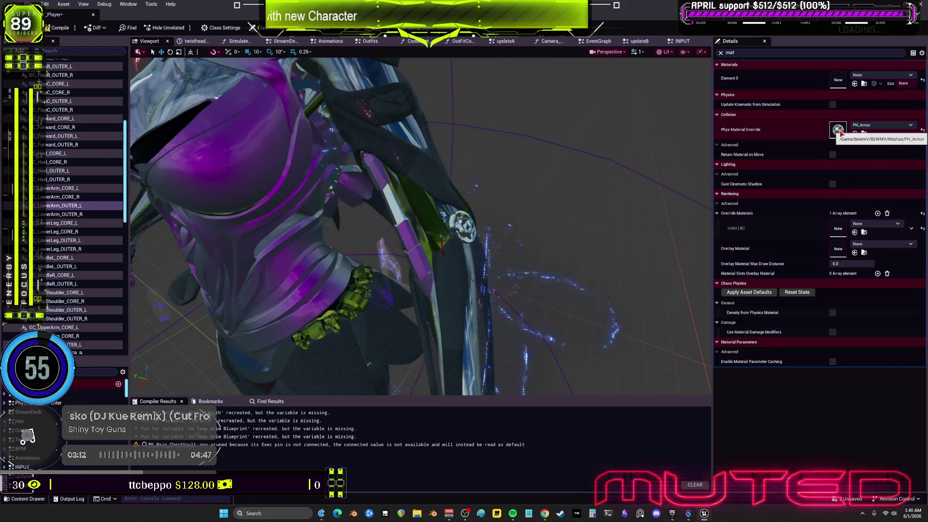
click(855, 84)
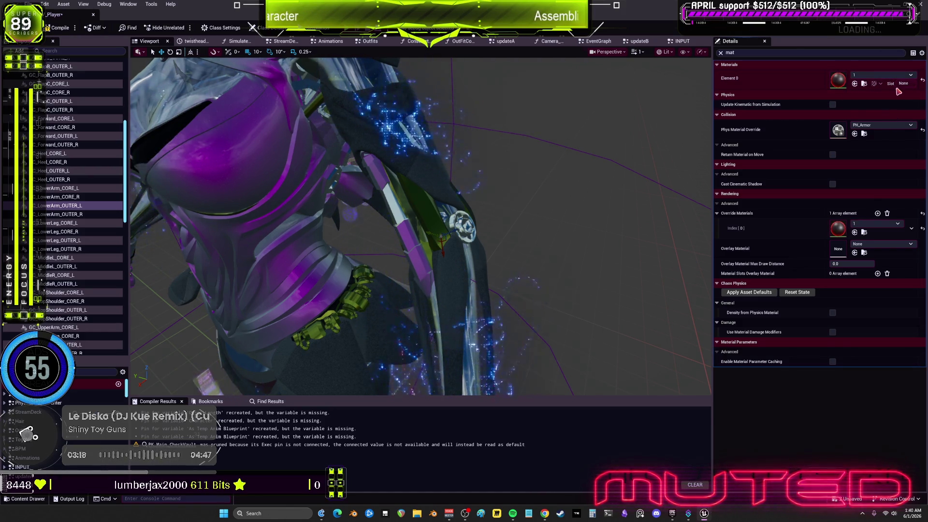
click(921, 81)
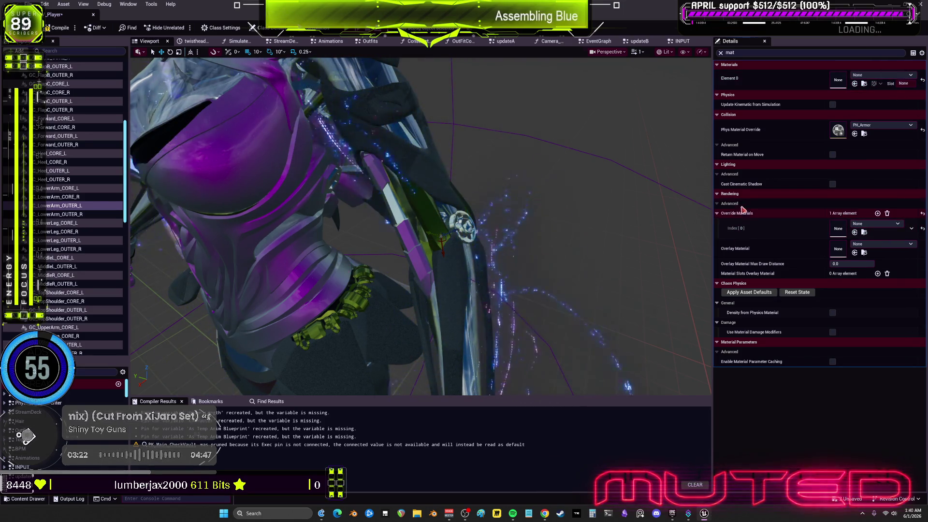
click(730, 53)
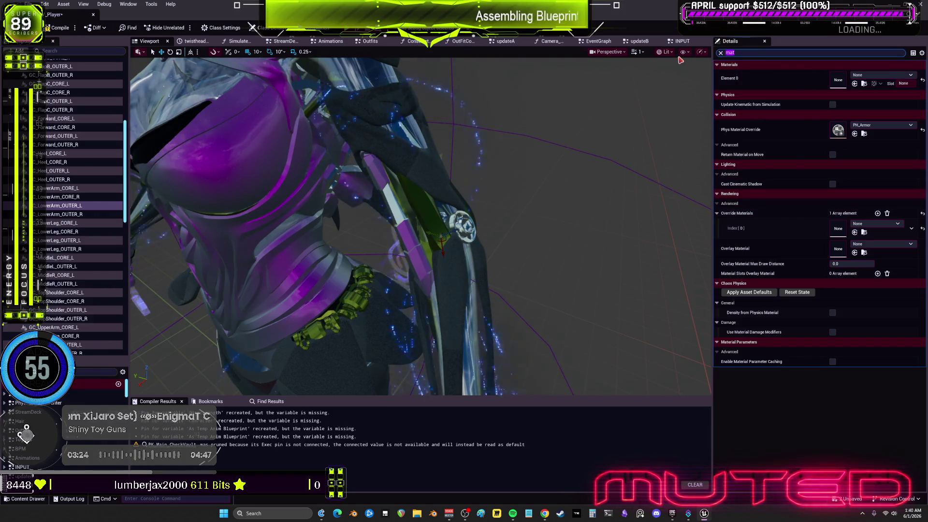
key(BackSpace)
scroll(815, 292, down, 15)
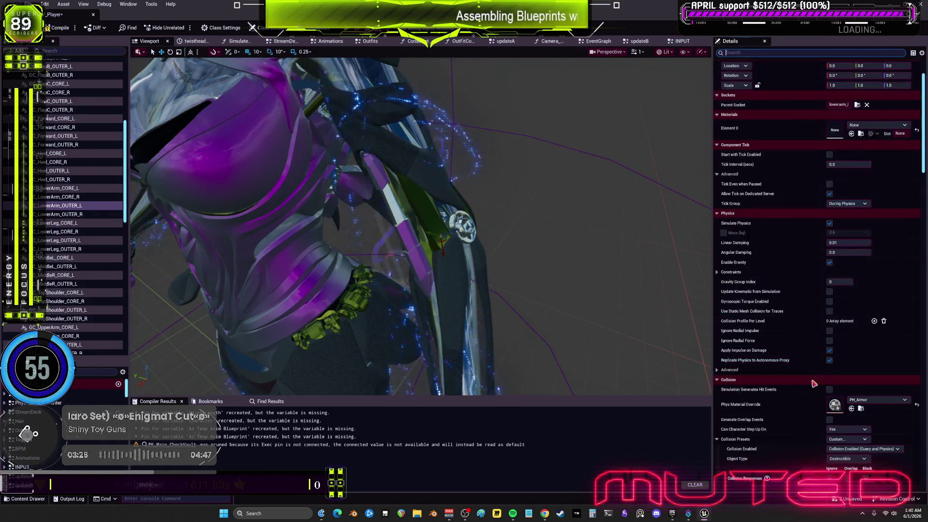
scroll(812, 398, down, 3)
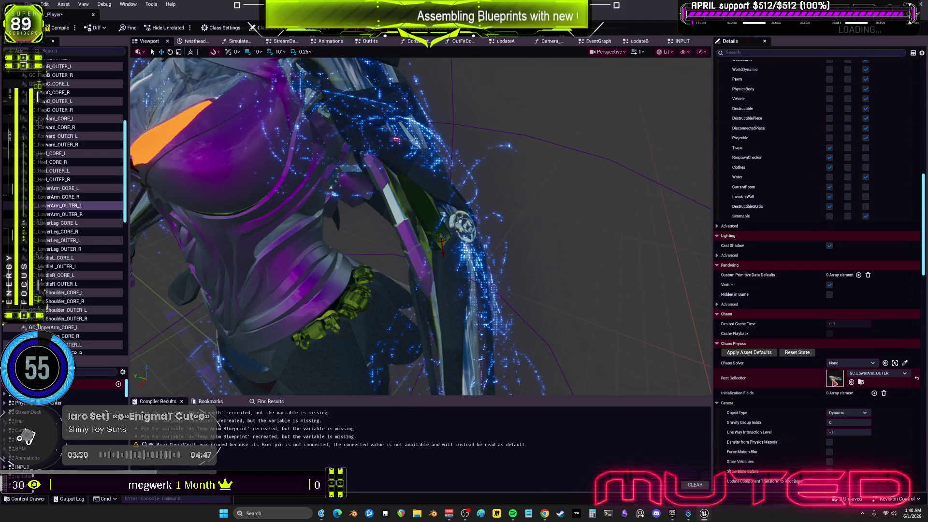
- Open GC_LowerArm_OUTER from the Rest Collection and orbit its simulation preview of the arm pieces
double_click(834, 382)
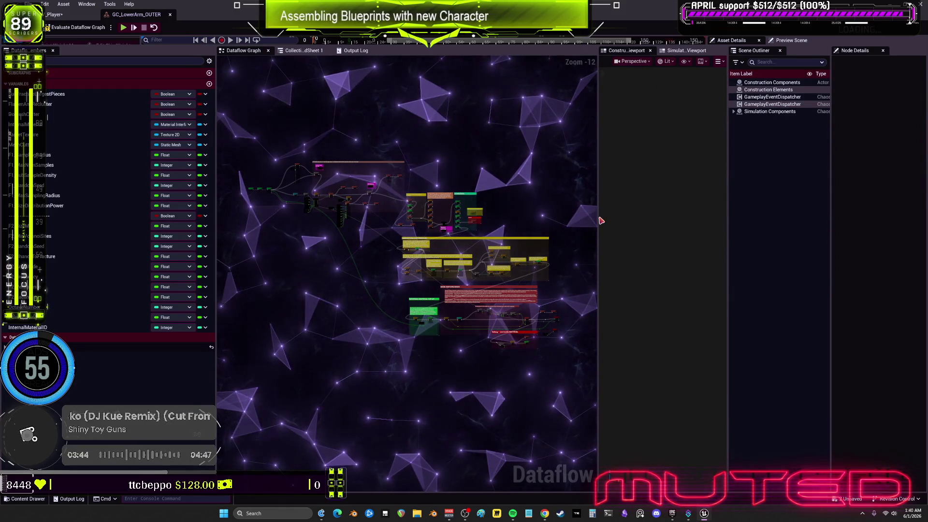
mouse_move(600, 216)
mouse_down()
mouse_move(513, 183)
mouse_move(489, 126)
mouse_up()
click(577, 50)
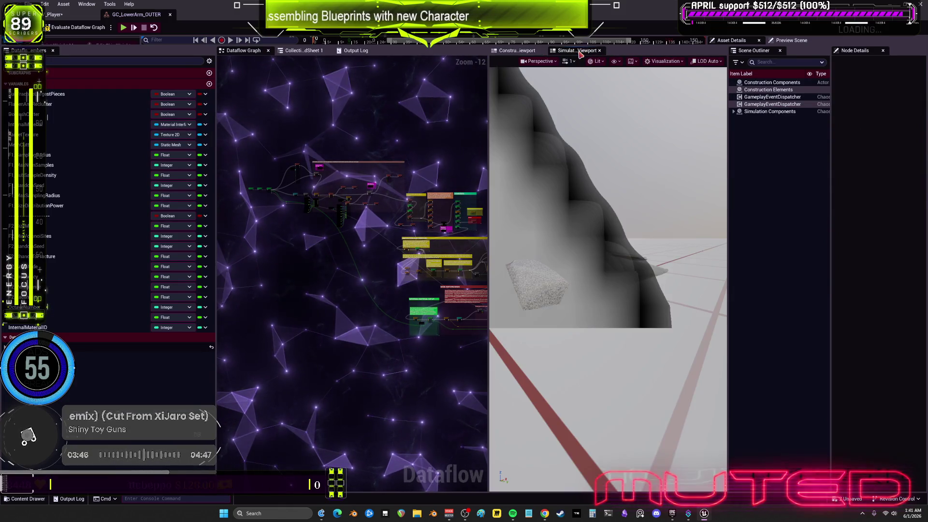
drag(630, 280, 592, 269)
drag(419, 255, 280, 252)
- Zoom into the Dataflow graph to read its section labels
scroll(277, 289, up, 7)
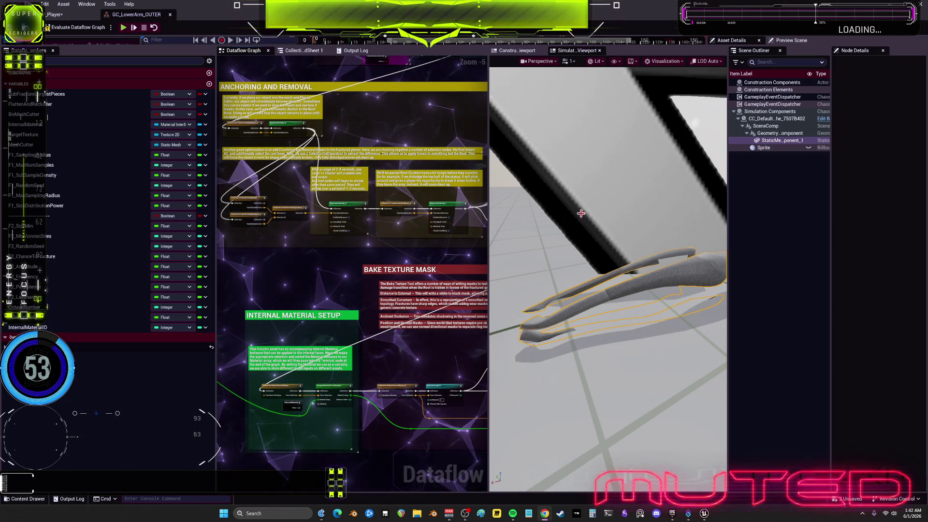
- Widen the Dataflow graph panel and move between the Internal Material Setup and AutoUnwrapUV sections
drag(489, 255, 589, 256)
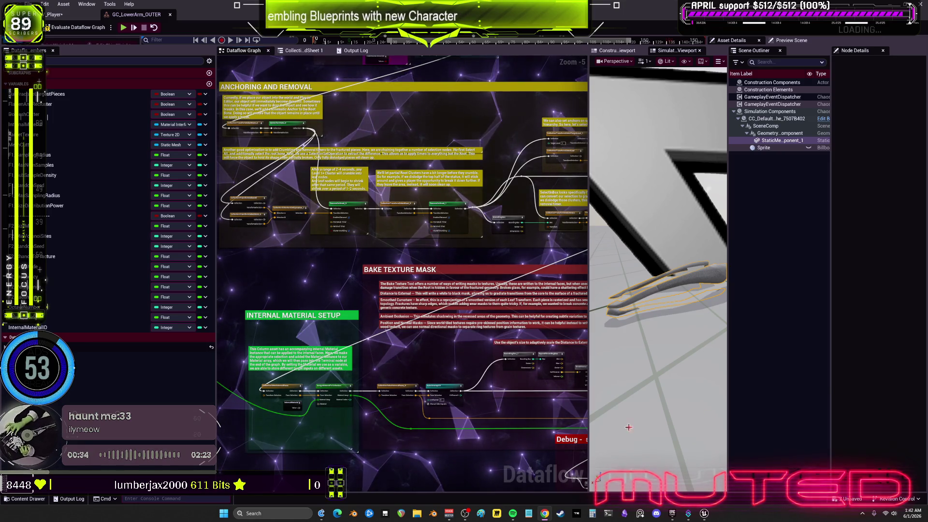
scroll(438, 387, up, 5)
key(2)
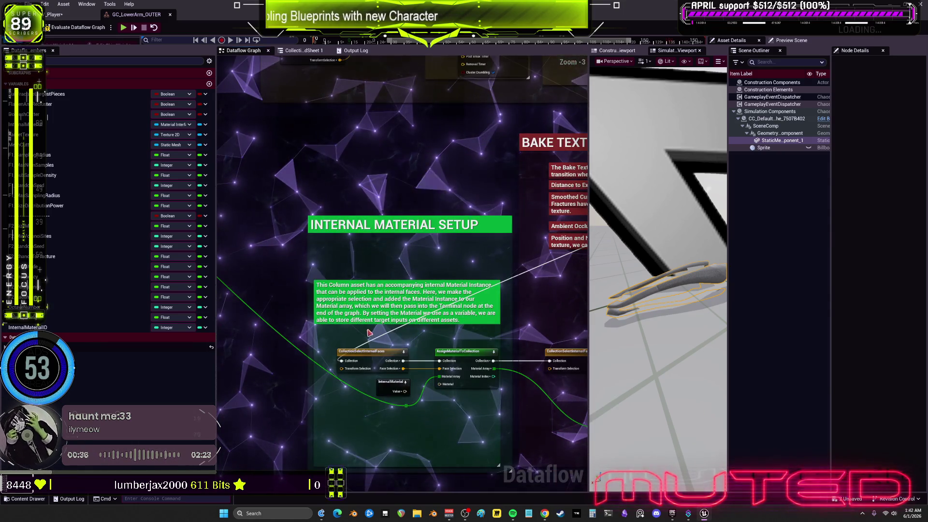
key(1)
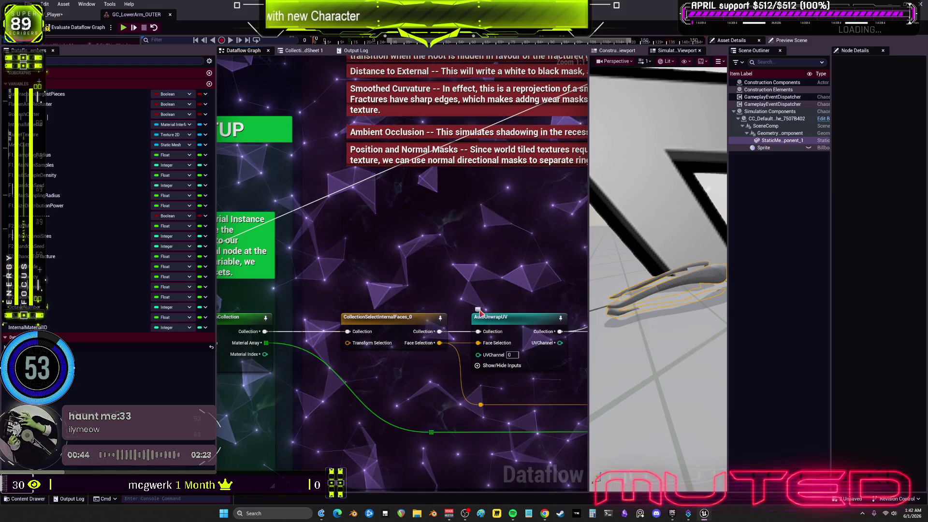
scroll(477, 282, down, 3)
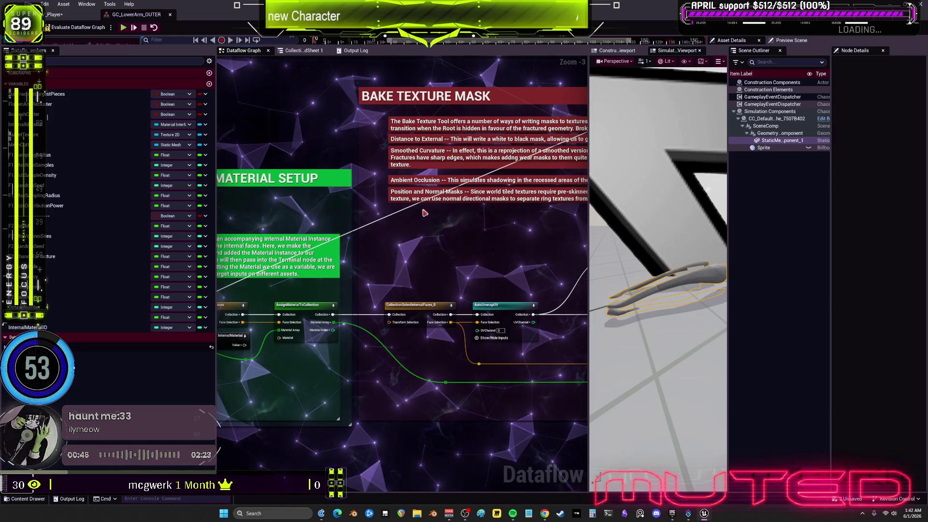
scroll(424, 212, down, 2)
scroll(401, 264, up, 5)
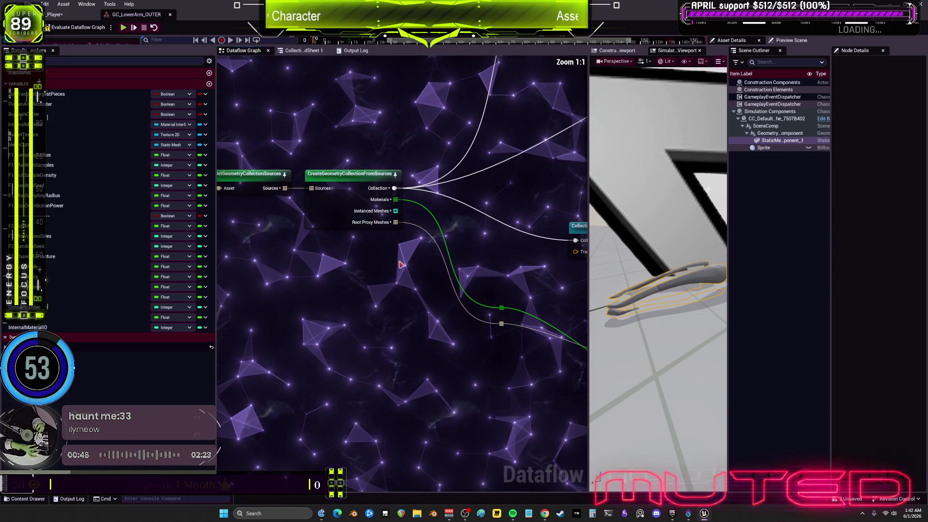
- Inspect the CreateGeometryCollectionFromSources, AssignMaterialToCollection and InternalMaterial nodes
click(338, 213)
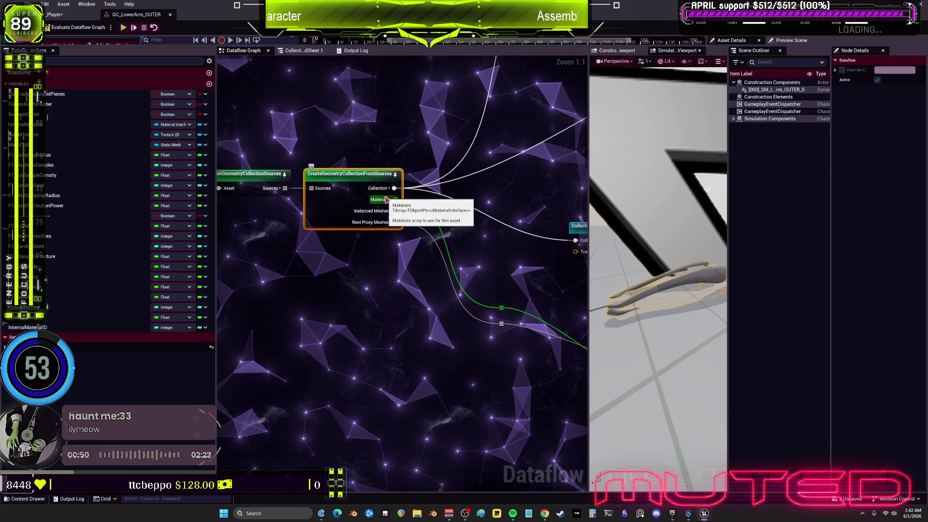
scroll(468, 353, down, 3)
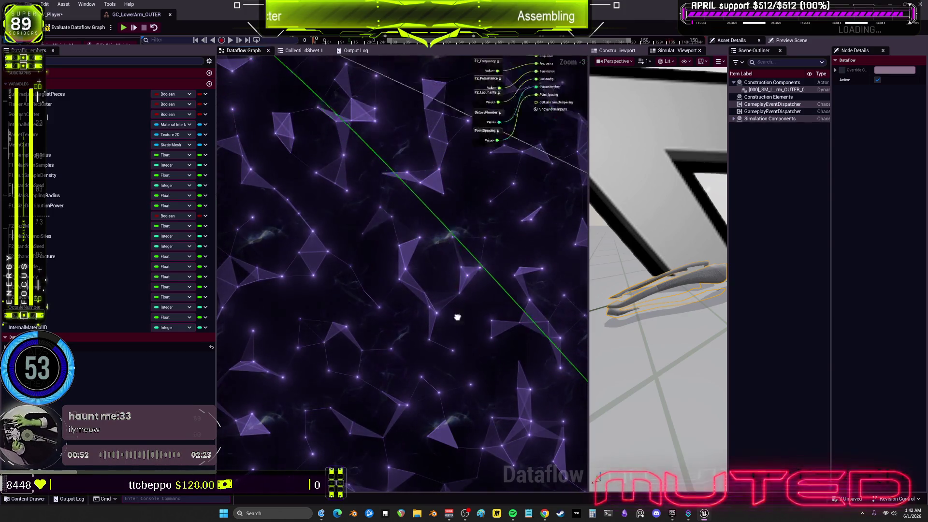
scroll(501, 296, up, 3)
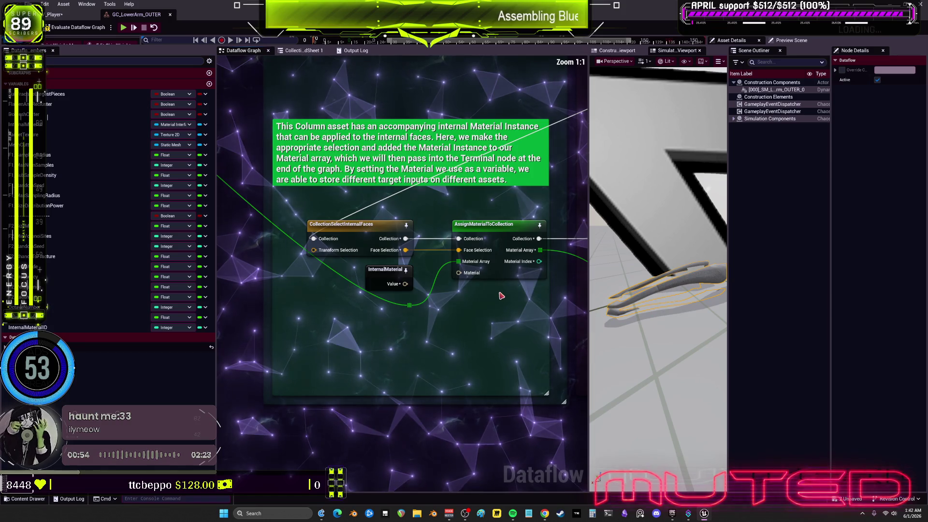
click(495, 230)
click(391, 274)
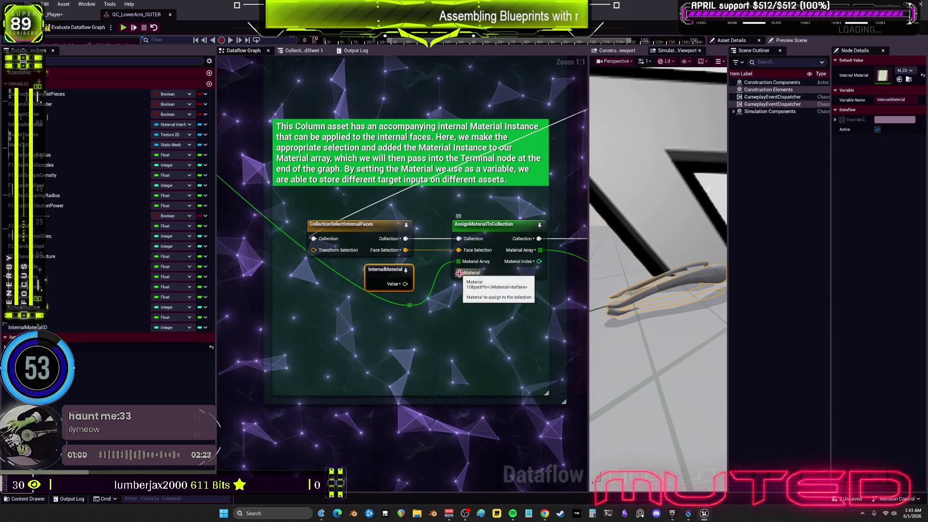
click(484, 275)
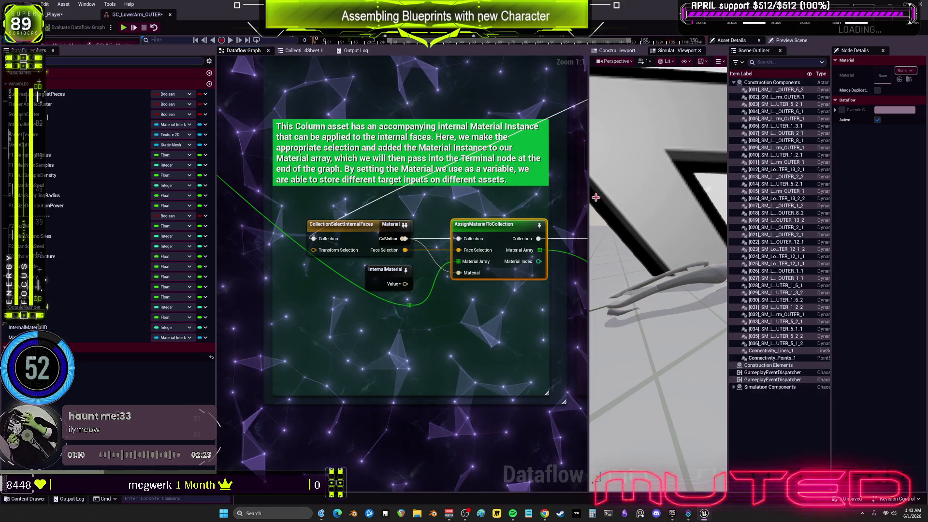
- Create a Material variable node feeding AssignMaterialToCollection's Material input, with a material-instance default
mouse_move(438, 250)
mouse_down()
mouse_move(399, 226)
mouse_move(389, 368)
mouse_move(375, 329)
mouse_up()
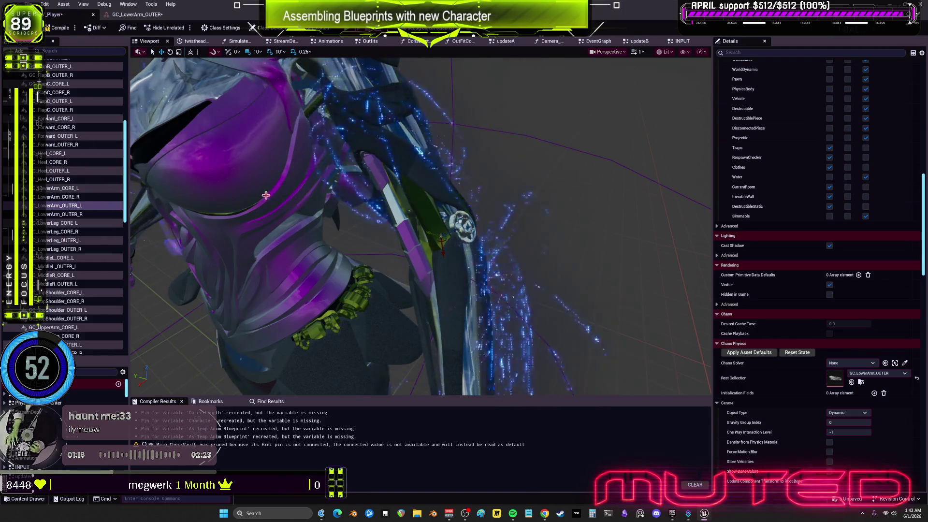
click(257, 178)
scroll(855, 204, up, 15)
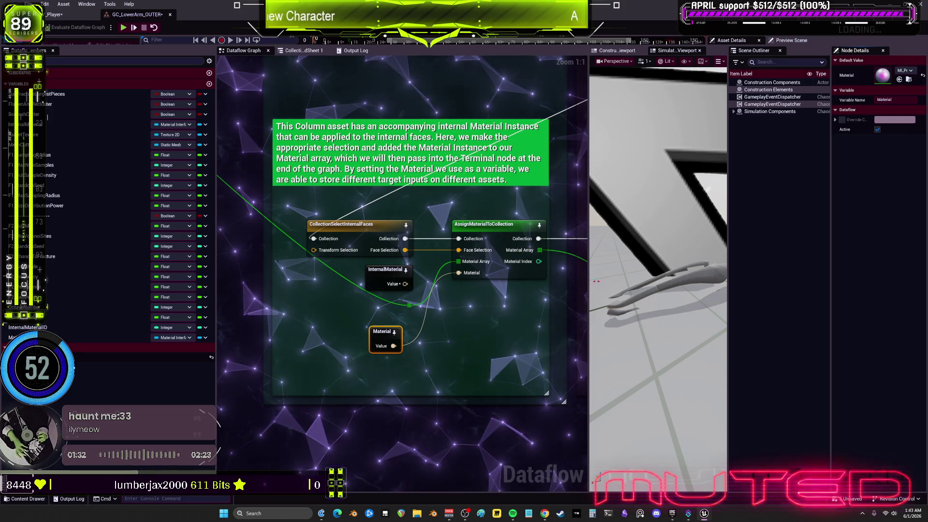
mouse_move(467, 280)
mouse_down()
mouse_move(433, 324)
mouse_move(354, 323)
mouse_up()
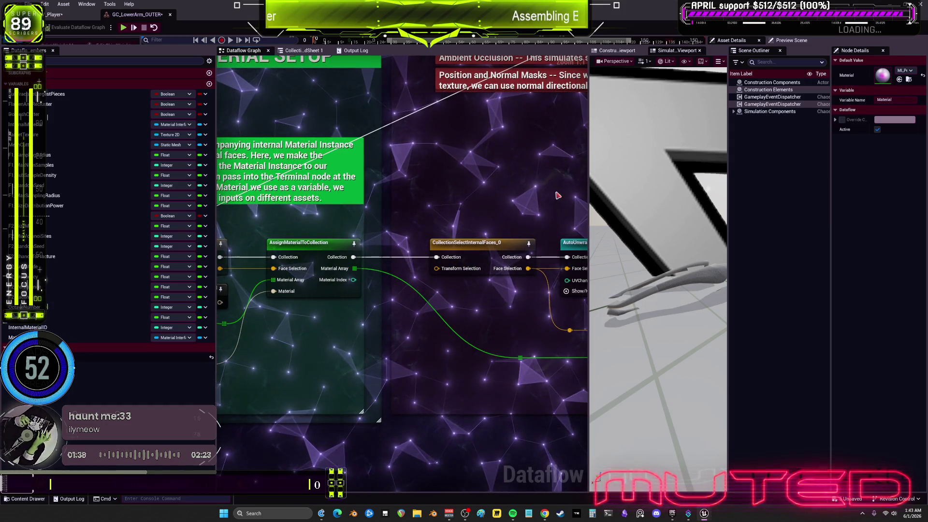
click(317, 244)
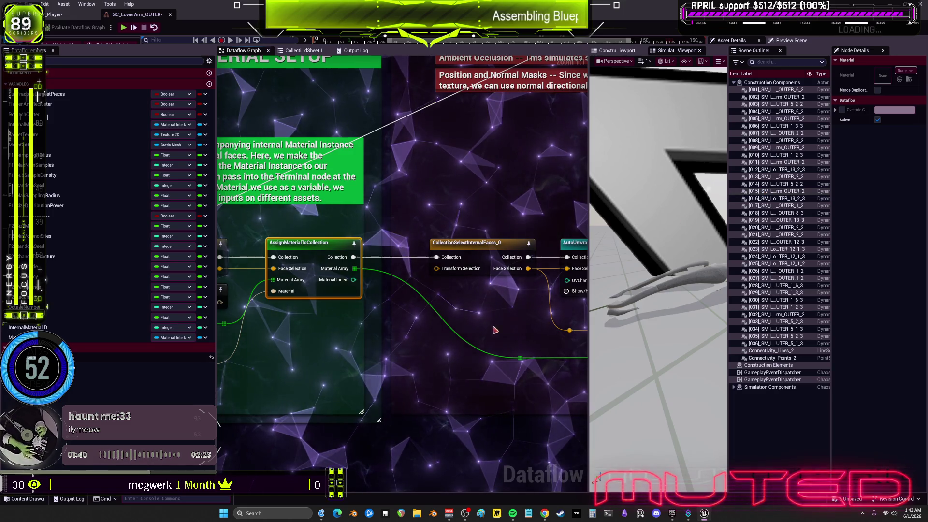
scroll(510, 291, down, 2)
drag(510, 292, 557, 345)
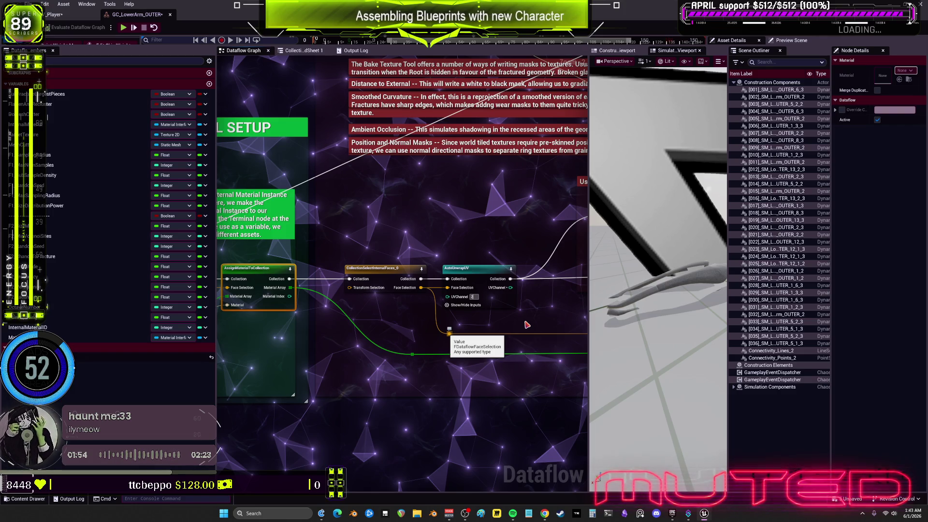
scroll(382, 325, up, 2)
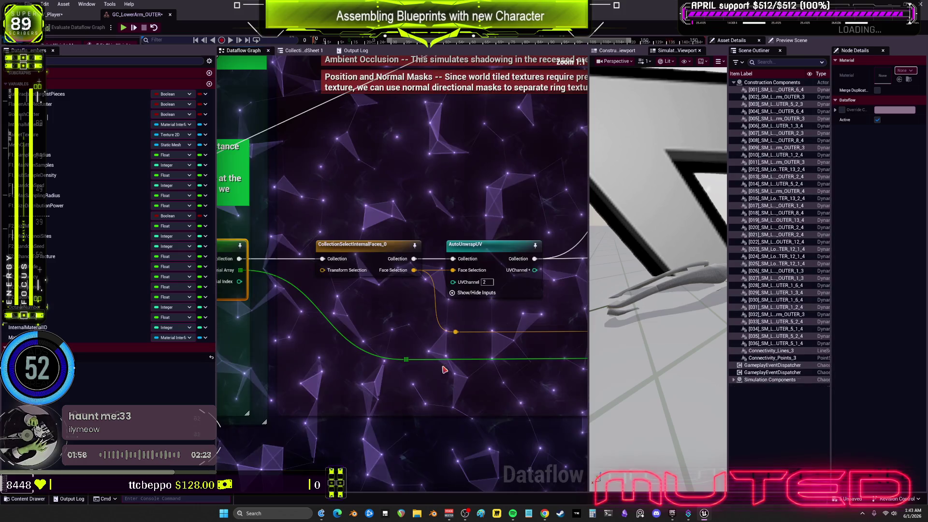
mouse_move(319, 289)
mouse_down()
mouse_move(464, 295)
mouse_move(417, 314)
mouse_up()
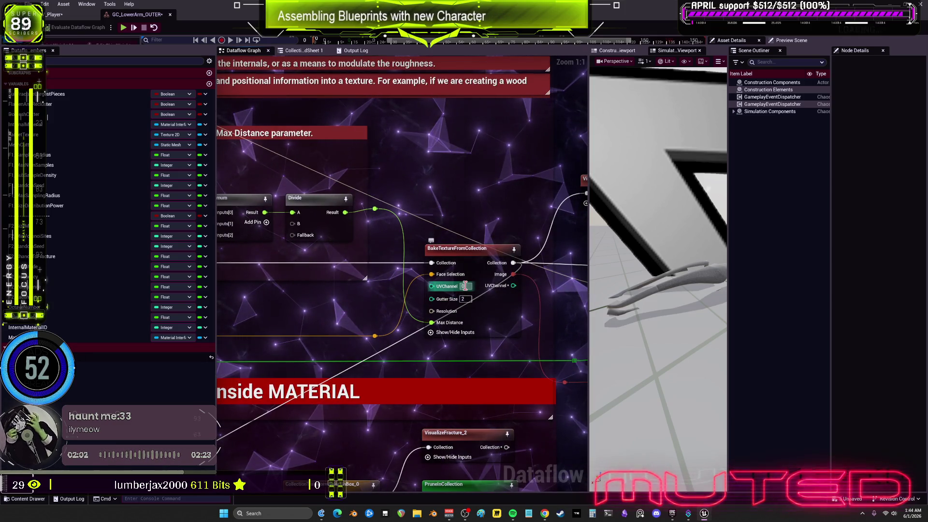
click(465, 286)
text(2)
key(Return)
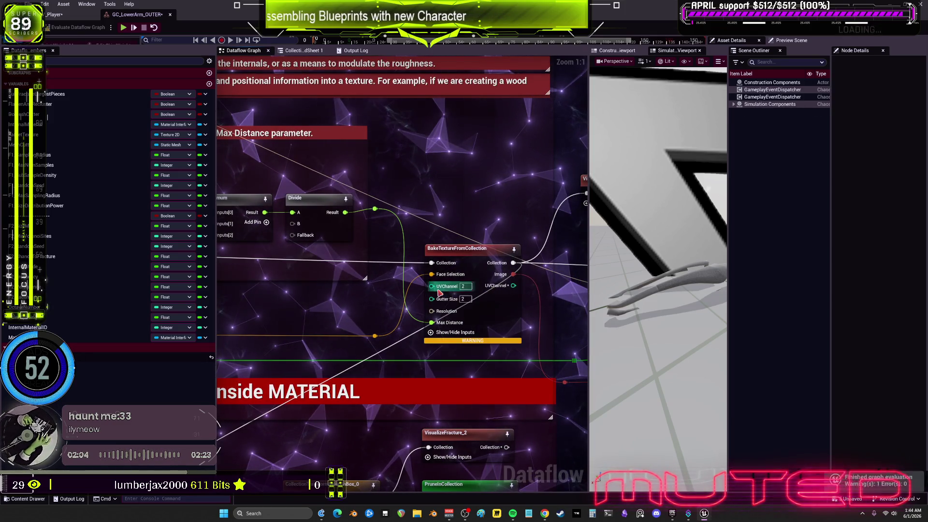
click(514, 308)
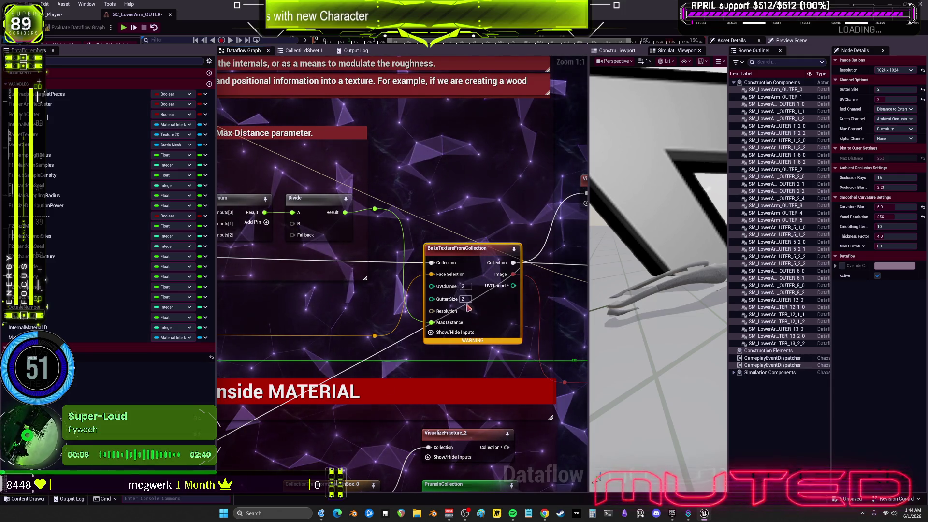
mouse_move(624, 300)
mouse_down()
mouse_move(560, 313)
mouse_move(530, 332)
mouse_up()
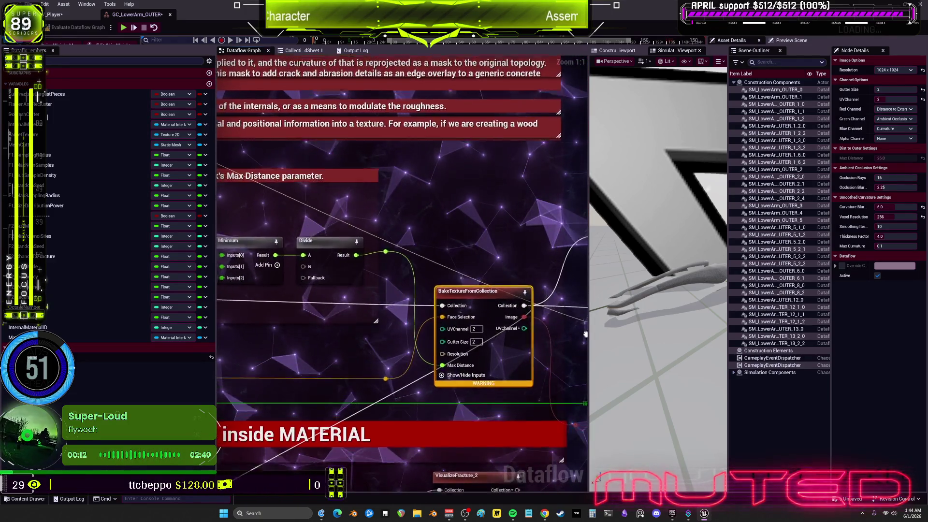
mouse_move(521, 325)
mouse_down()
mouse_move(569, 326)
mouse_move(591, 302)
mouse_up()
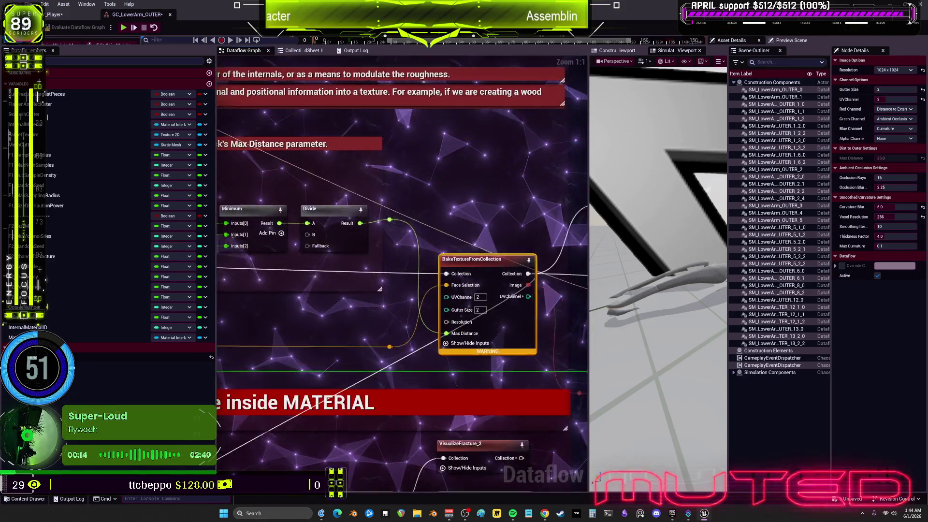
drag(526, 312, 598, 305)
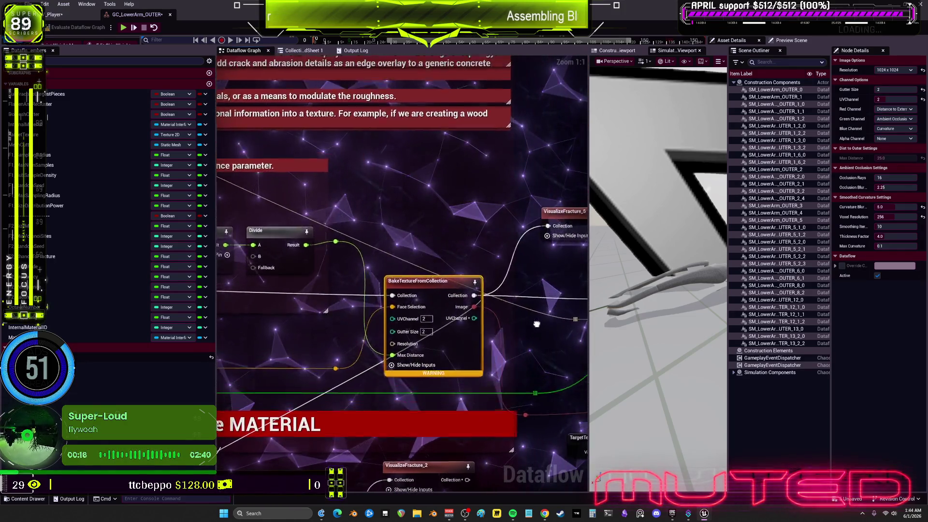
drag(536, 324, 600, 302)
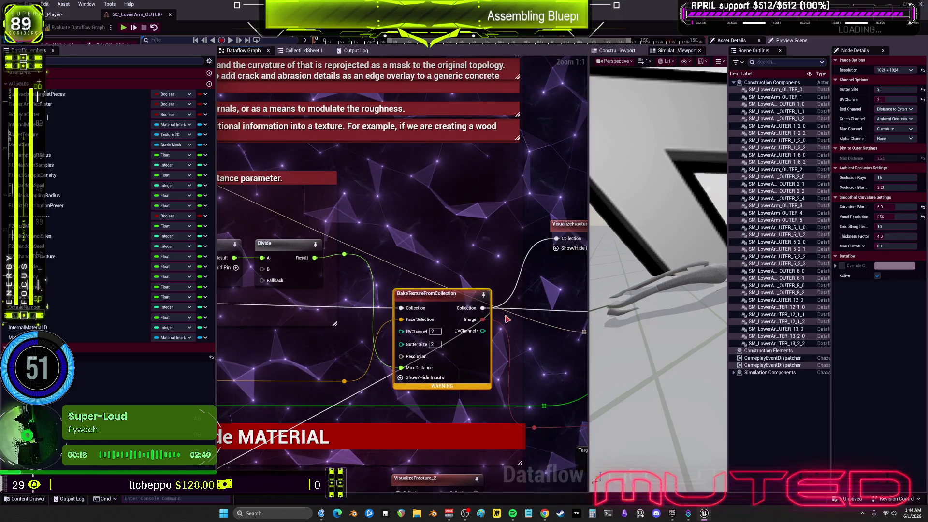
drag(493, 324, 576, 279)
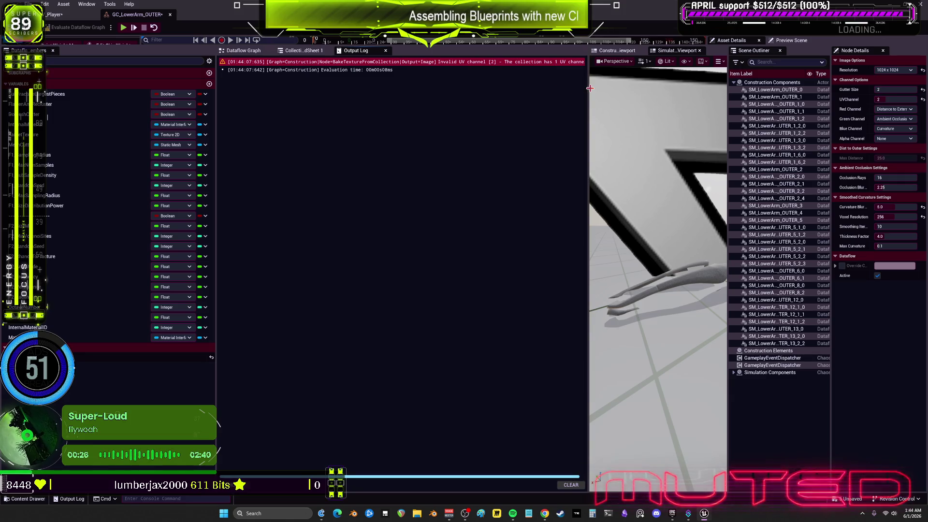
mouse_move(587, 90)
mouse_down()
mouse_move(715, 114)
mouse_move(597, 128)
mouse_move(573, 121)
mouse_up()
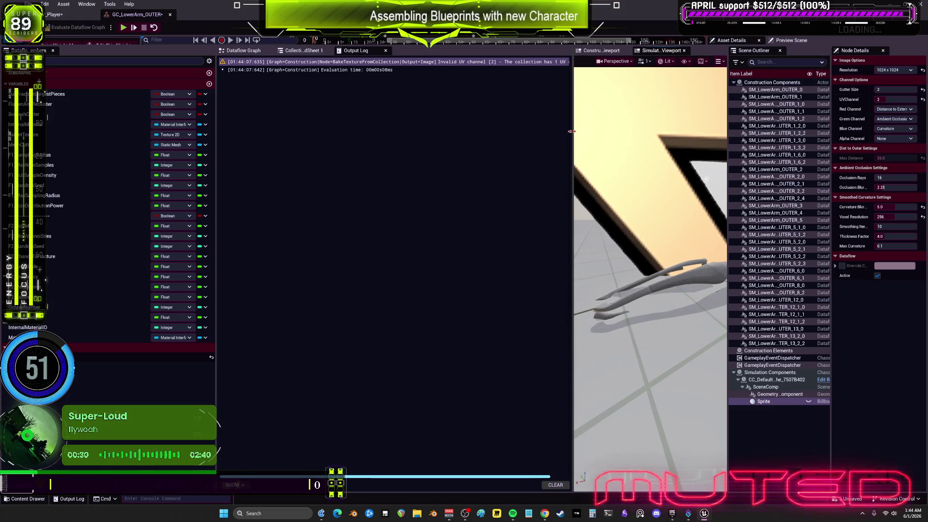
click(301, 51)
click(249, 50)
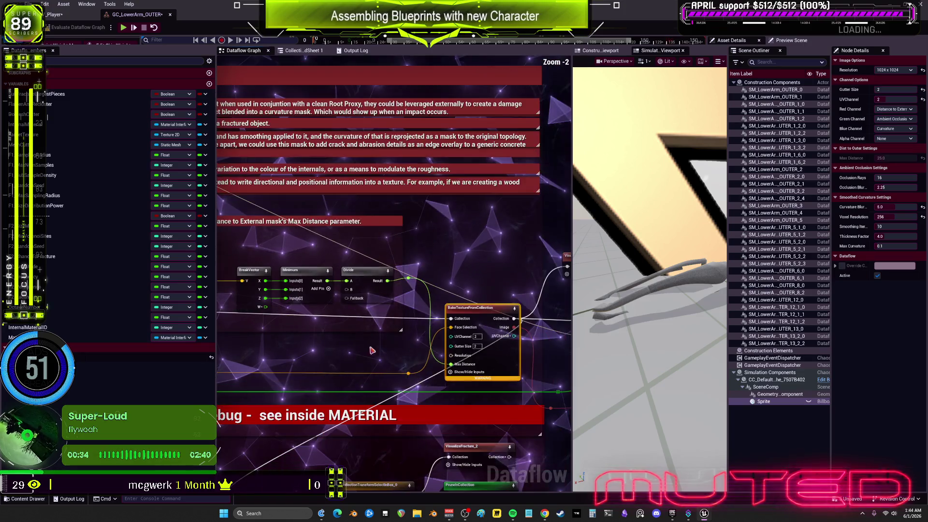
- Pan to the AutoUnwrapUV node and check its UV channel setting
scroll(441, 306, up, 2)
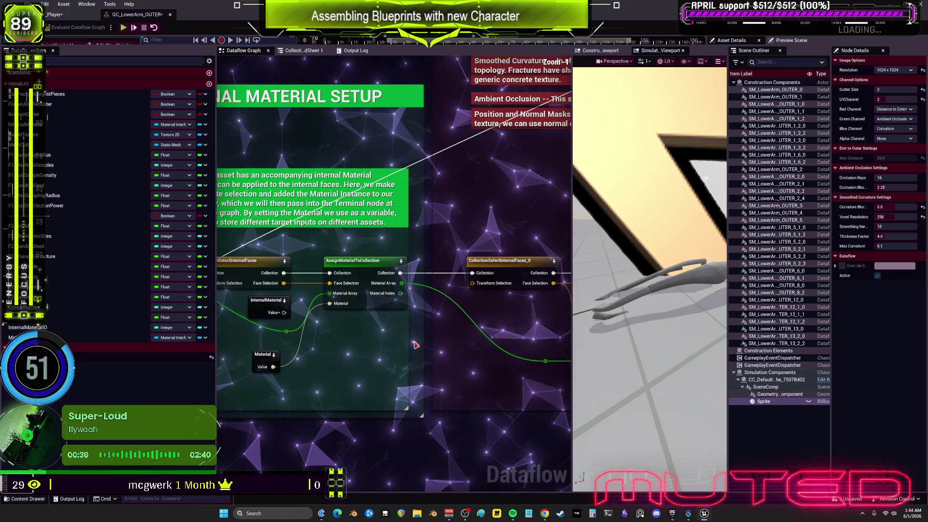
scroll(387, 324, down, 3)
scroll(369, 336, up, 3)
drag(369, 335, 229, 338)
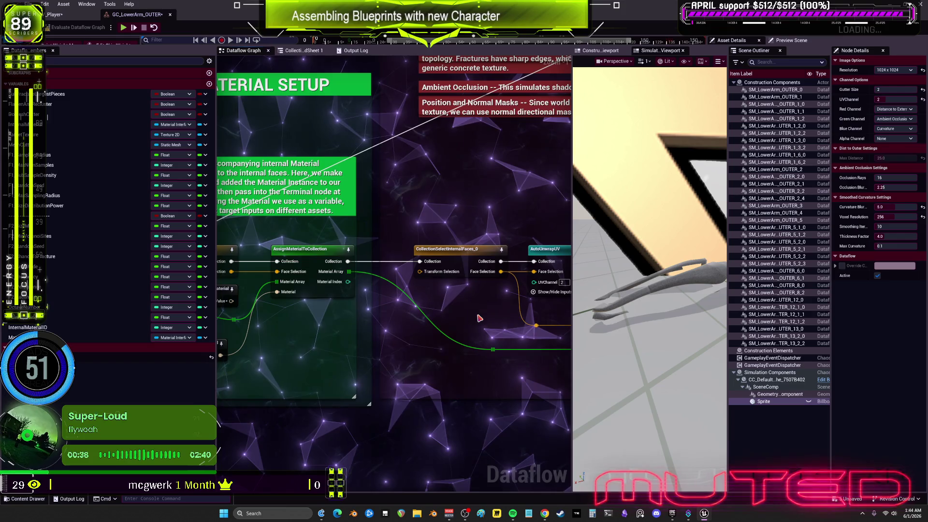
drag(529, 264, 425, 261)
click(425, 261)
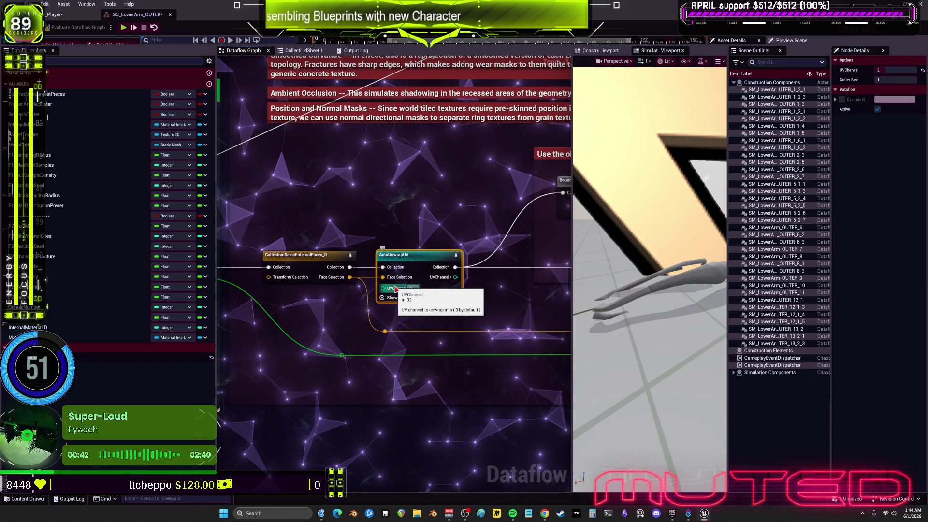
- Enter 0 as the BakeTextureFromCollection node's UVChannel value
drag(448, 330, 520, 333)
scroll(466, 359, down, 2)
scroll(466, 358, up, 2)
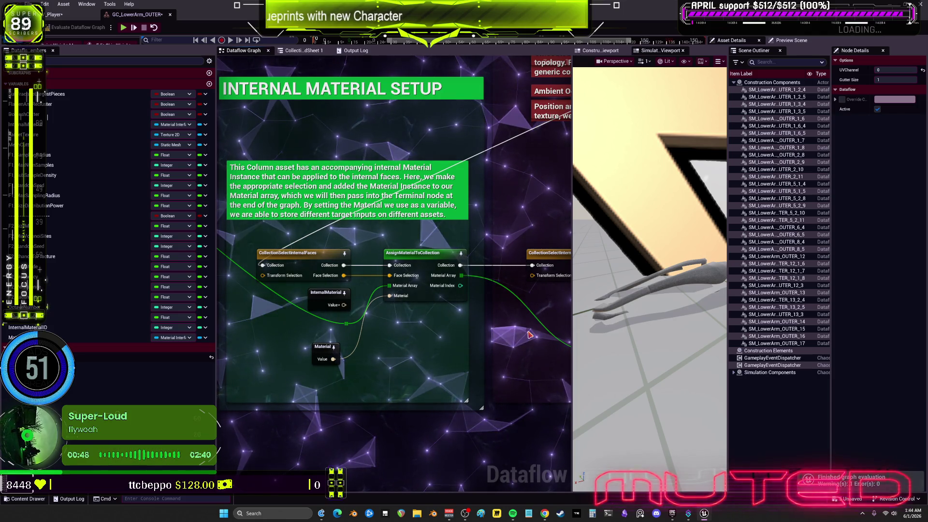
drag(530, 335, 240, 341)
drag(542, 315, 236, 296)
drag(483, 291, 346, 301)
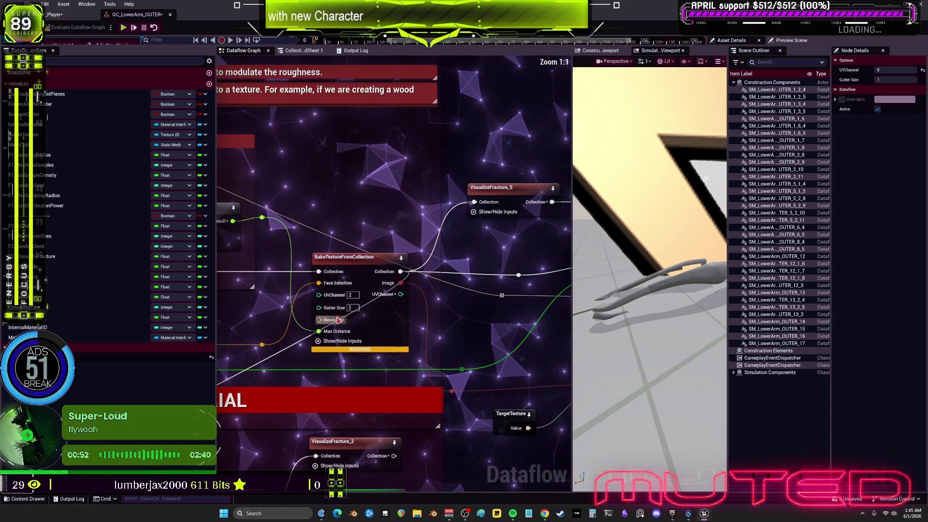
click(357, 296)
text(0)
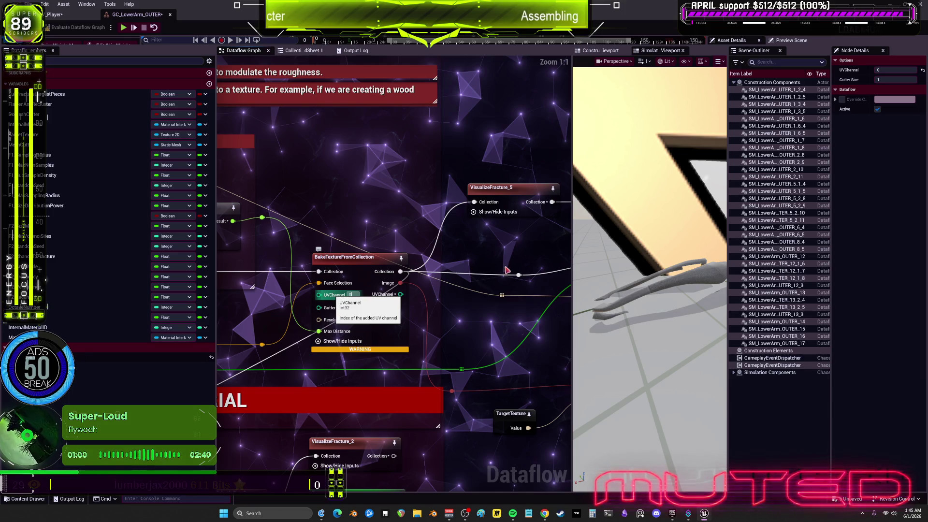
- Commit UVChannel 0 and inspect the Material variable feeding the material assignment
click(502, 246)
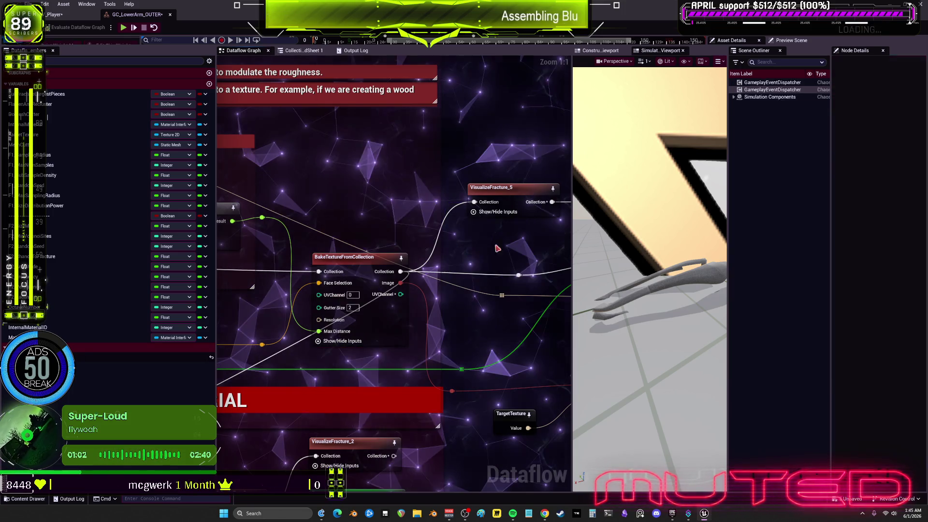
drag(408, 249, 208, 240)
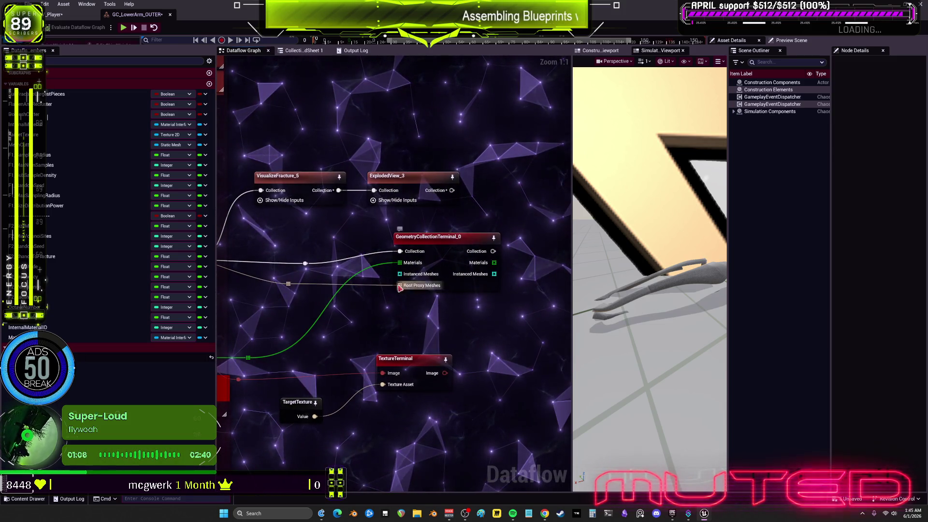
mouse_move(405, 296)
mouse_down()
mouse_move(341, 287)
mouse_move(411, 319)
mouse_move(451, 360)
mouse_move(678, 363)
mouse_up()
click(296, 359)
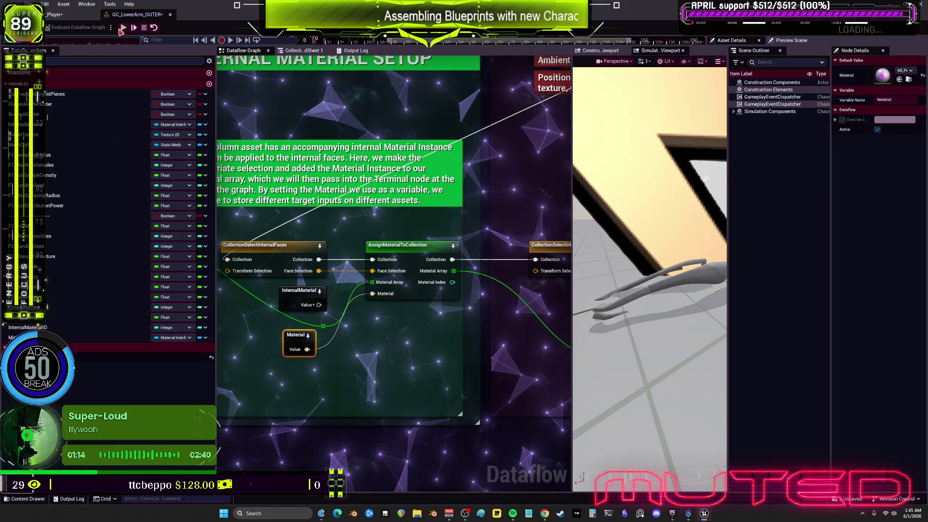
- Run the simulation preview in a wider viewport, then inspect the GeometryCollectionTerminal_0 node
click(123, 27)
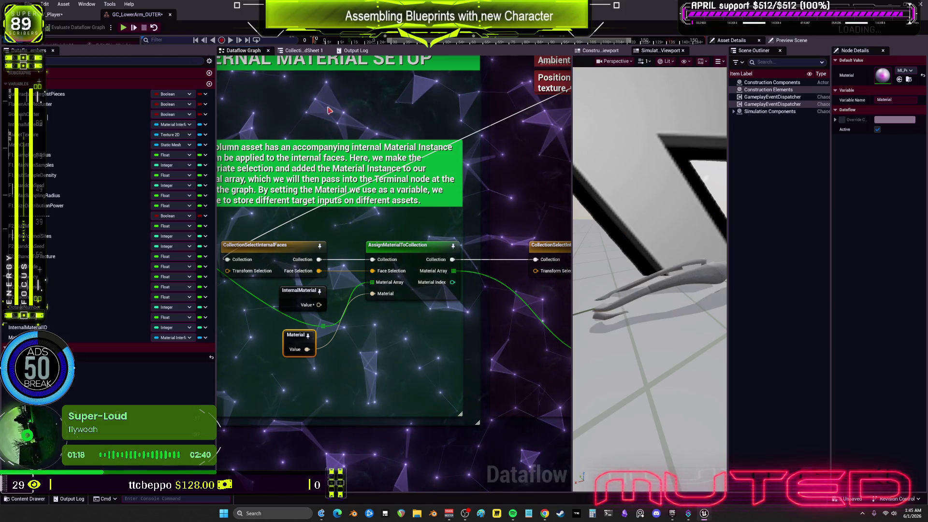
drag(571, 265, 460, 265)
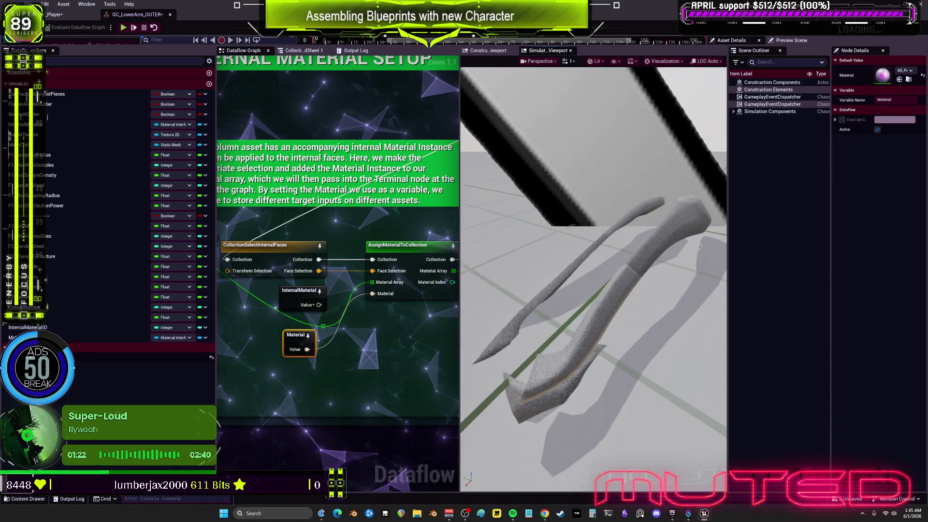
drag(458, 218, 527, 218)
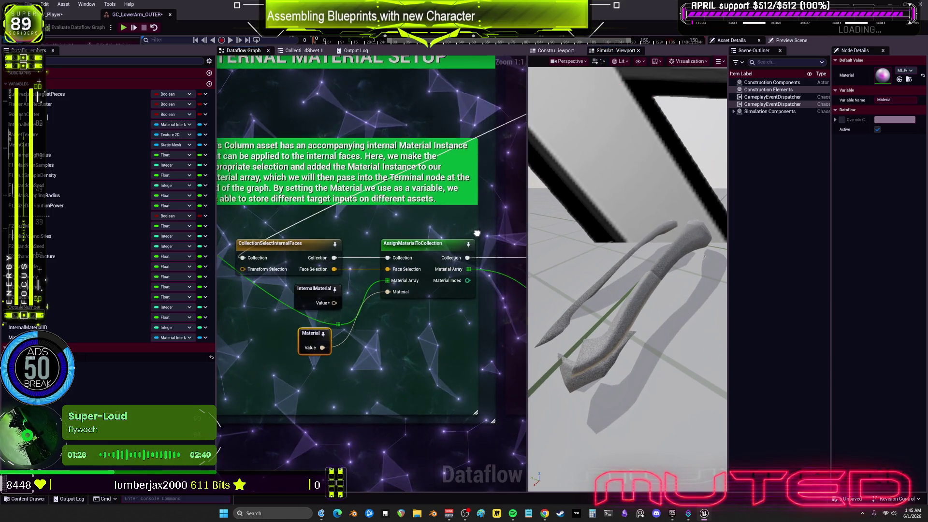
key(2)
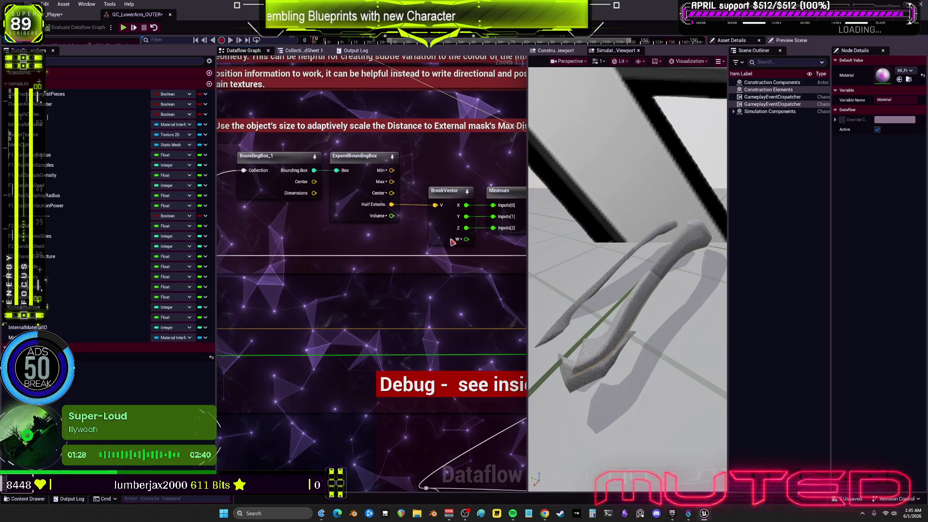
mouse_move(410, 309)
mouse_down()
mouse_move(416, 117)
mouse_move(357, 328)
mouse_up()
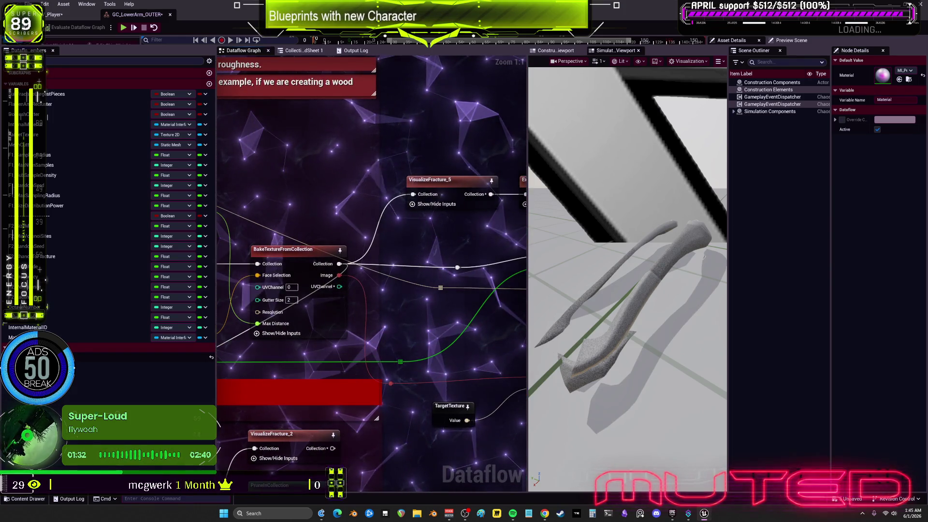
click(397, 234)
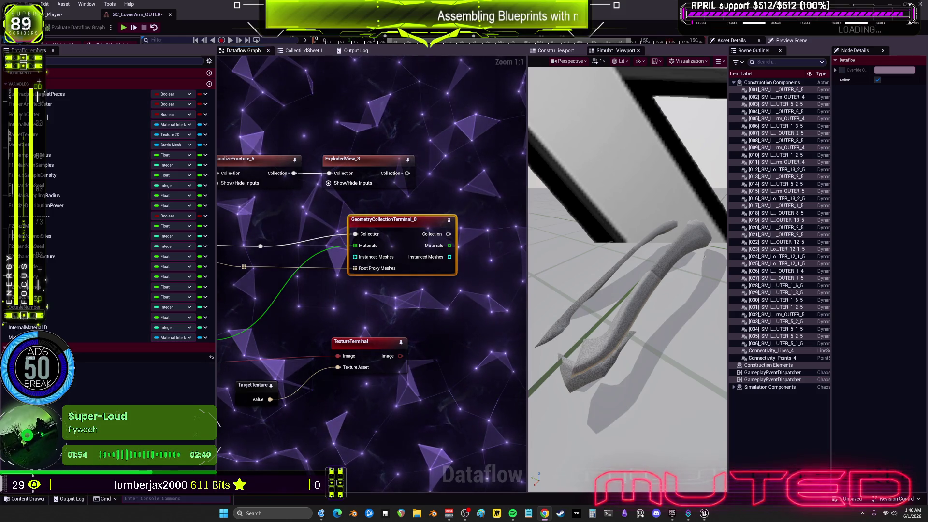
- Expand Simulation Components > SceneComp and select the StaticMesh component to view its material and texture
click(734, 387)
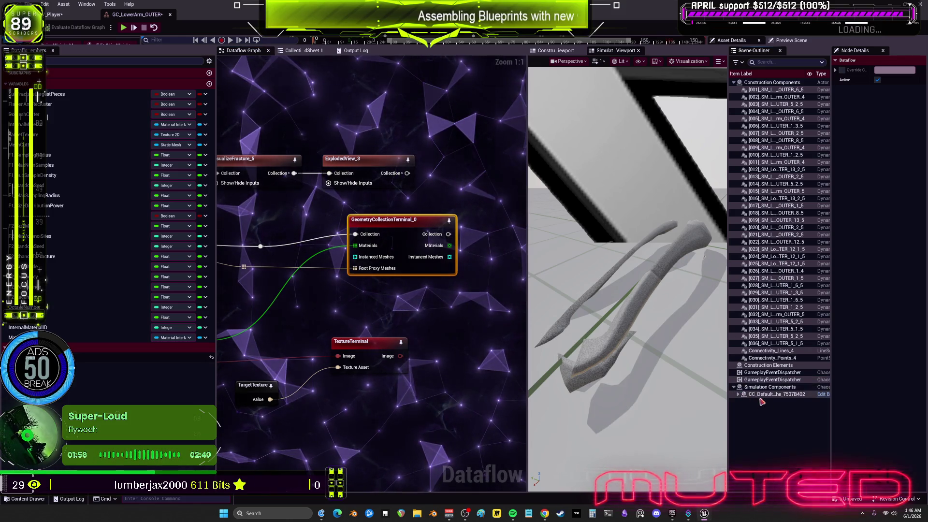
click(749, 395)
click(766, 402)
click(743, 401)
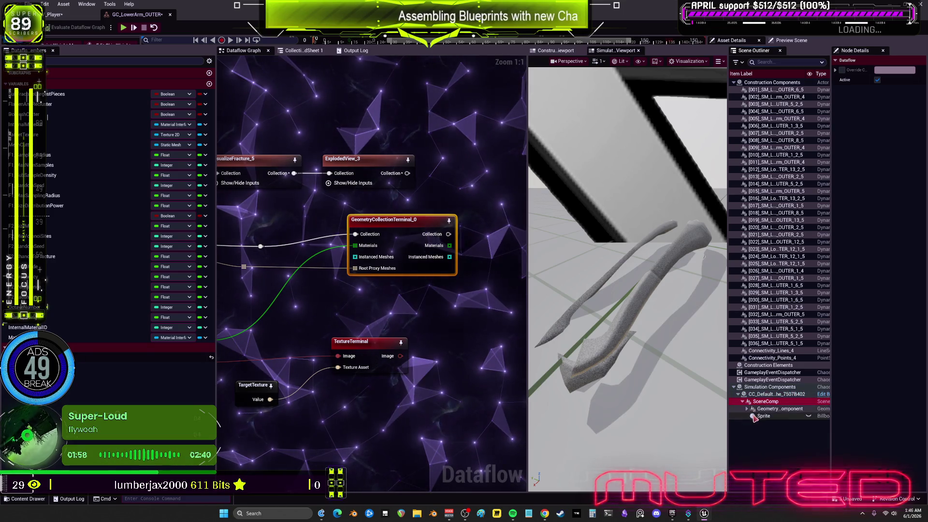
click(747, 409)
click(774, 416)
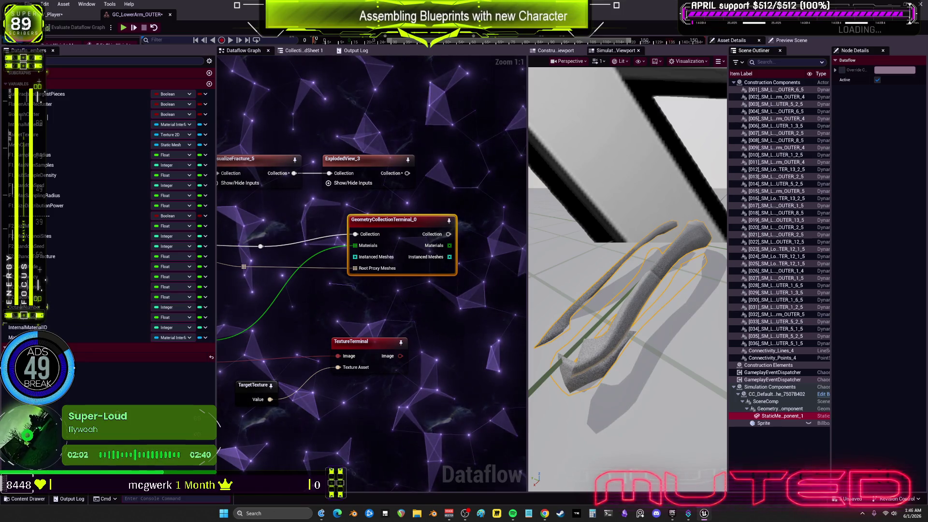
click(416, 243)
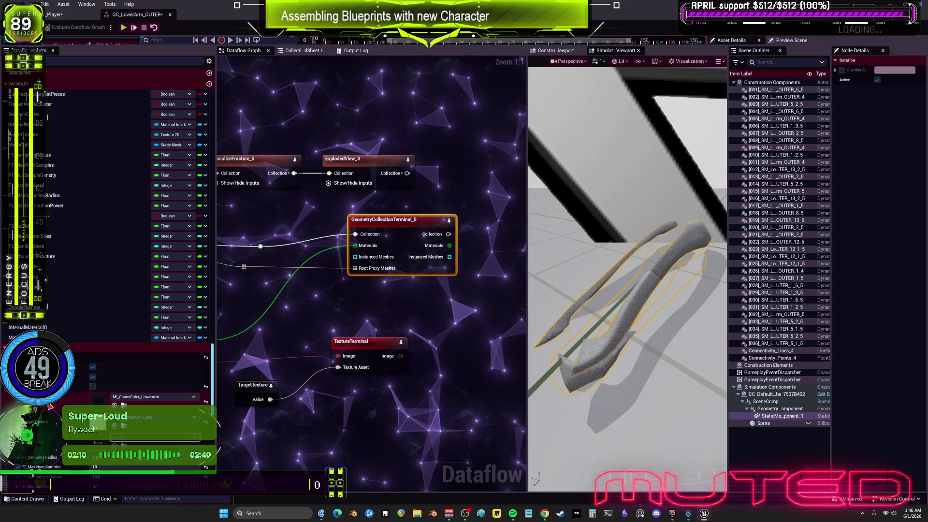
scroll(59, 410, down, 2)
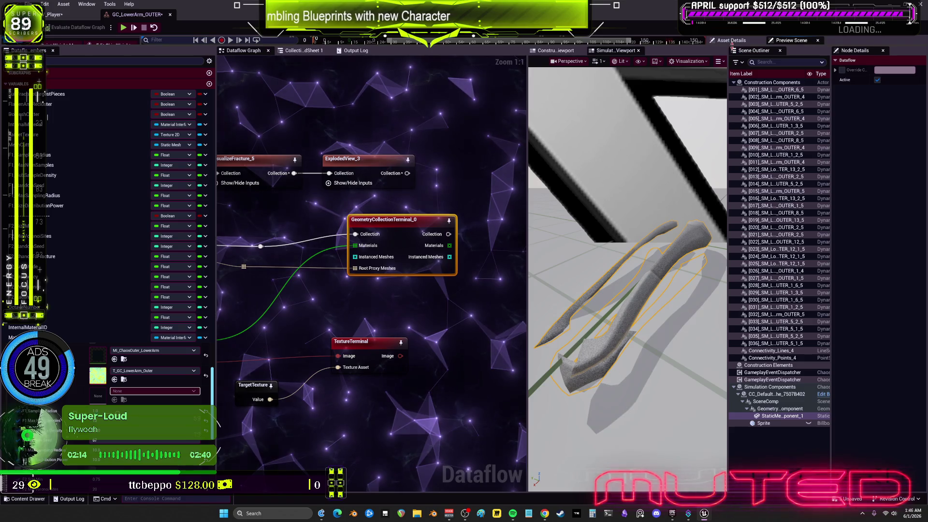
- Open the SM_LowerArm_OUTER static mesh from the geometry collection's Geometry Source entries
drag(726, 47, 716, 225)
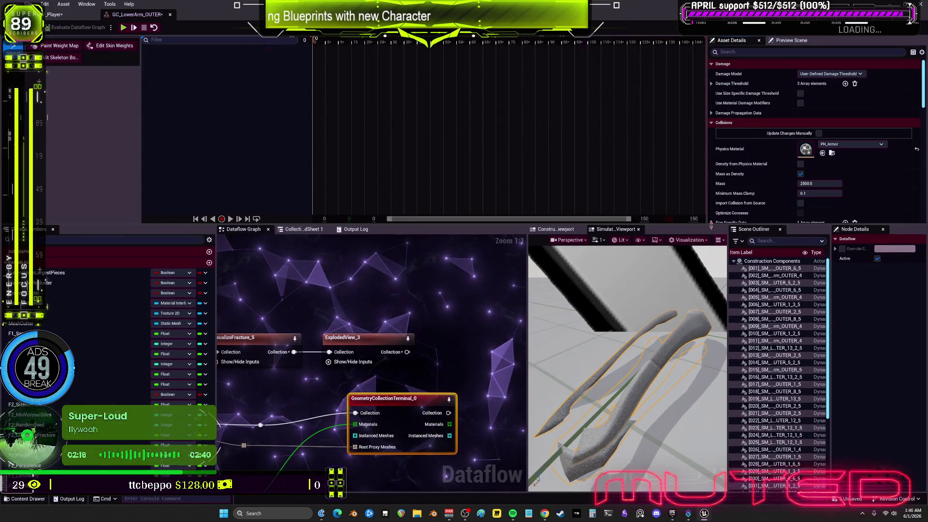
scroll(758, 152, down, 5)
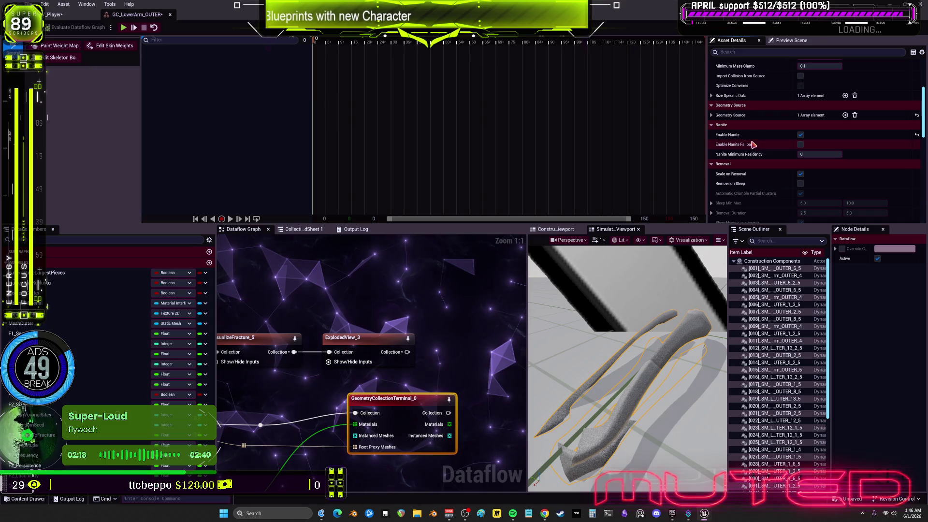
click(712, 116)
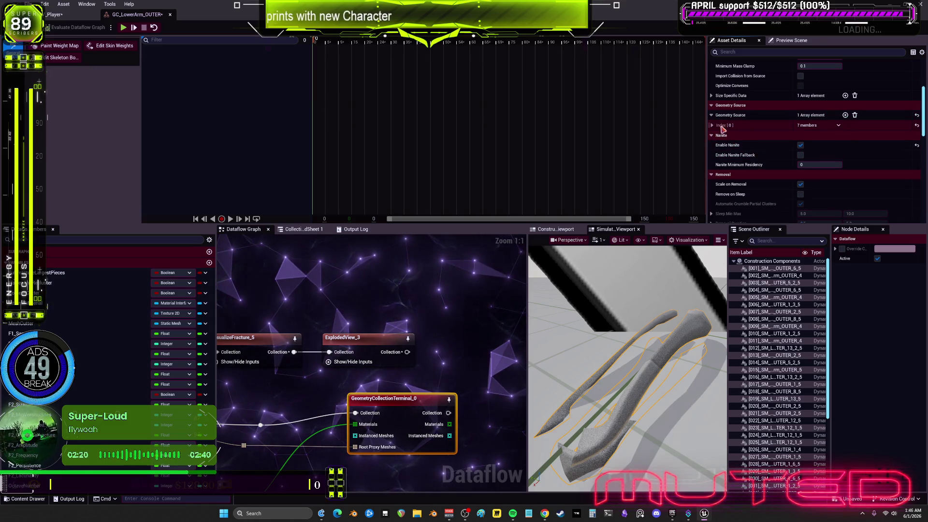
click(712, 126)
double_click(806, 141)
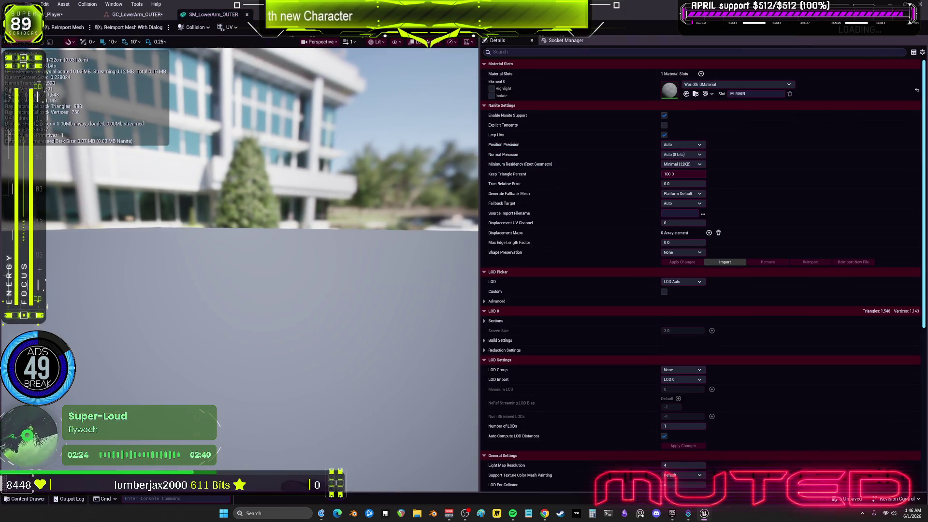
click(55, 15)
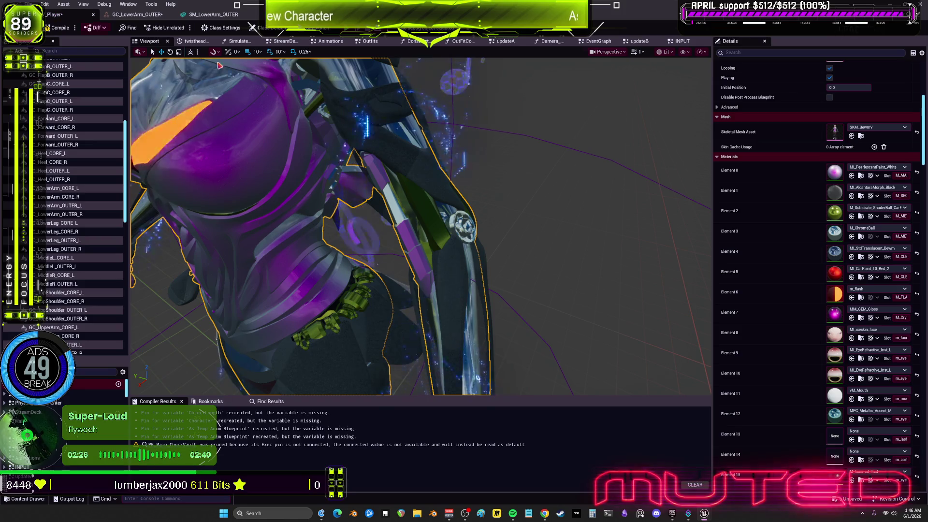
click(213, 15)
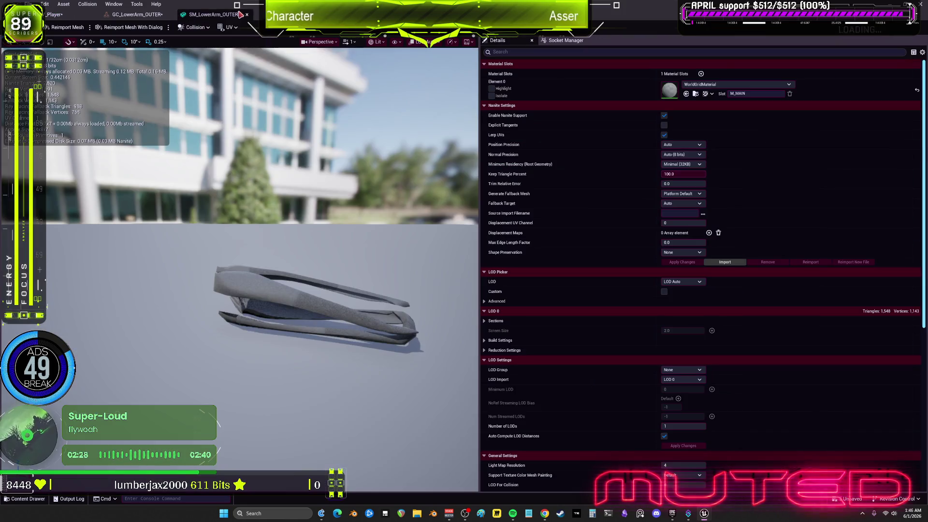
- Assign MI_PearlescentPaint_White to Element 0, then run the GC_LowerArm_OUTER simulation preview
click(687, 94)
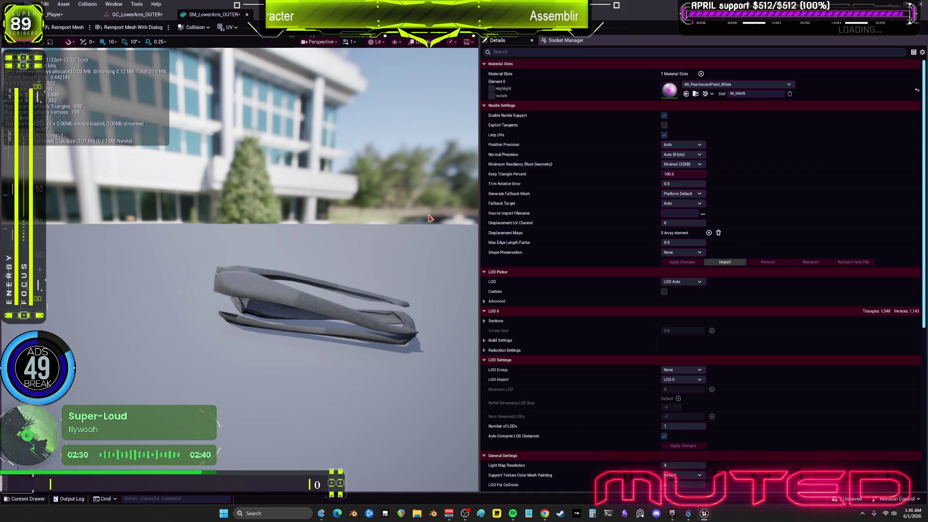
drag(261, 242, 382, 229)
click(137, 14)
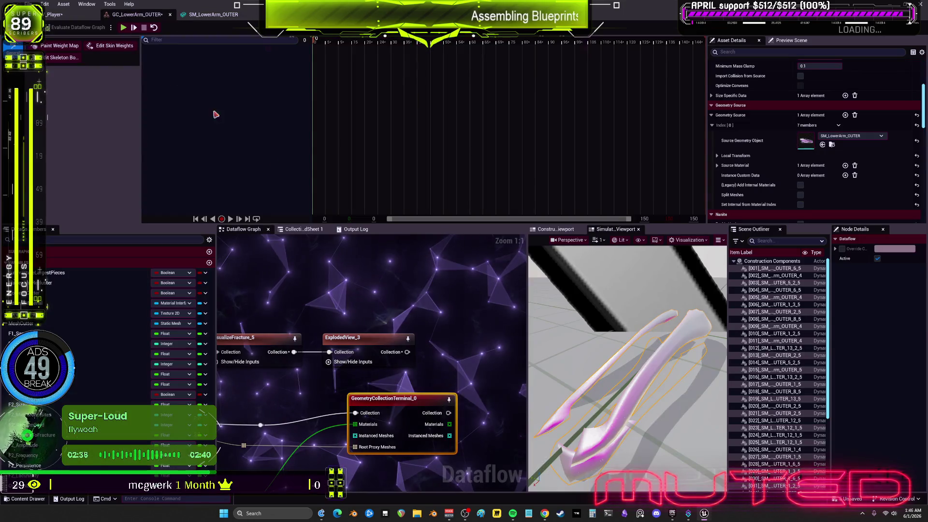
click(135, 28)
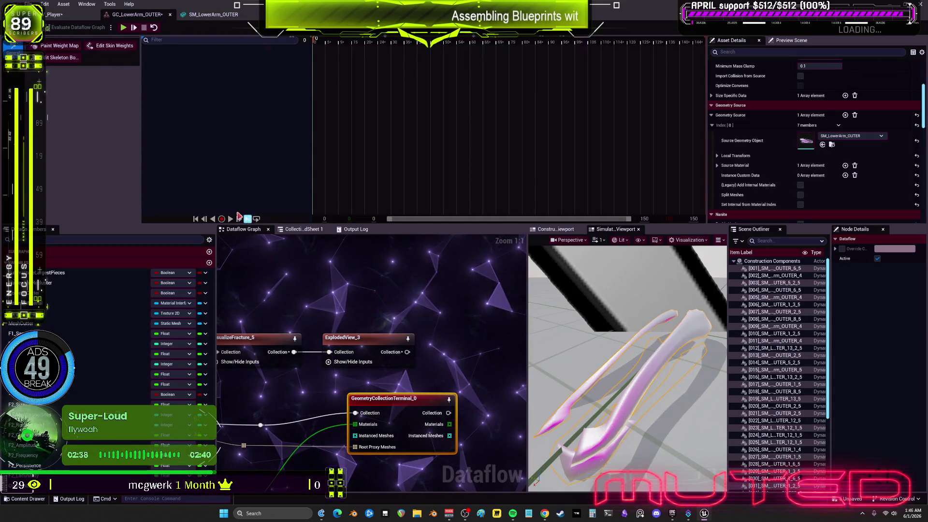
- Return to BPV_Player, look over the INPUT graph's node groups, then switch to the EventGraph
click(57, 15)
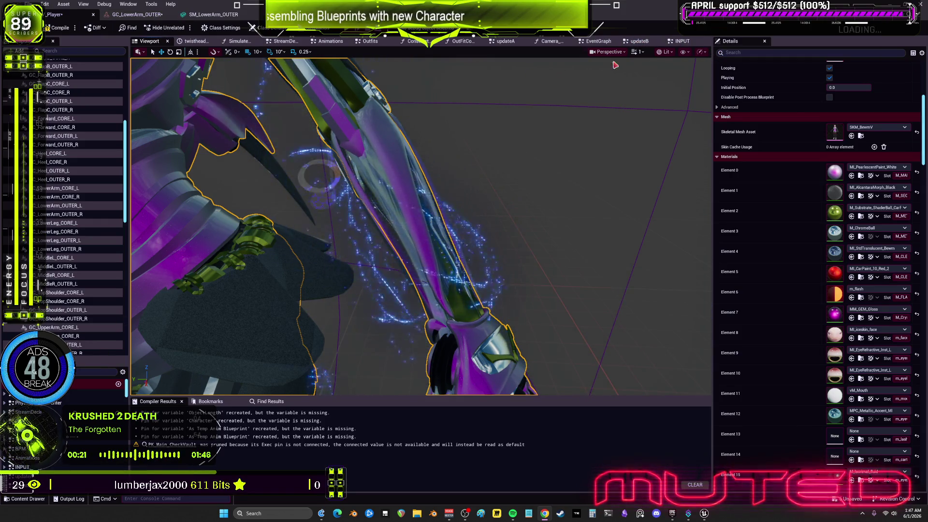
click(682, 41)
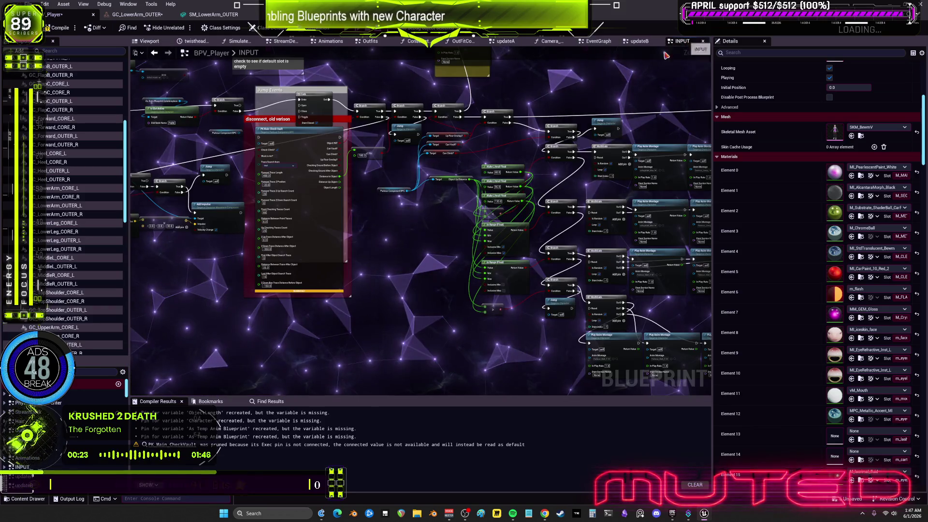
scroll(460, 352, down, 8)
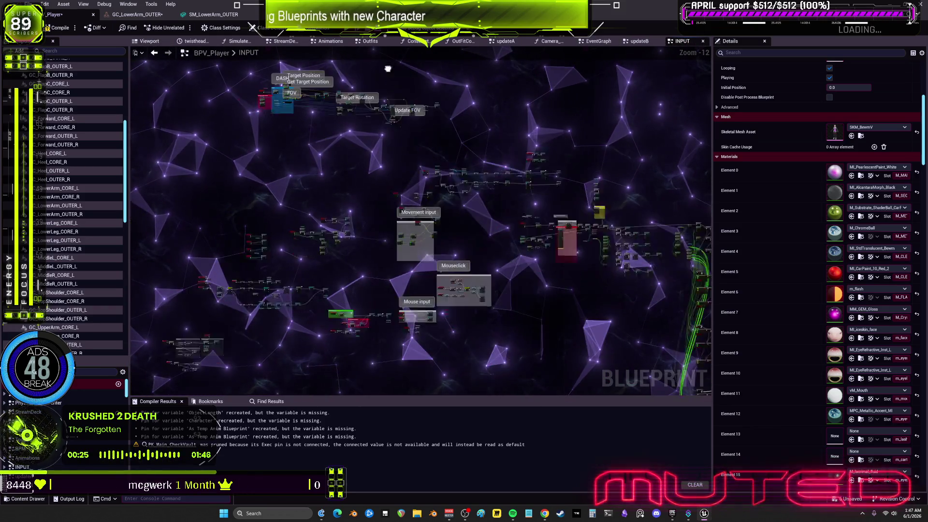
drag(204, 201, 336, 83)
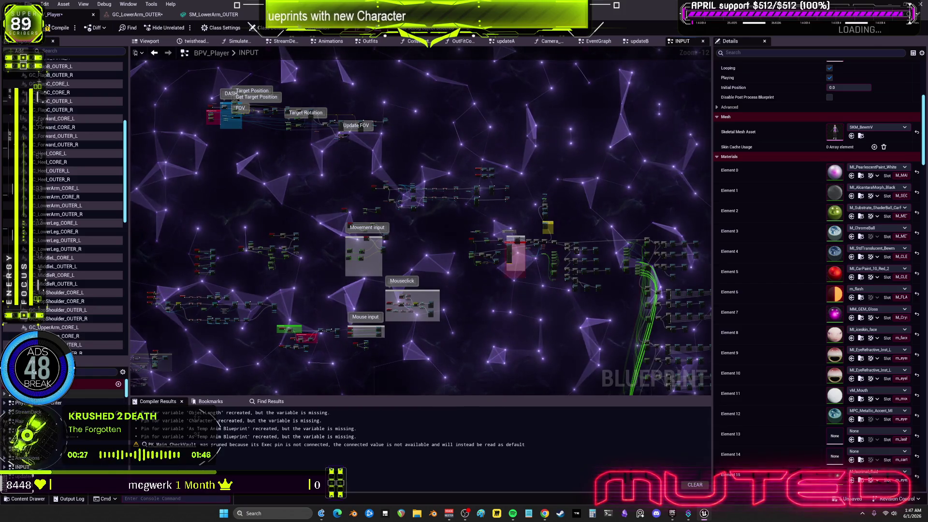
double_click(29, 394)
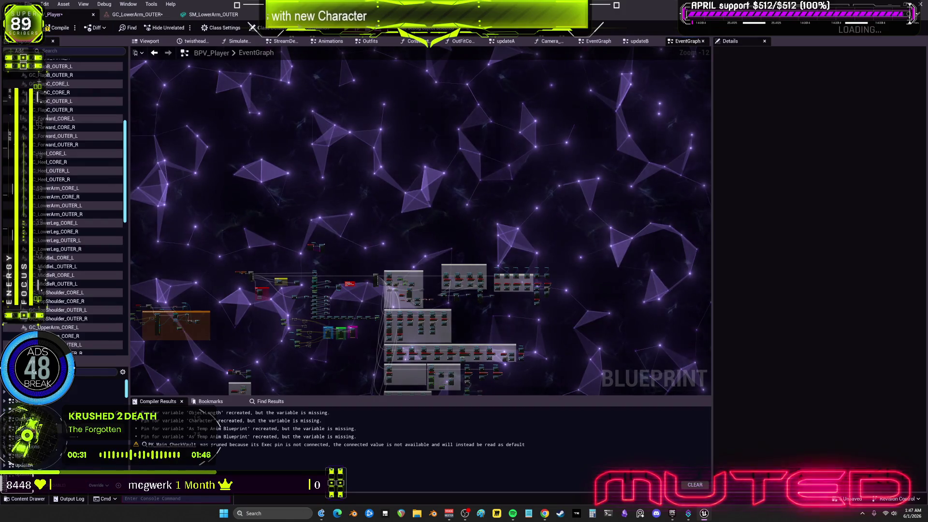
click(337, 192)
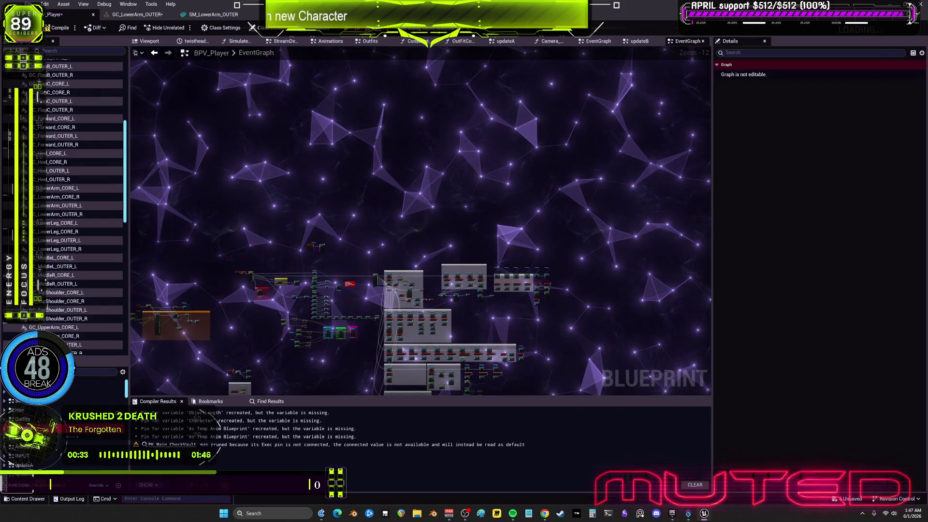
- Add Set Root Proxy Component Space Transform for GC Lower Arm OUTER L in the Toggles graph
right_click(378, 127)
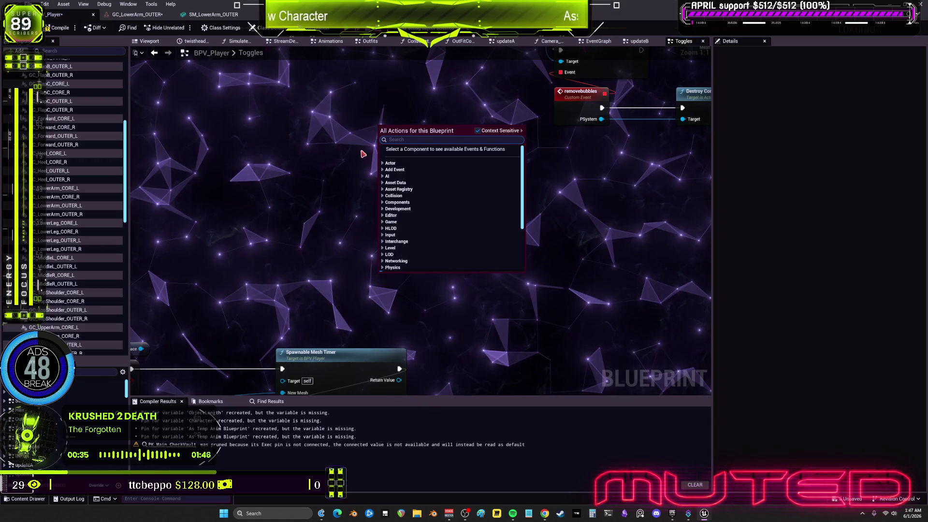
scroll(380, 213, down, 5)
scroll(352, 237, up, 10)
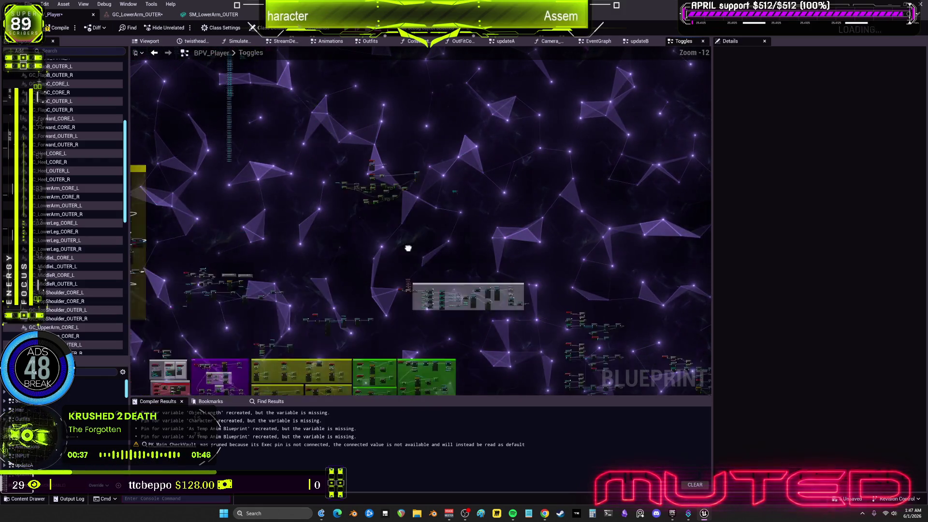
drag(385, 156, 457, 295)
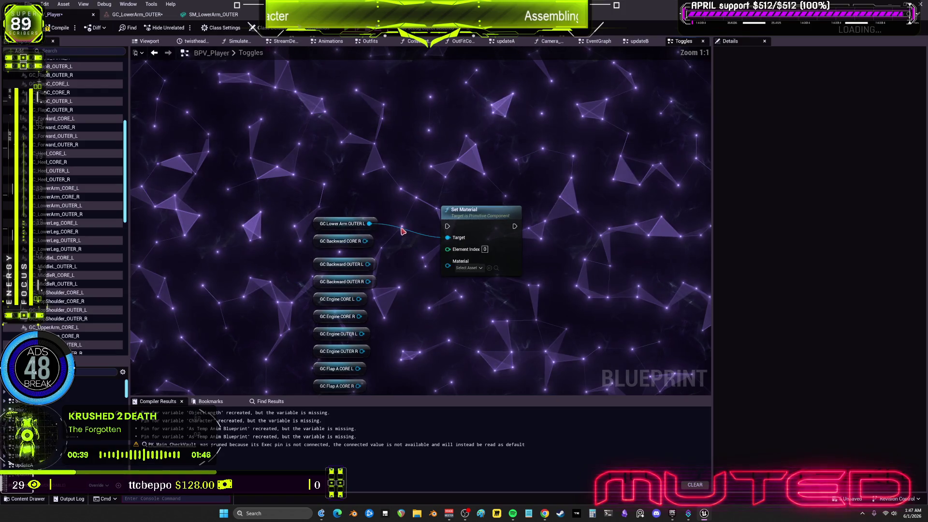
drag(370, 223, 406, 147)
text(root proxy)
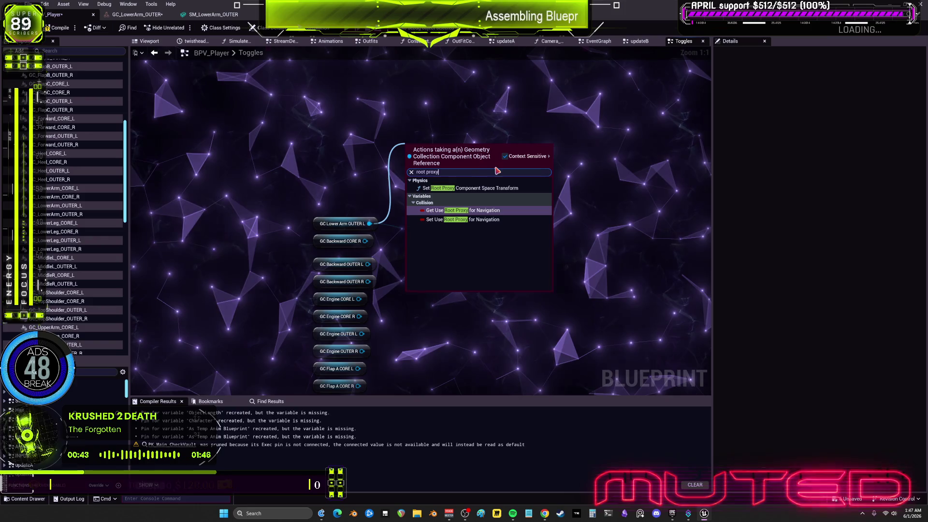
click(465, 189)
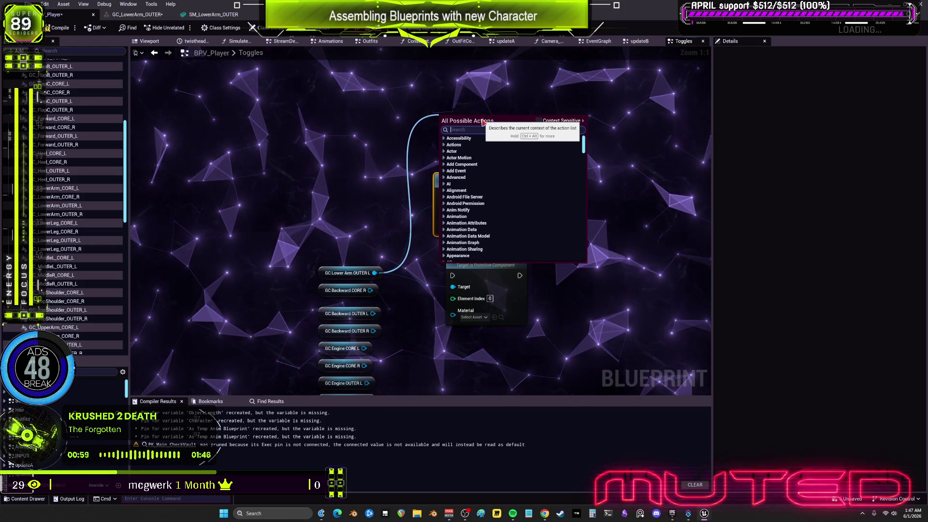
- Add a SET Root Proxy Data node and split its struct pin into three sub-pins
text(root proxy)
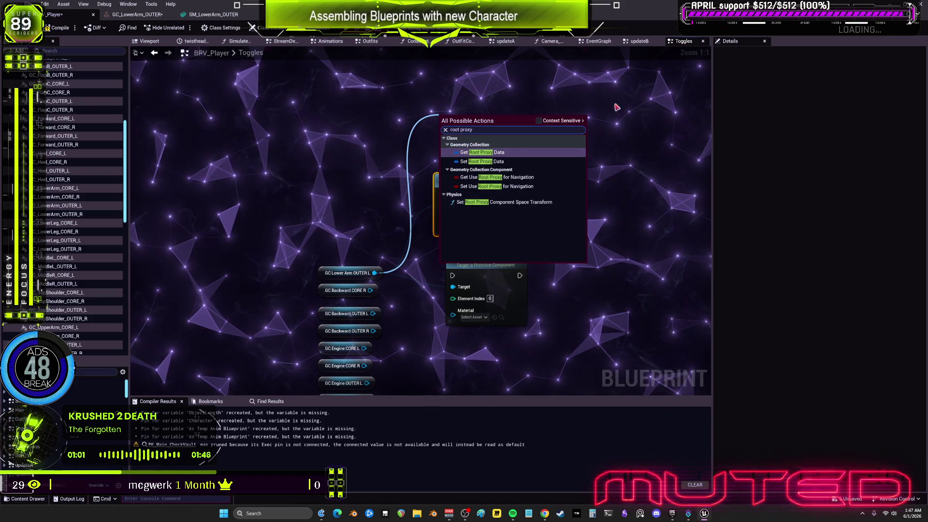
click(509, 163)
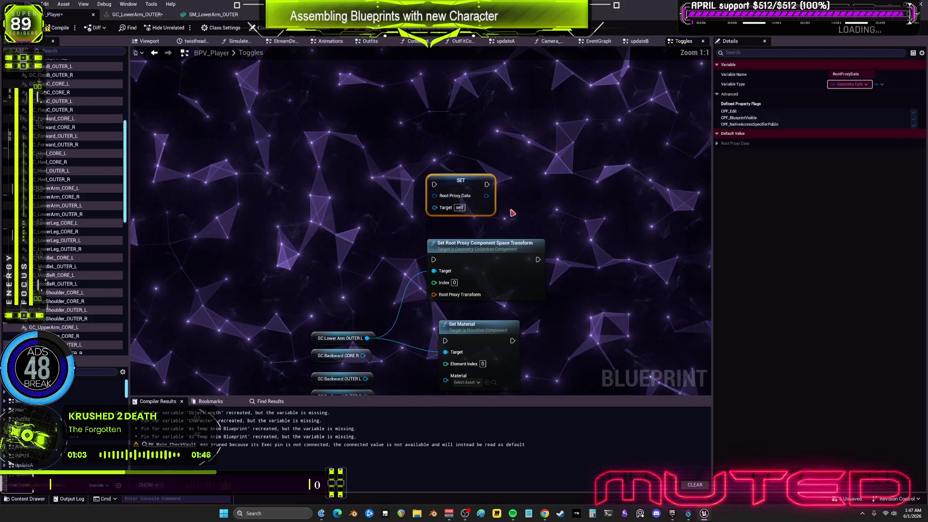
drag(472, 167, 507, 104)
right_click(484, 116)
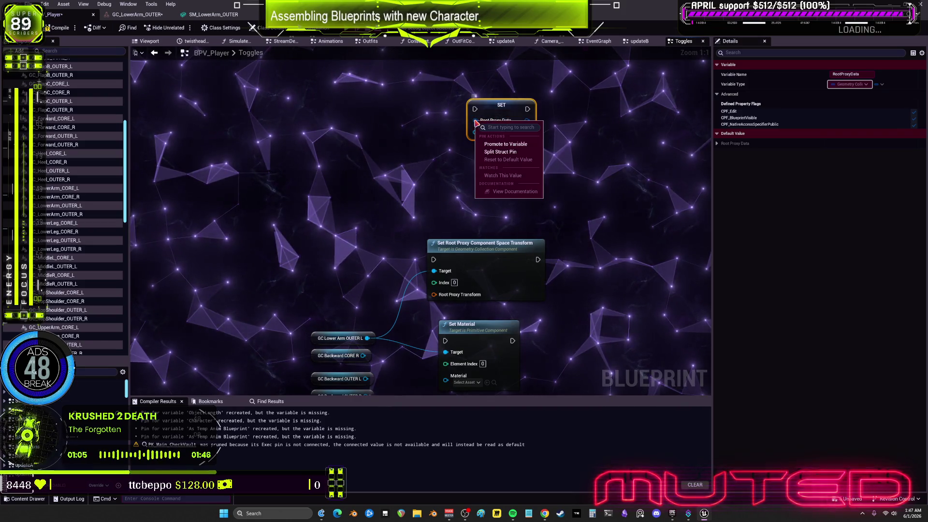
right_click(484, 120)
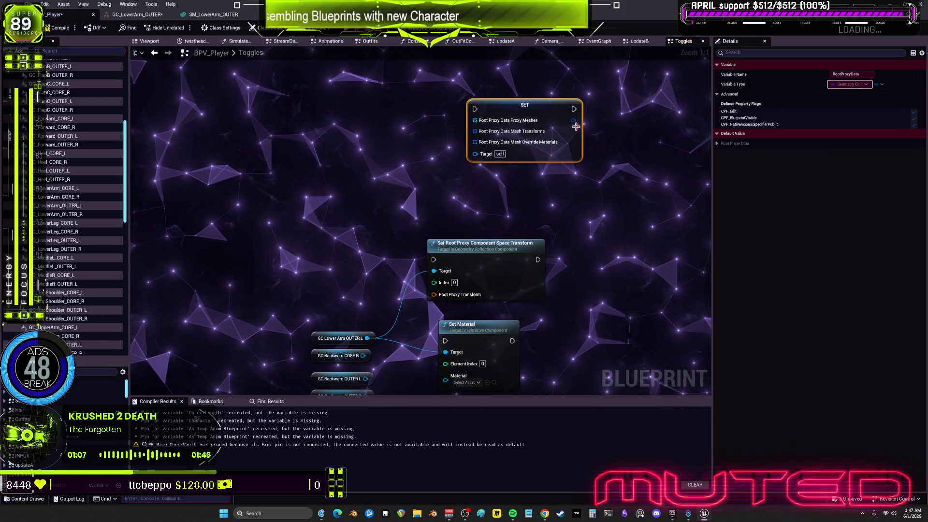
click(531, 131)
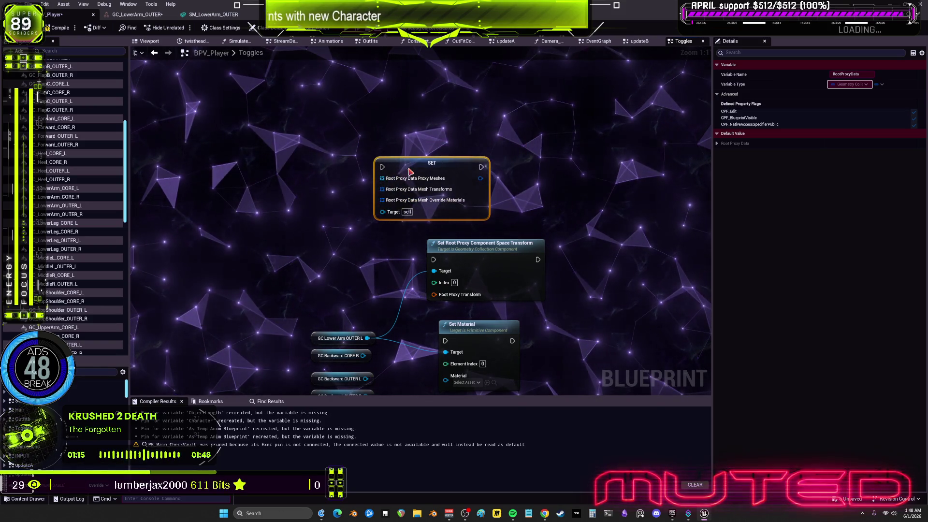
- Add a Get Root Proxy Data node from GC Lower Arm OUTER L
drag(409, 169, 447, 157)
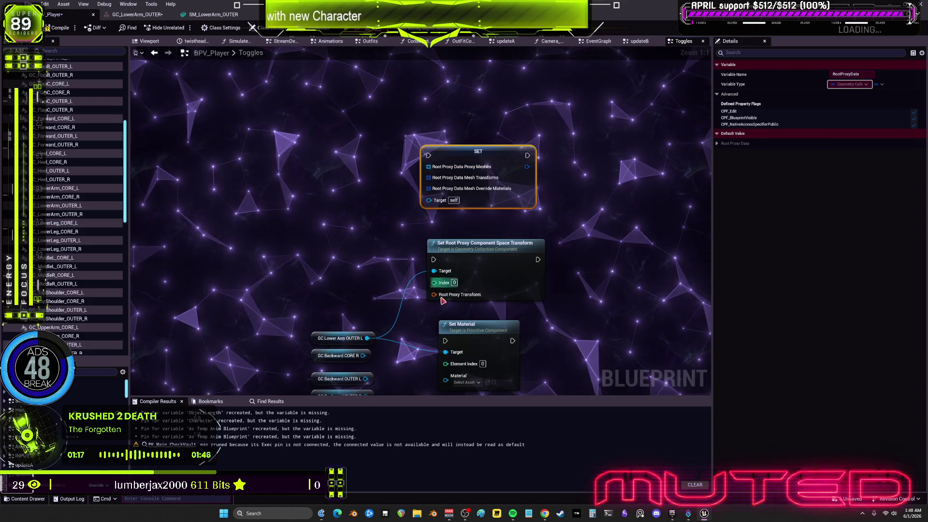
drag(392, 282, 599, 170)
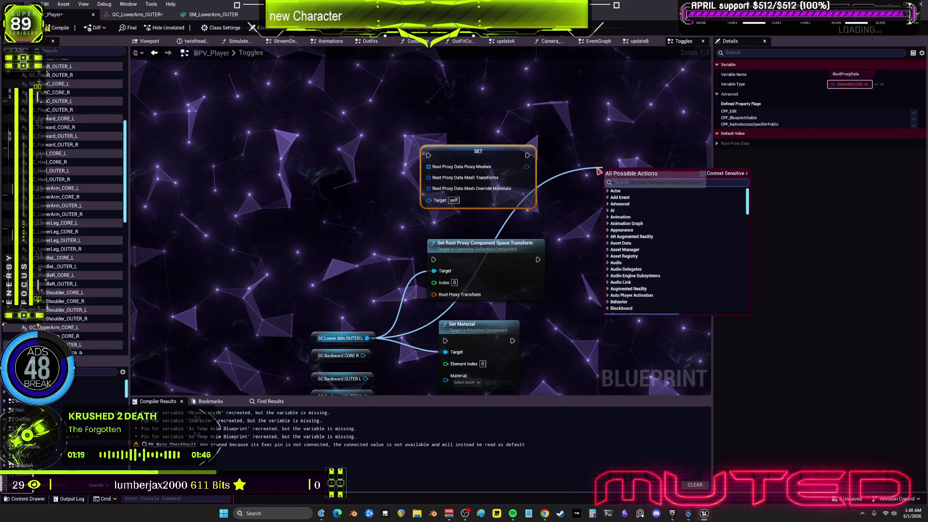
text(root proxy)
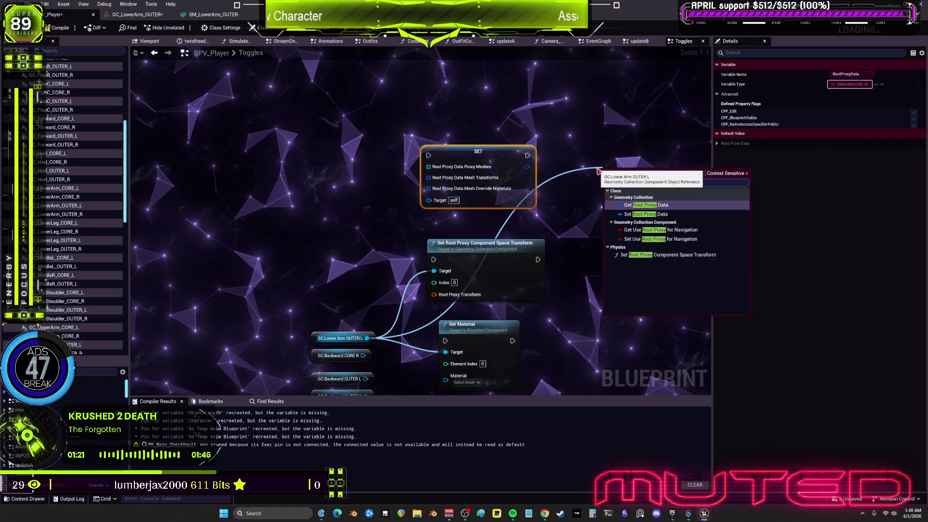
click(657, 212)
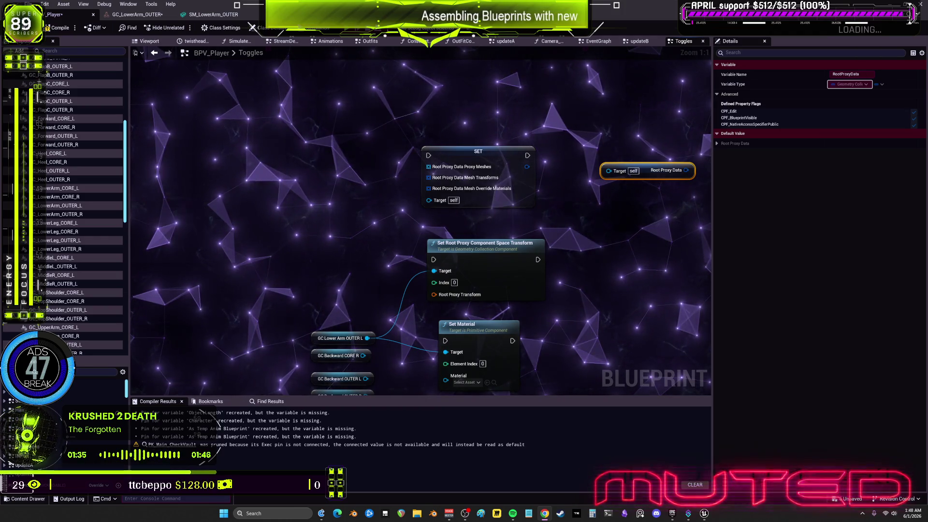
- Nudge the Set Material node right and recentre the Toggles graph view
drag(543, 266, 556, 216)
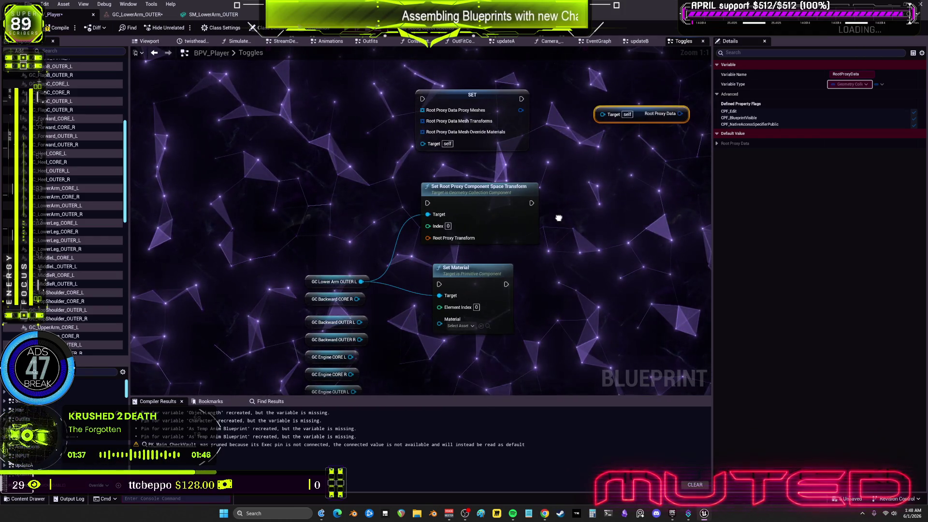
mouse_move(507, 273)
mouse_down()
mouse_move(519, 265)
mouse_move(402, 188)
mouse_move(529, 273)
mouse_move(518, 273)
mouse_up()
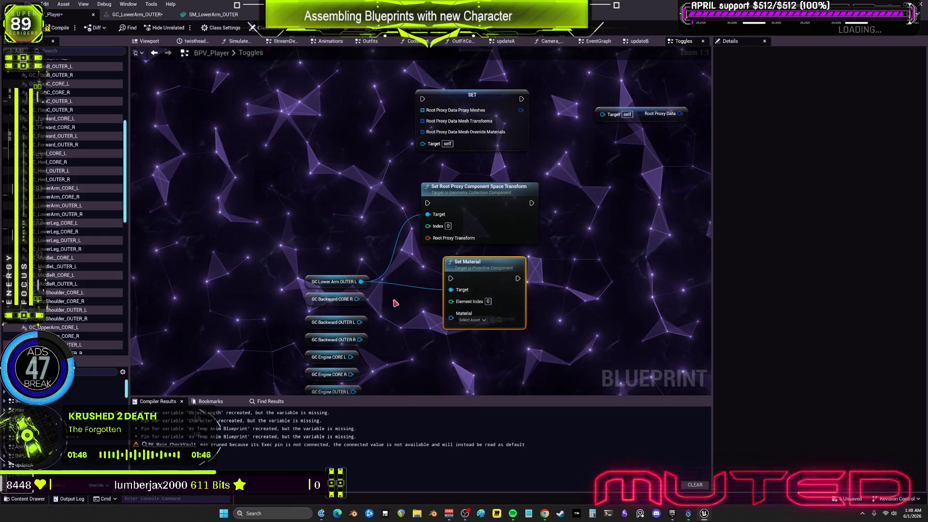
mouse_move(588, 238)
mouse_down()
mouse_move(577, 238)
mouse_move(593, 235)
mouse_up()
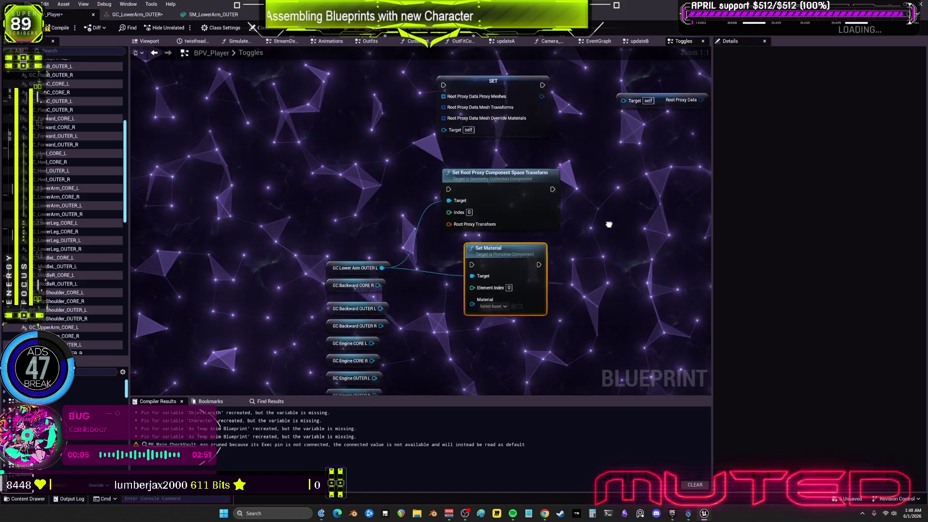
mouse_move(518, 251)
mouse_down()
mouse_move(570, 218)
mouse_move(595, 259)
mouse_move(531, 238)
mouse_up()
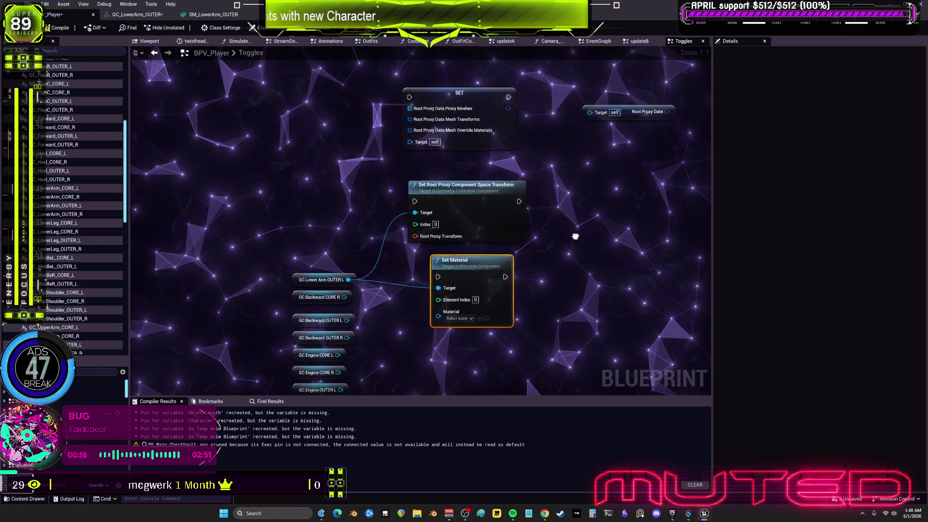
drag(569, 227, 585, 239)
click(368, 212)
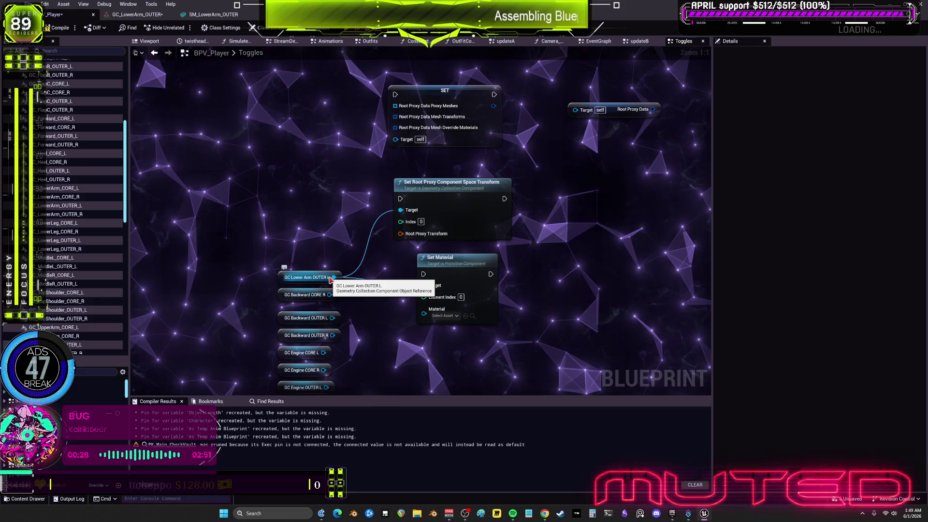
drag(335, 278, 383, 320)
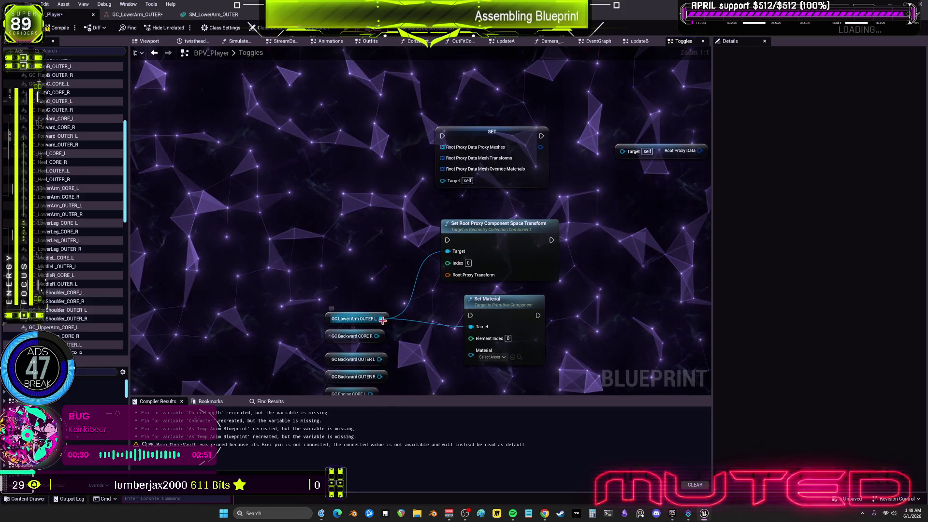
- Add a Get Primary Asset Id from Object node fed by GC Lower Arm OUTER L
drag(361, 223, 353, 162)
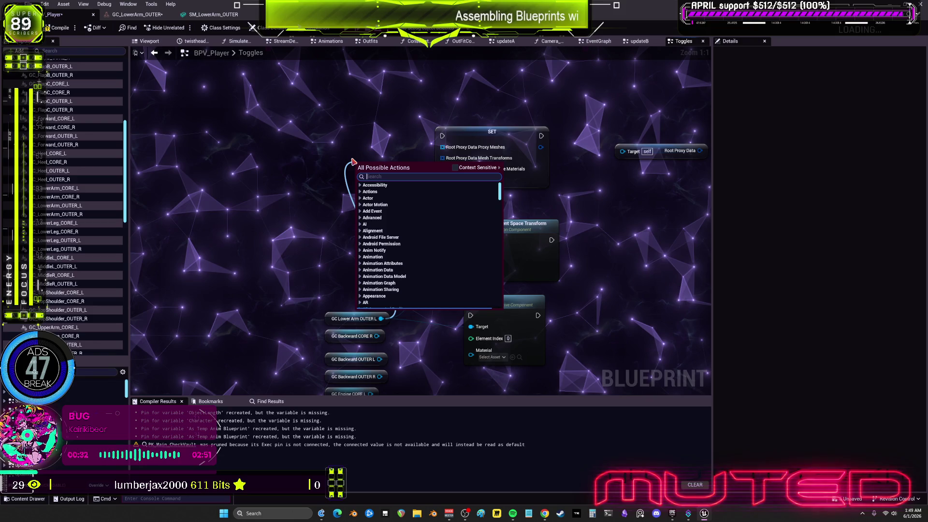
text(get geome)
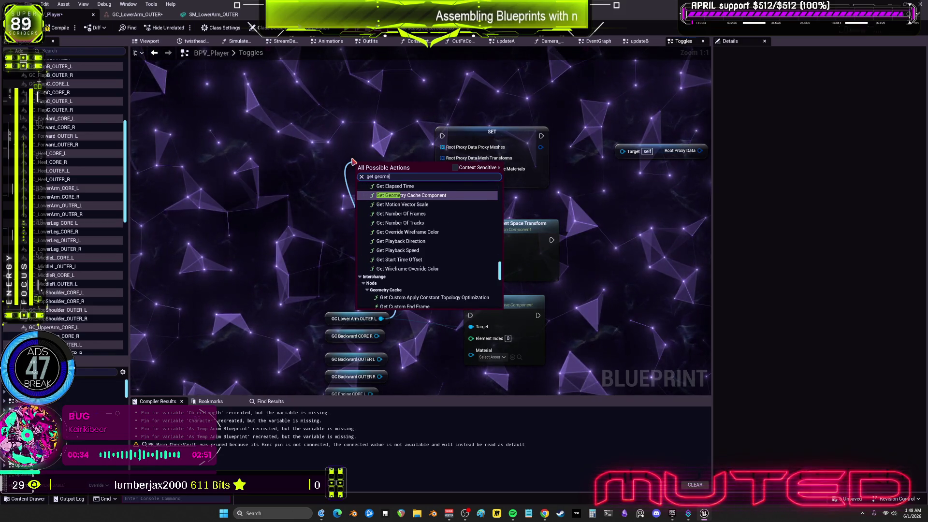
text(rety)
key(BackSpace)
key(BackSpace)
text(t)
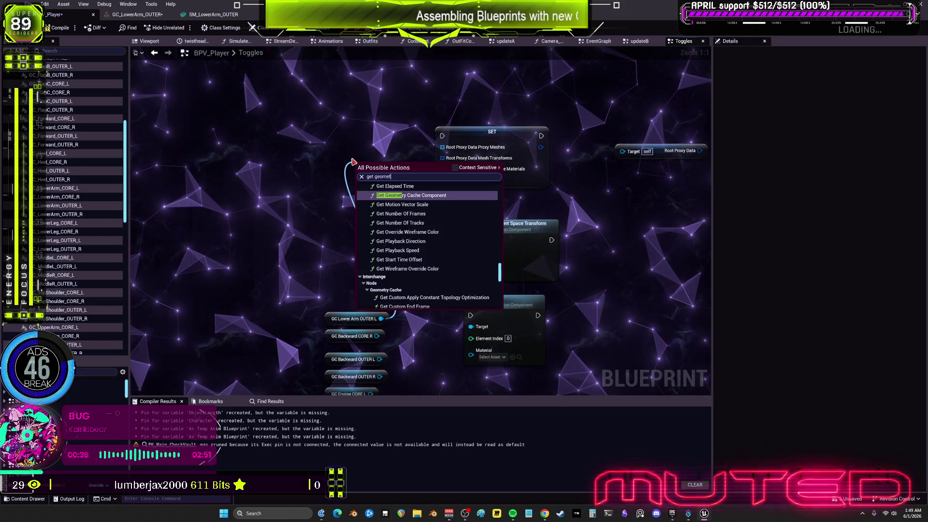
text(ry collection)
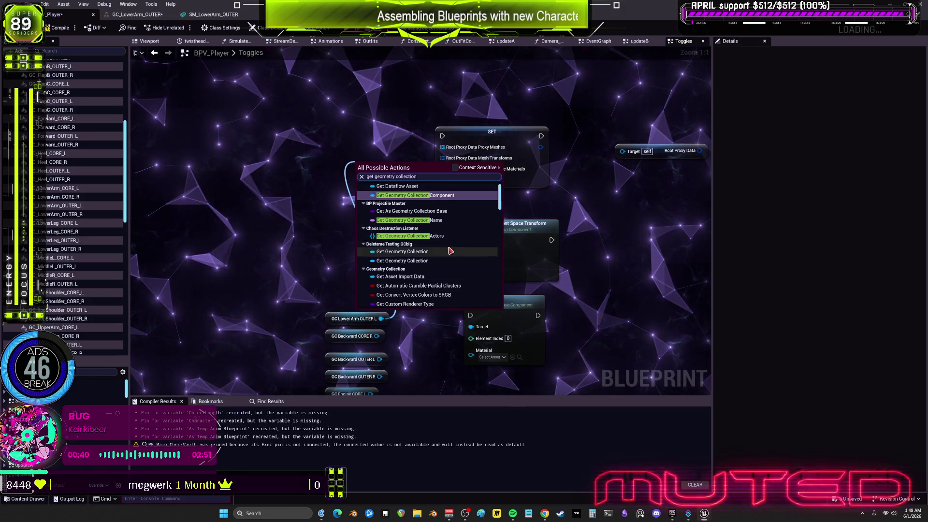
scroll(441, 263, down, 5)
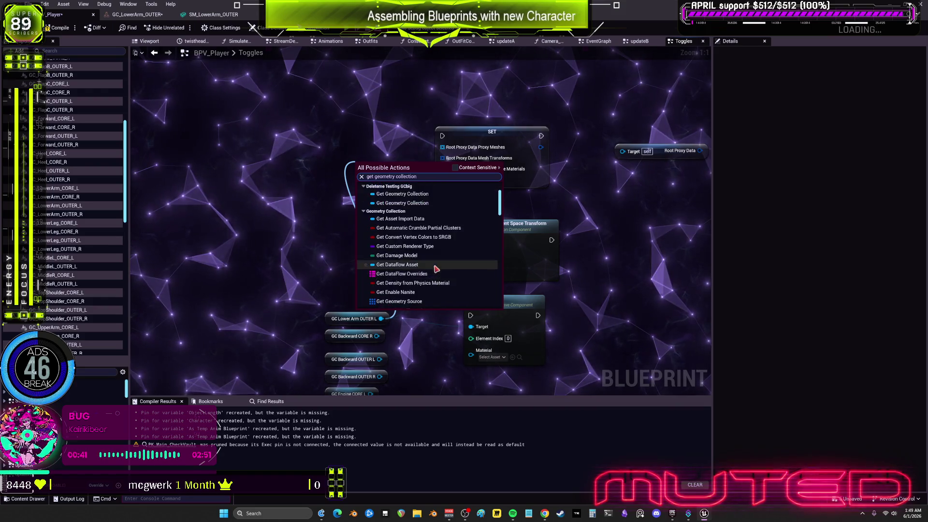
click(455, 168)
click(382, 191)
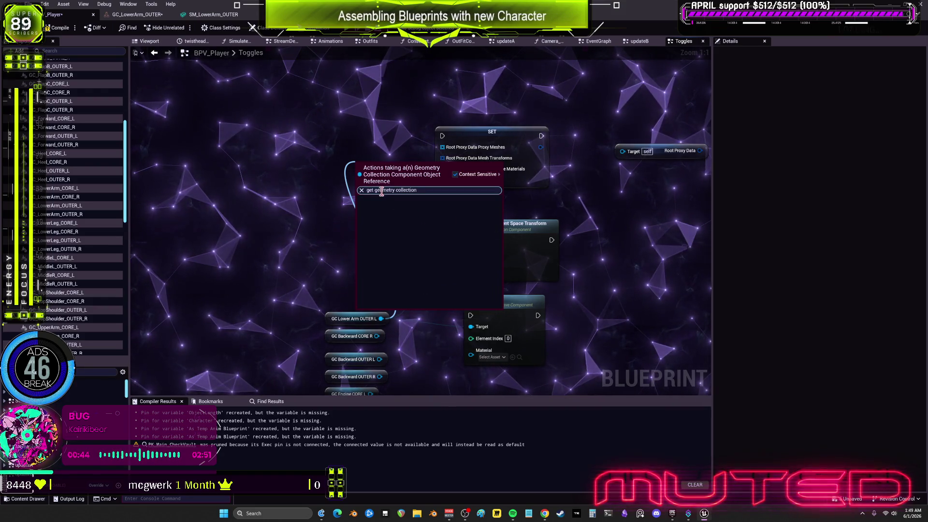
key(BackSpace)
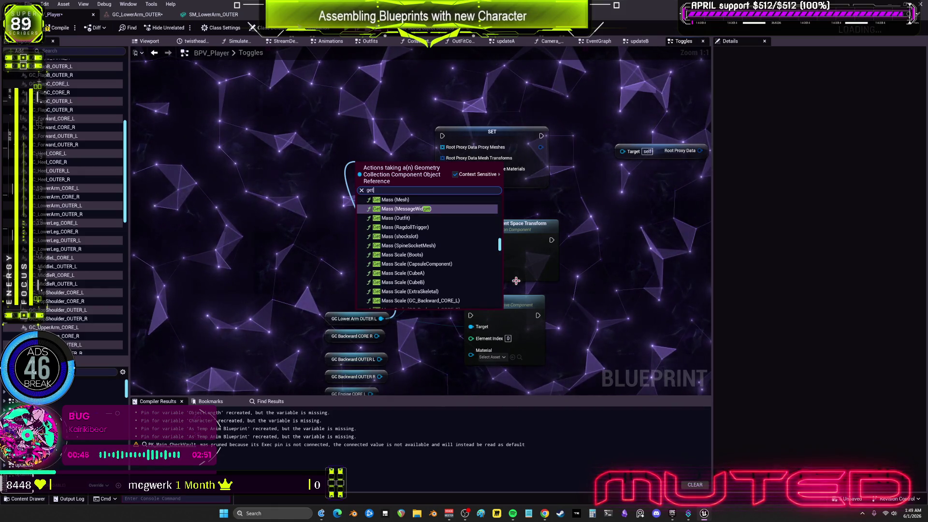
scroll(426, 227, down, 2)
text(a)
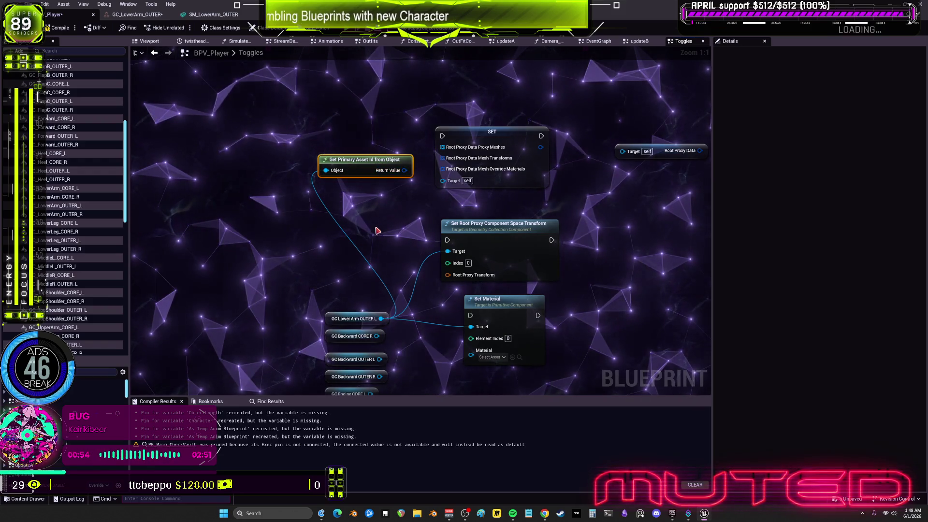
- Wire GC Lower Arm OUTER L's Rest Collection getter into the SET node's Target
drag(339, 320, 322, 245)
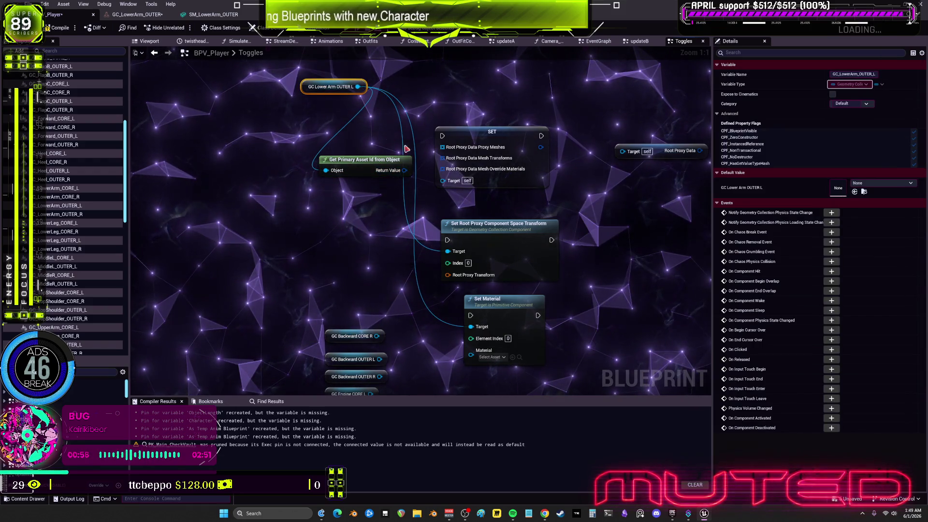
mouse_move(459, 219)
mouse_down()
mouse_move(566, 248)
mouse_move(531, 228)
mouse_move(582, 262)
mouse_up()
mouse_move(489, 214)
mouse_down()
mouse_move(608, 248)
mouse_move(493, 200)
mouse_move(557, 225)
mouse_up()
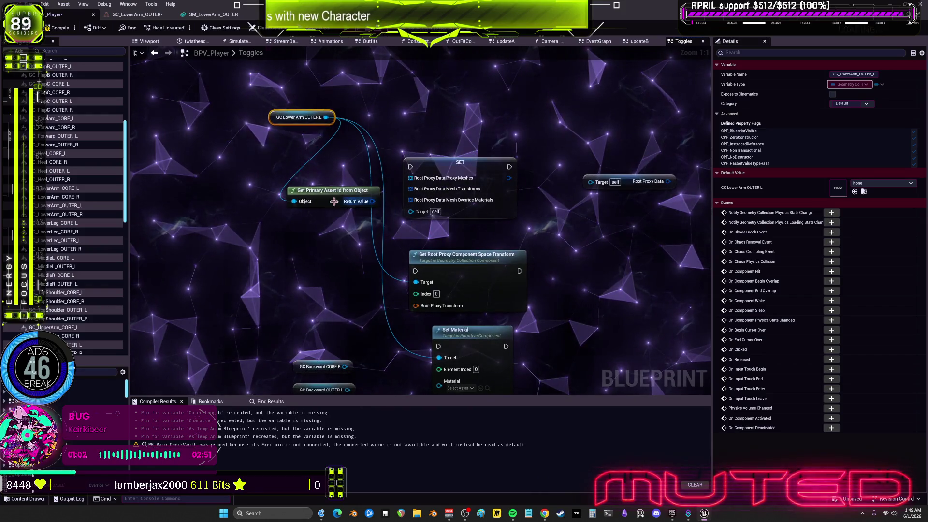
drag(334, 201, 306, 250)
mouse_move(326, 118)
mouse_down()
mouse_move(353, 160)
mouse_move(415, 213)
mouse_up()
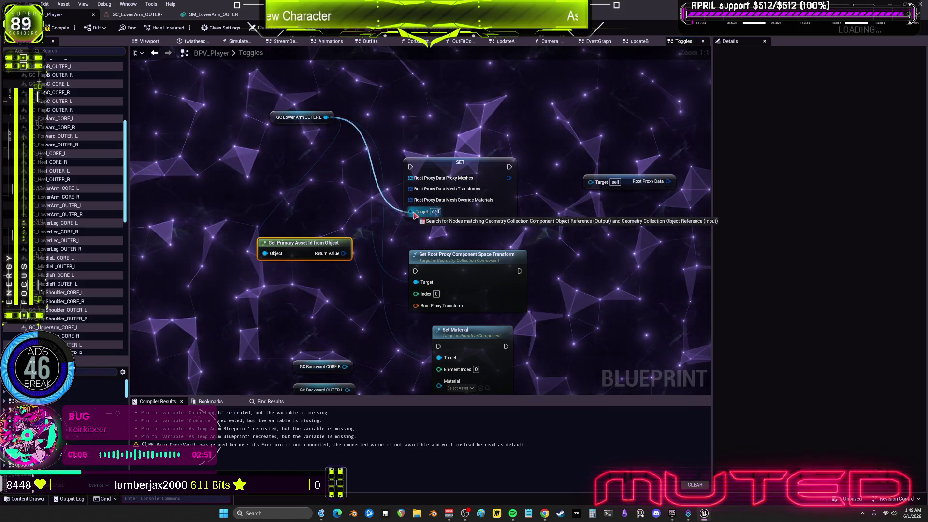
click(455, 280)
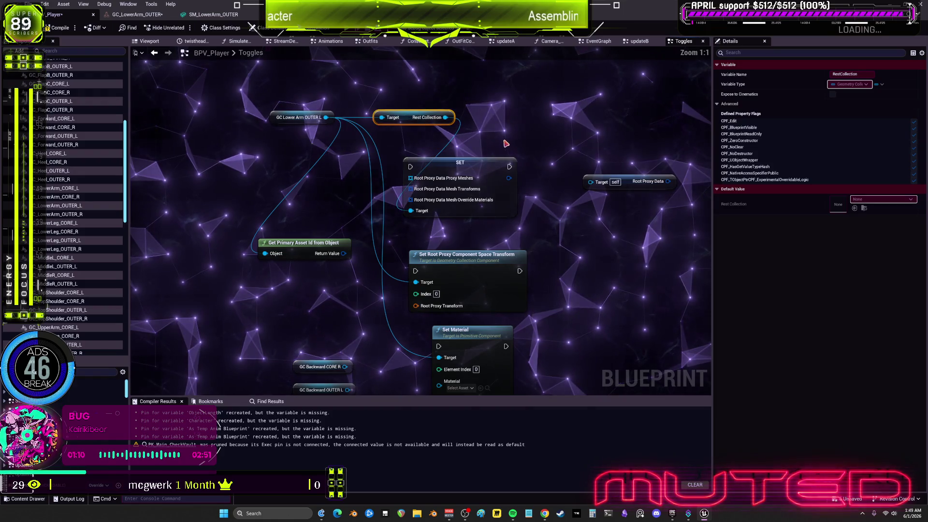
- Delete the unused Get Primary Asset Id from Object node and place SET beside the getter
drag(492, 312, 480, 259)
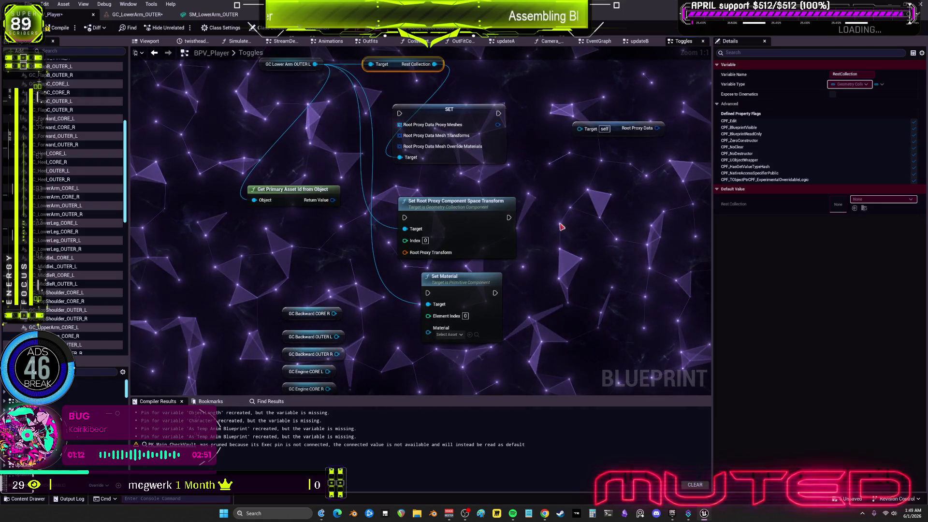
click(306, 194)
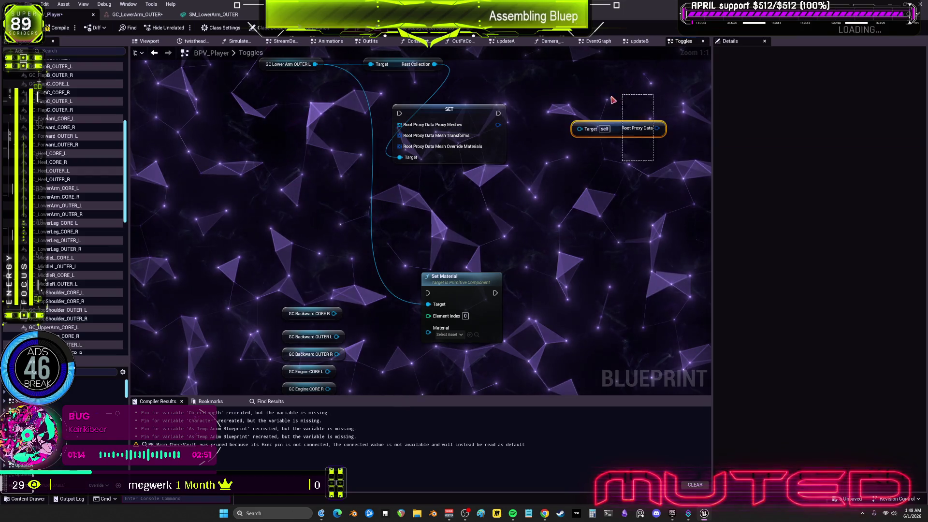
key(Delete)
drag(446, 241, 513, 235)
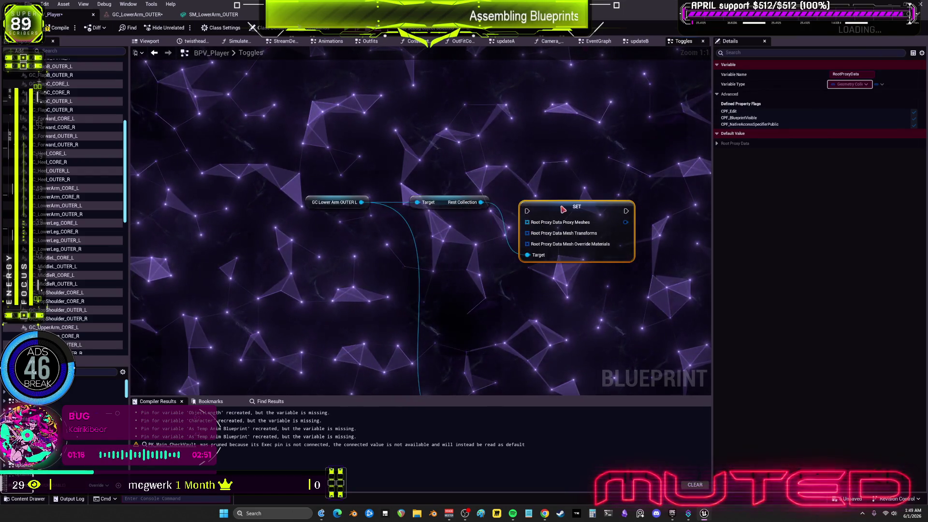
- Add a For Each Loop with Break node from the SET node's Mesh Override Materials pin
drag(565, 204, 566, 157)
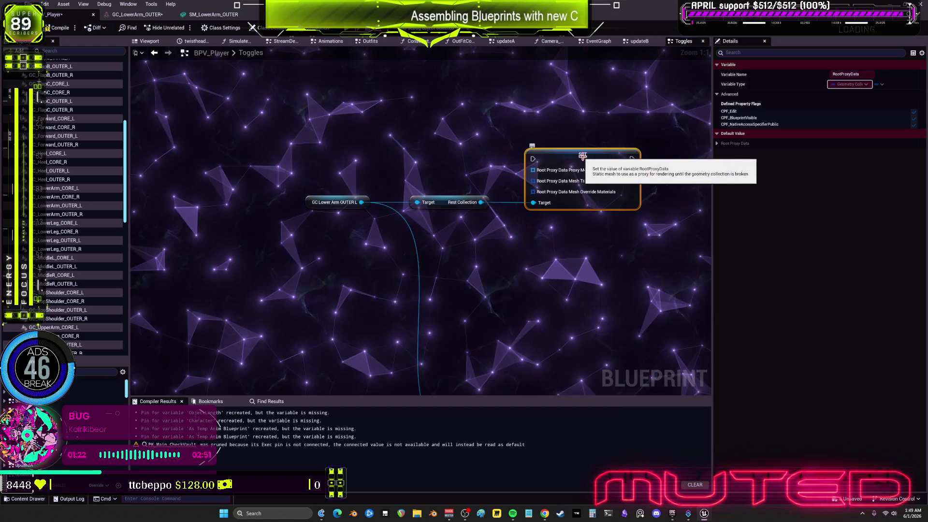
click(718, 143)
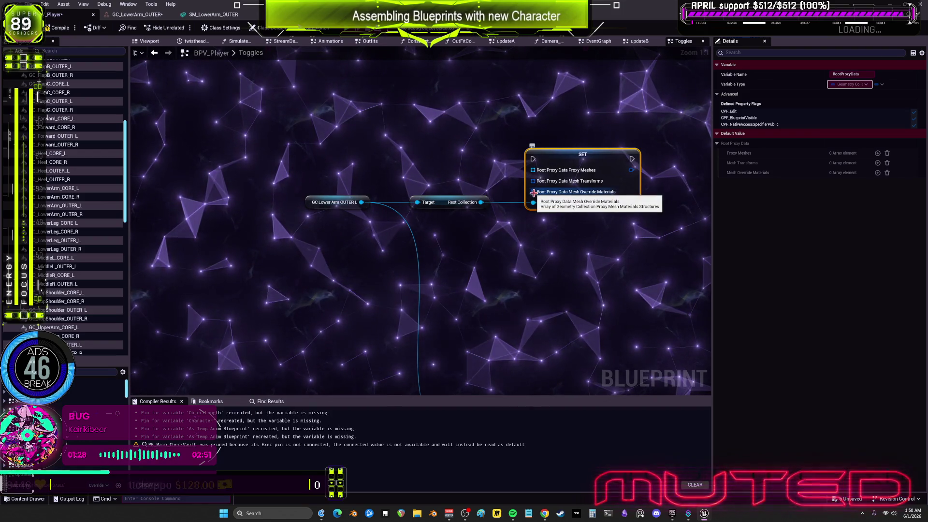
drag(533, 192, 468, 176)
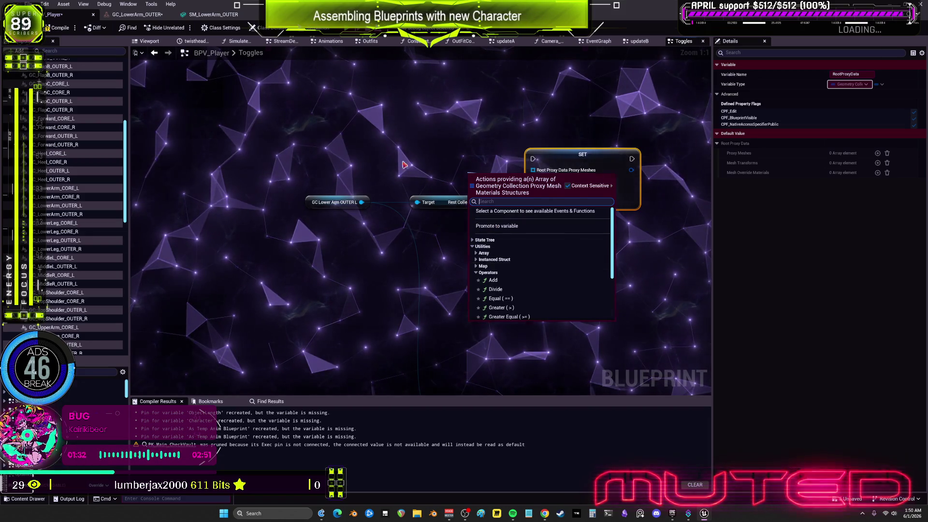
click(442, 194)
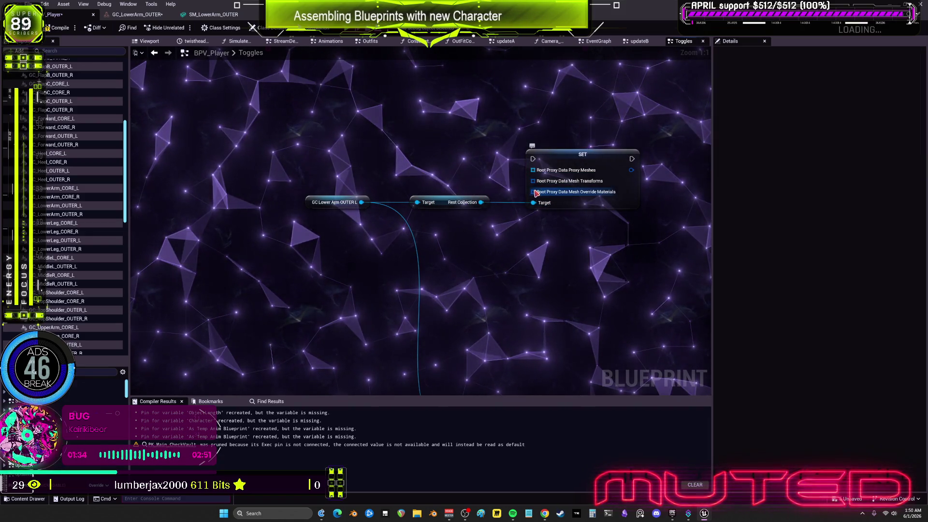
text(b)
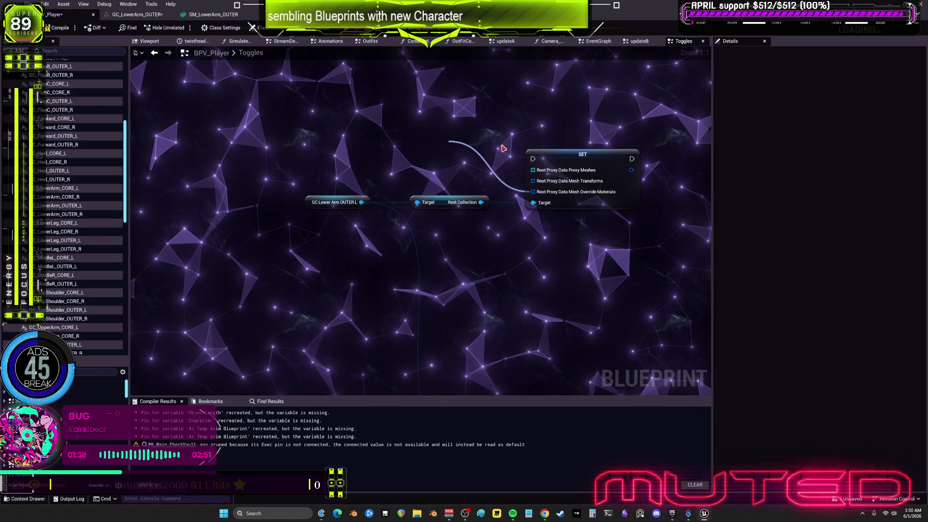
drag(469, 152, 405, 123)
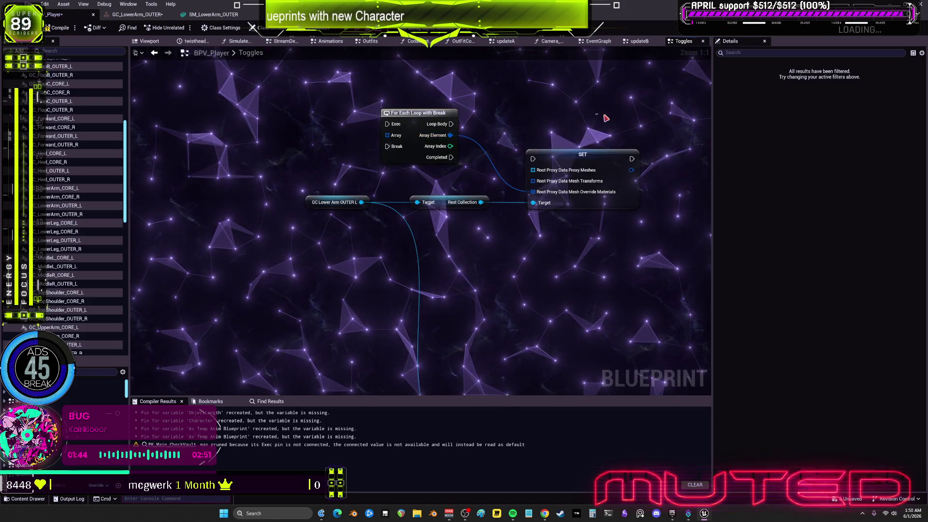
drag(603, 118, 487, 122)
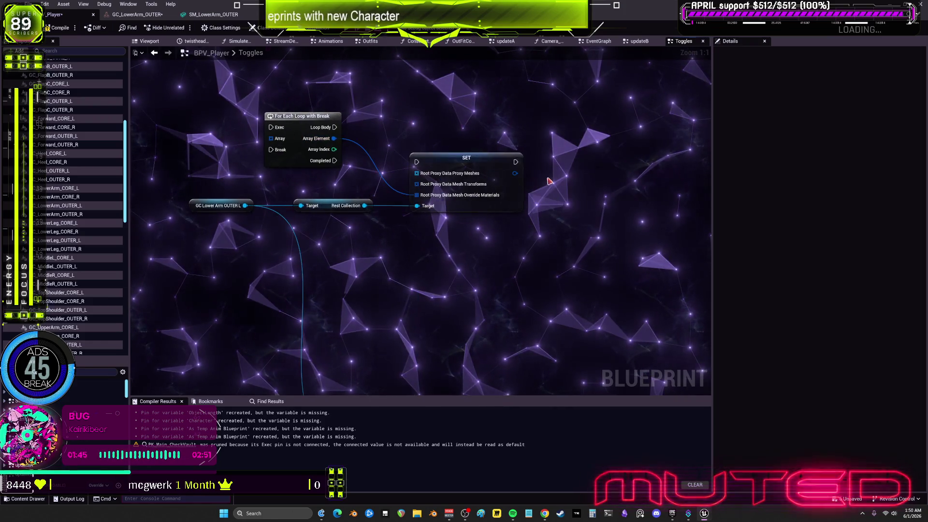
- Split the SET node's Root Proxy Data output and search Rest Collection actions for 'root proxy'
right_click(515, 173)
click(547, 205)
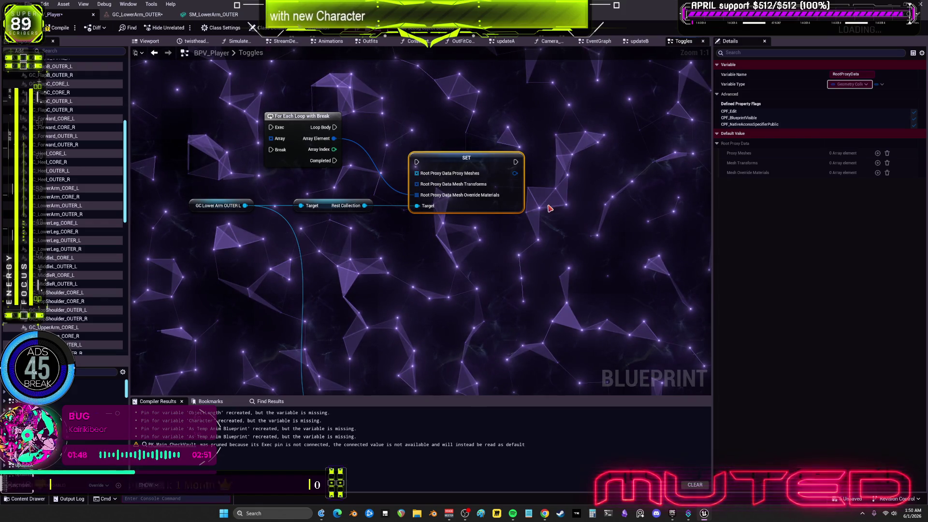
drag(565, 191, 494, 185)
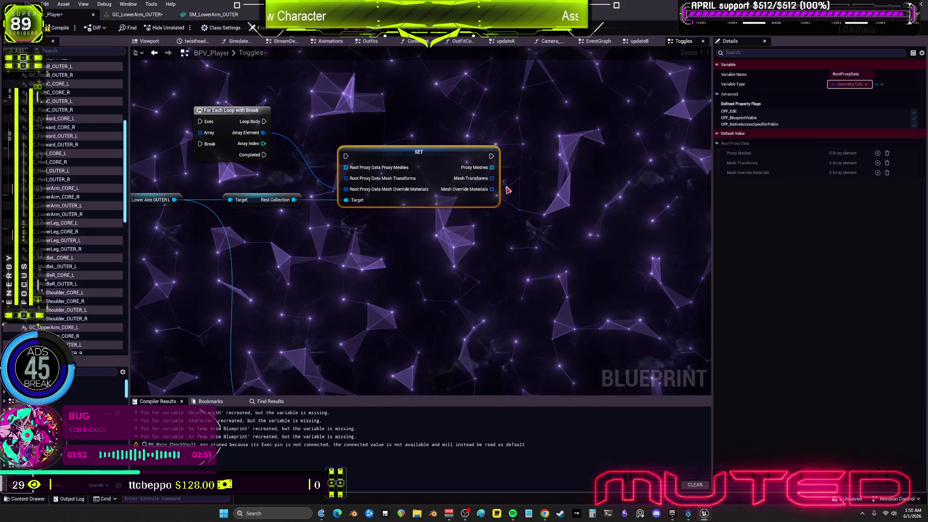
drag(340, 288, 453, 273)
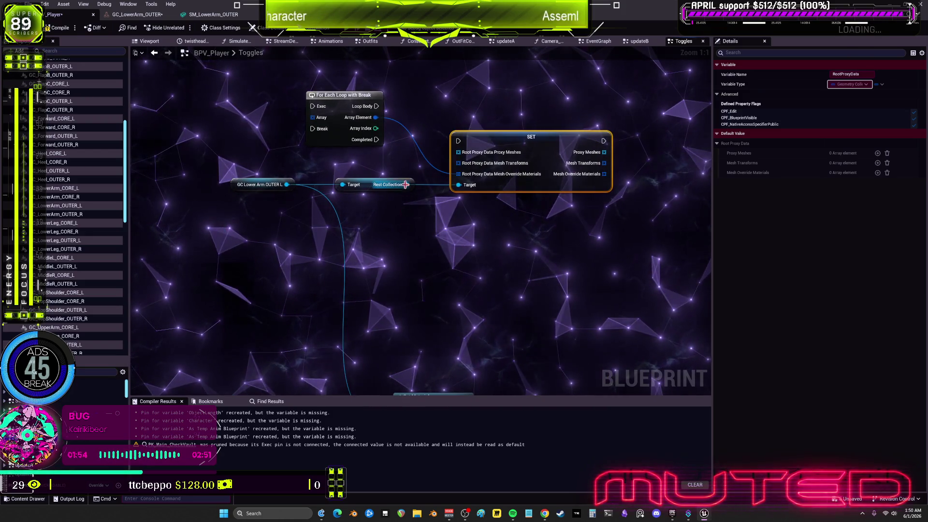
drag(406, 184, 447, 253)
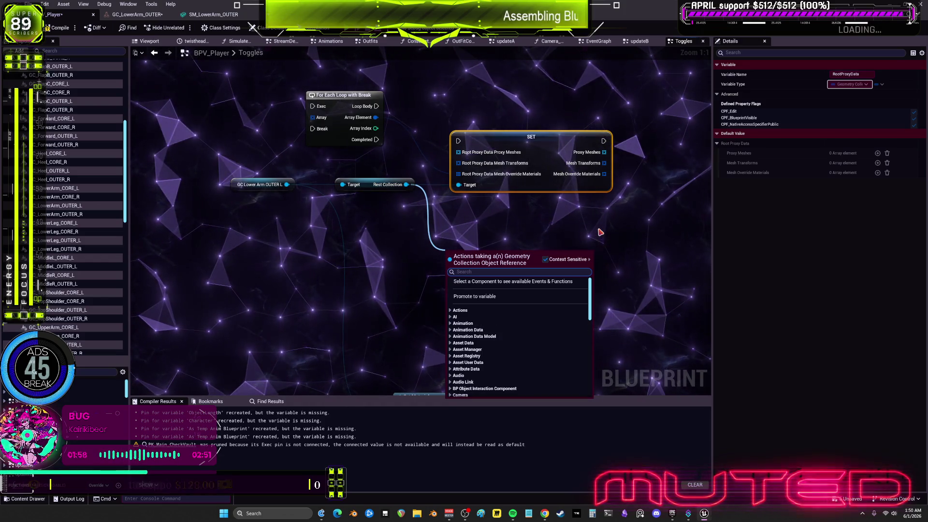
text(root)
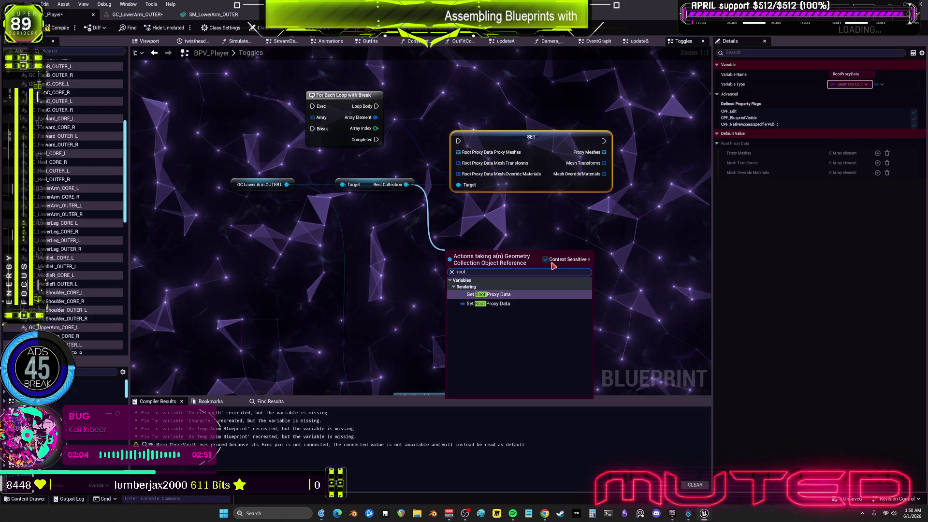
key(BackSpace)
key(BackSpace)
key(BackSpace)
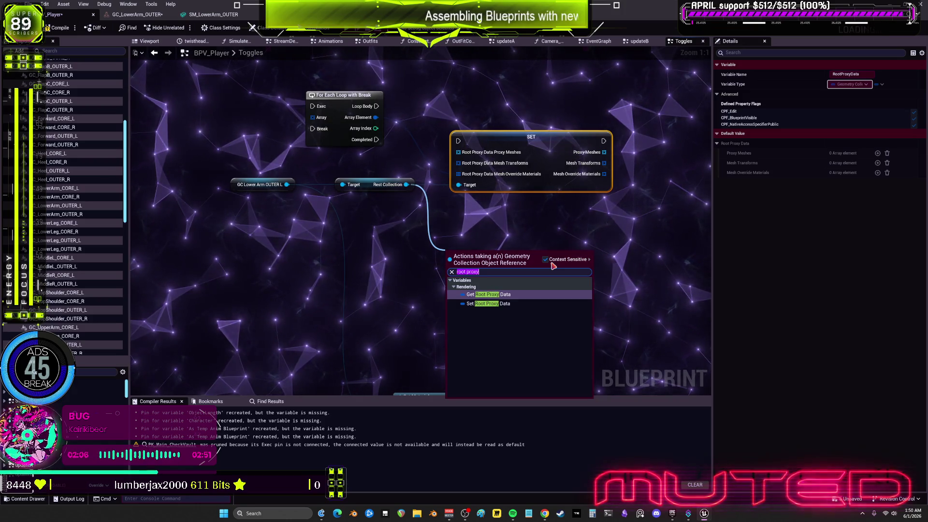
click(546, 260)
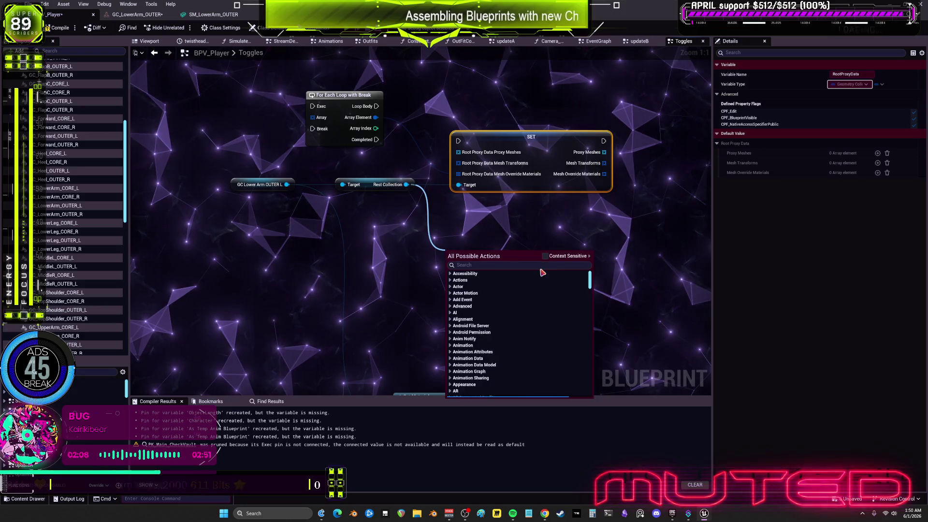
text(root proxy)
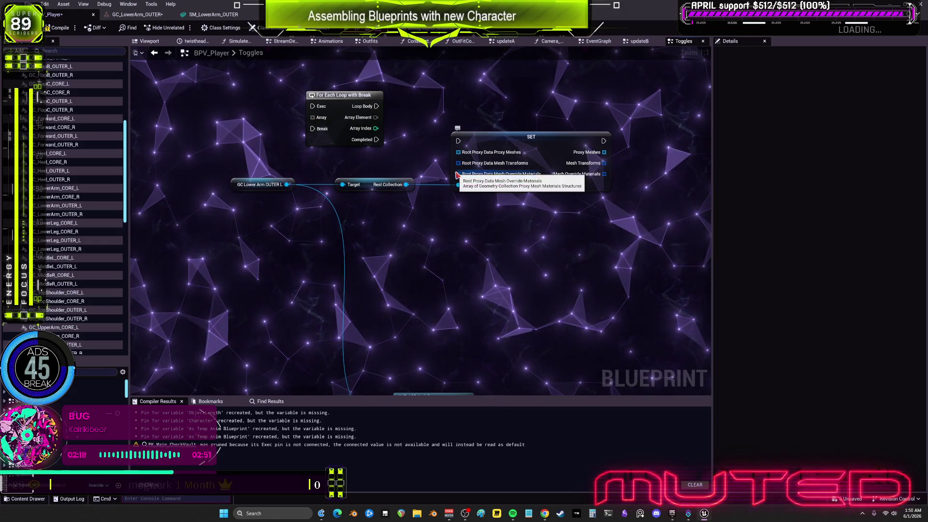
- Remove the For Each Loop node and recombine the SET node's Root Proxy Data pins
click(460, 154)
key(Escape)
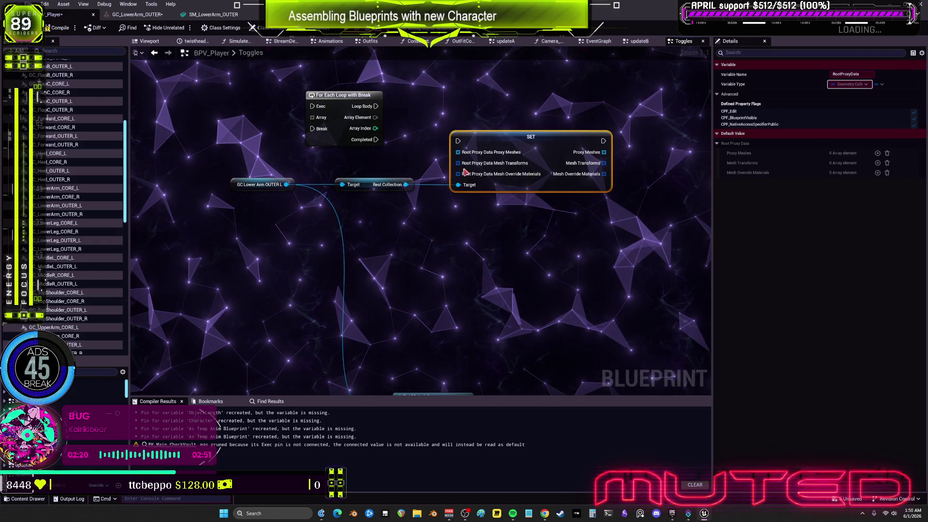
key(ctrl+z)
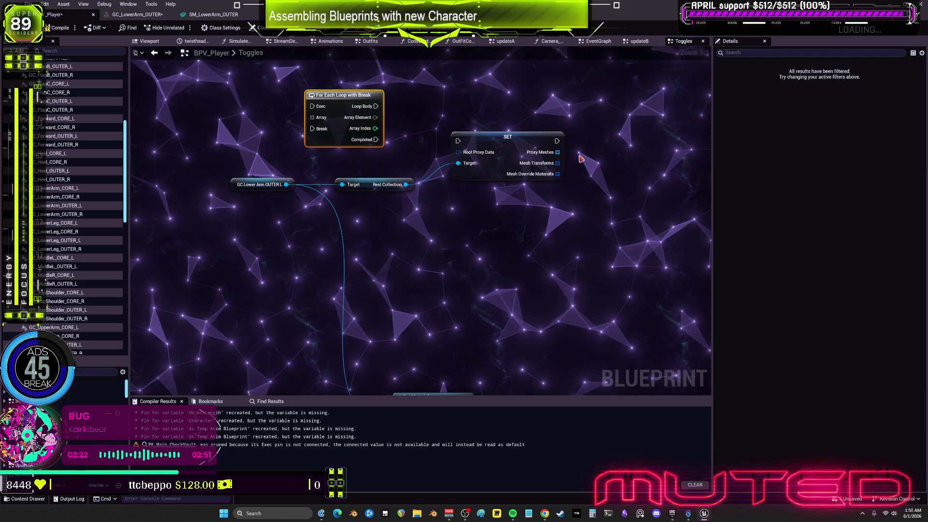
right_click(557, 156)
key(Escape)
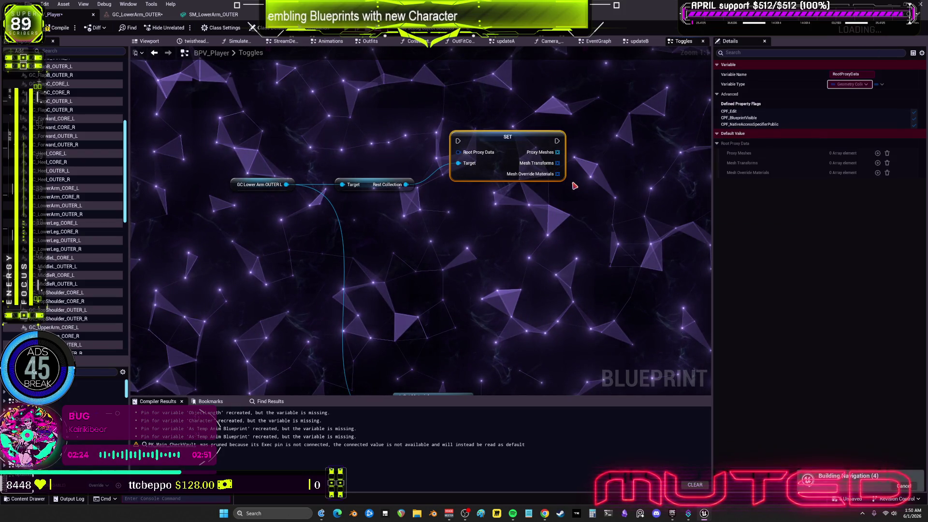
key(ctrl+z)
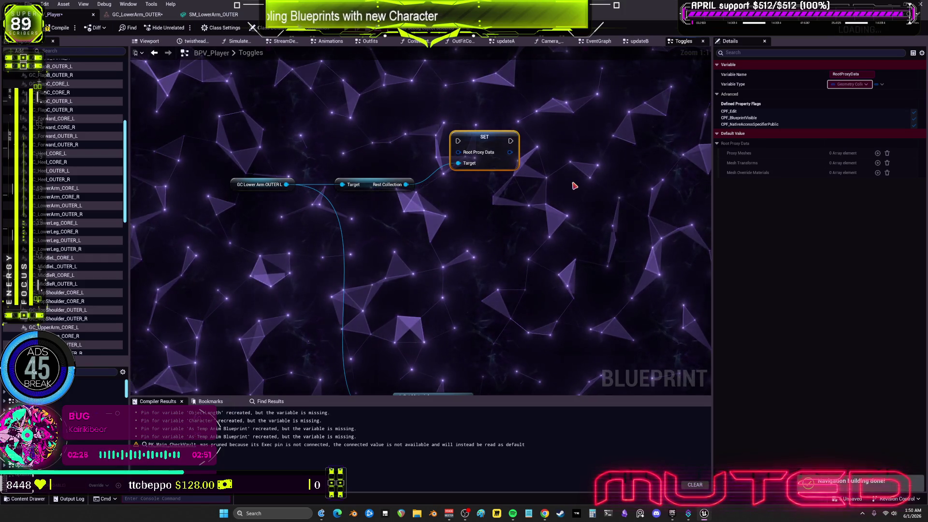
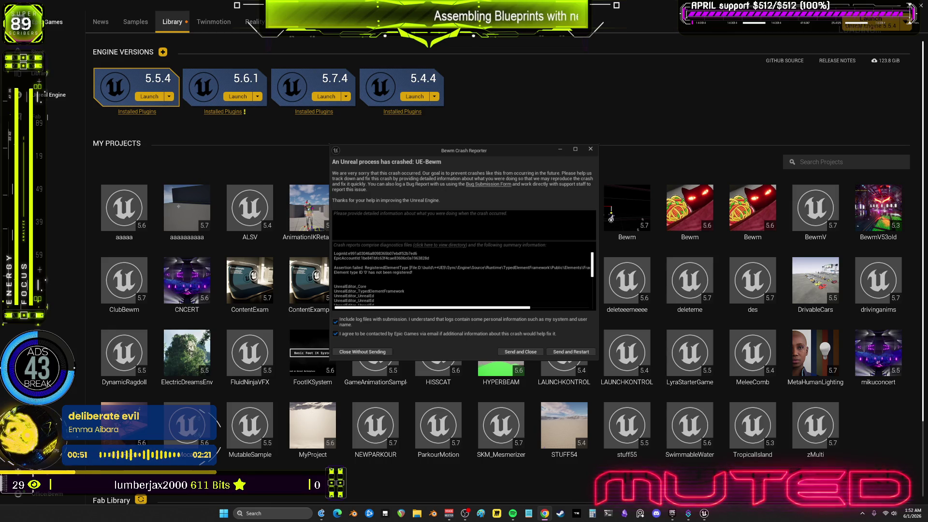
- Dismiss the Bewm crash report without sending it and relaunch the Bewm project from the library
click(363, 352)
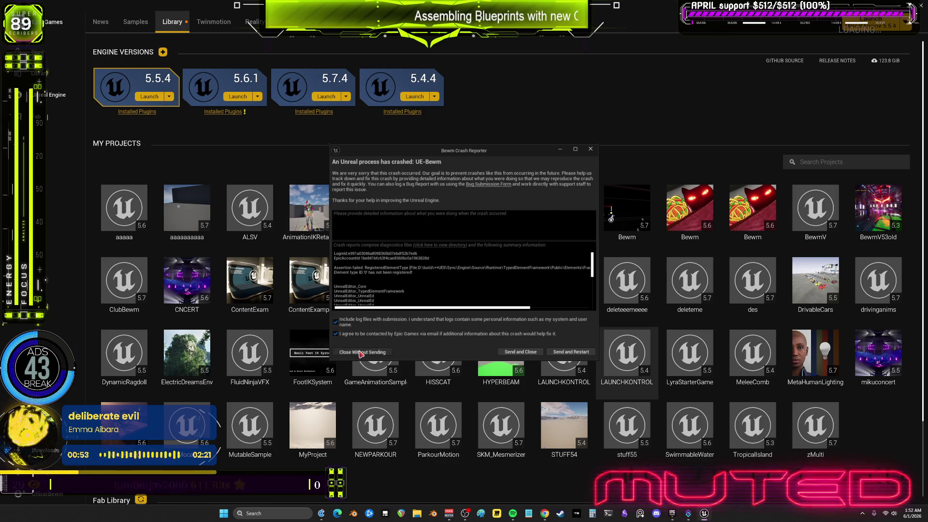
right_click(560, 211)
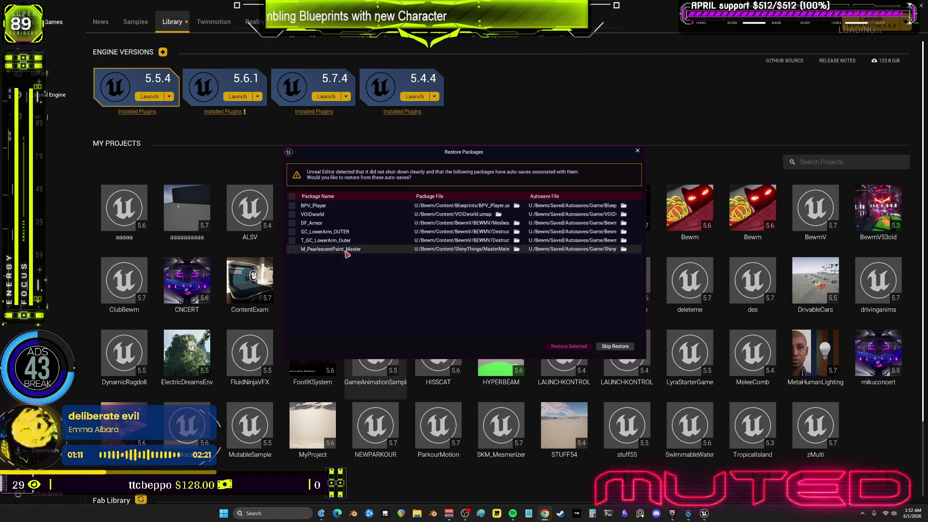
- Skip restoring the six auto-saved packages so the VOIDworld level loads
click(615, 346)
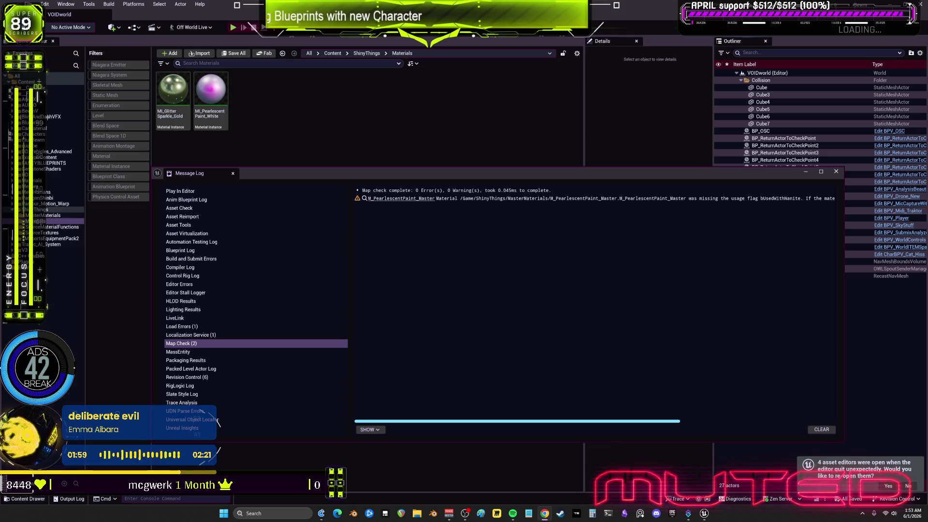
- Close the Message Log and open BEWMV's Destruct folder, looking over GC_Heel_OUTER, GC_UpperArm_OUTER and ChaosOuter instances
click(835, 171)
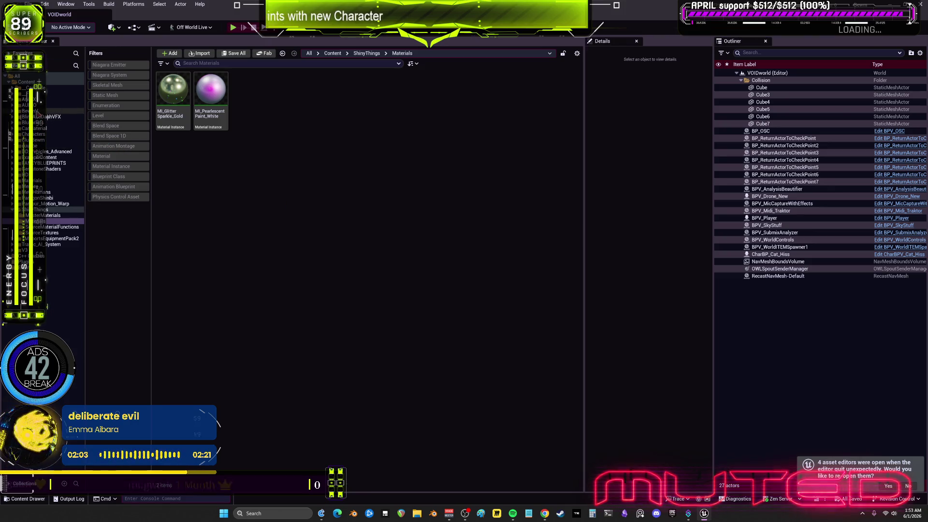
double_click(34, 117)
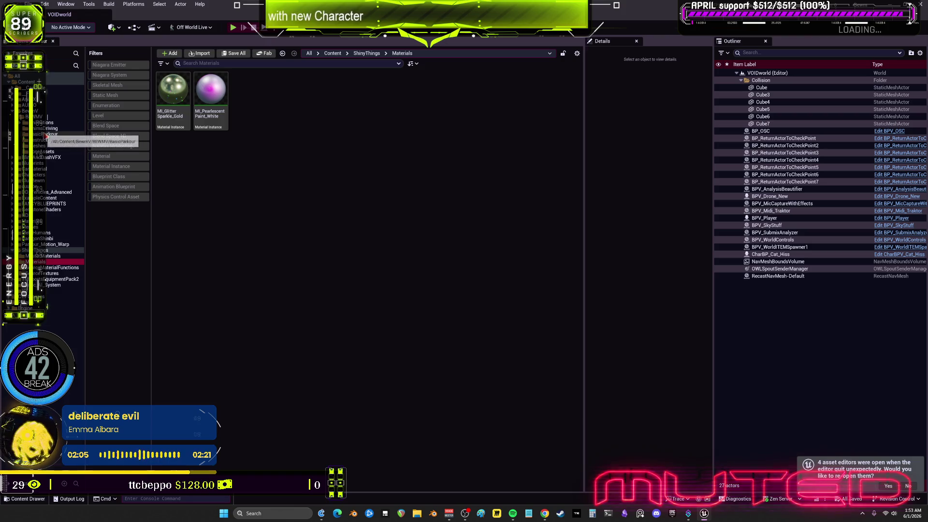
click(41, 141)
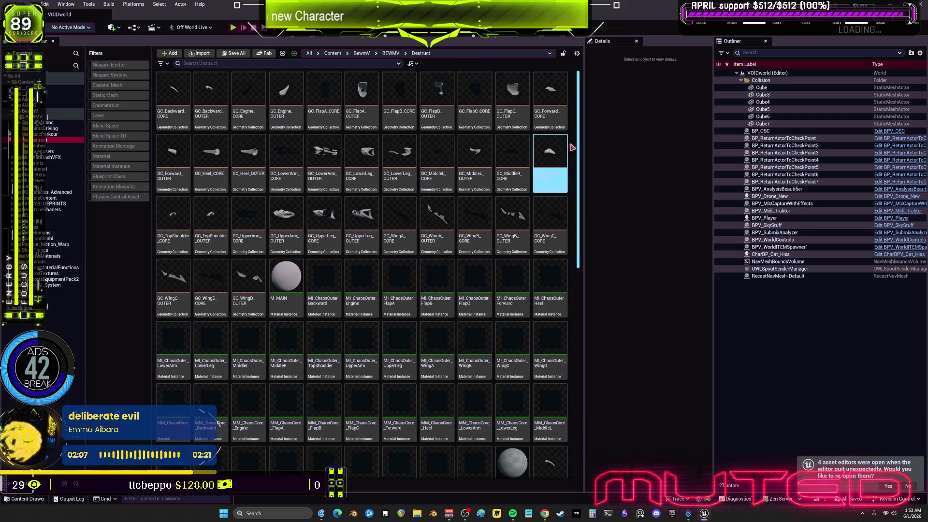
scroll(488, 294, down, 2)
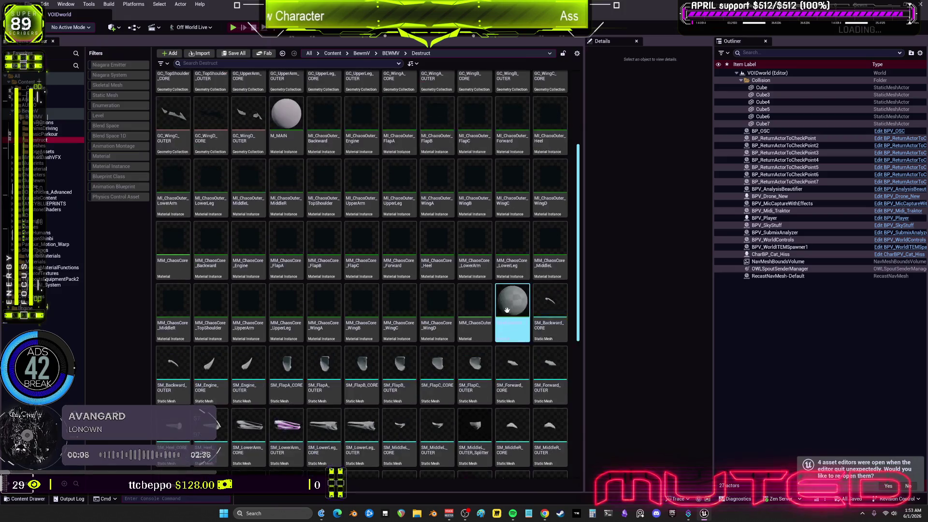
scroll(498, 303, up, 2)
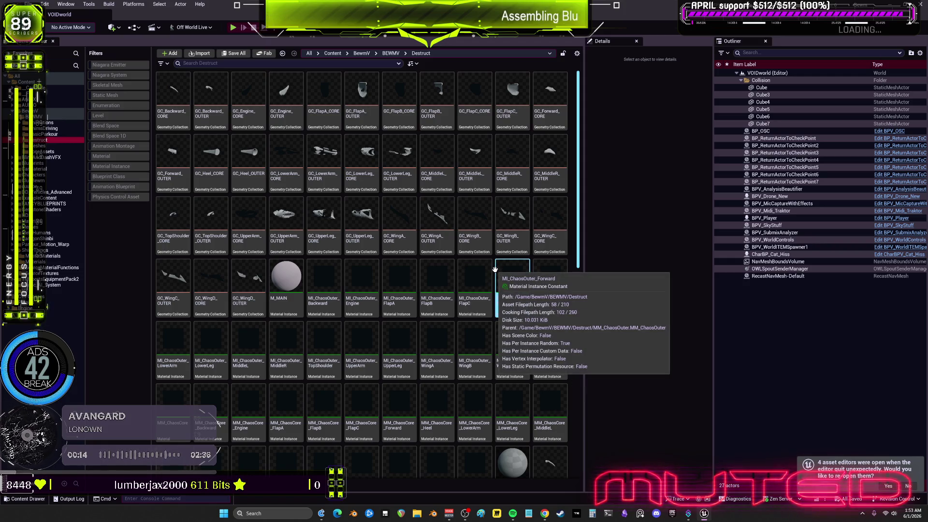
click(486, 267)
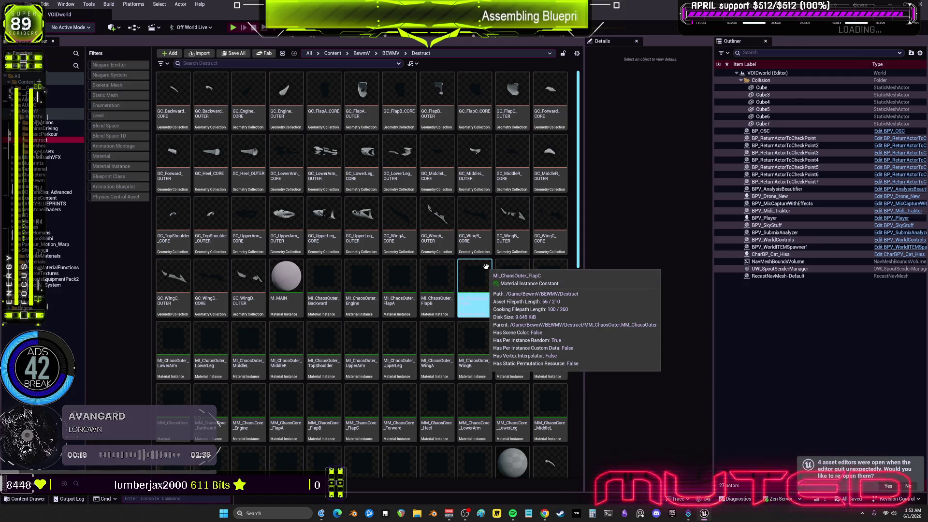
click(290, 212)
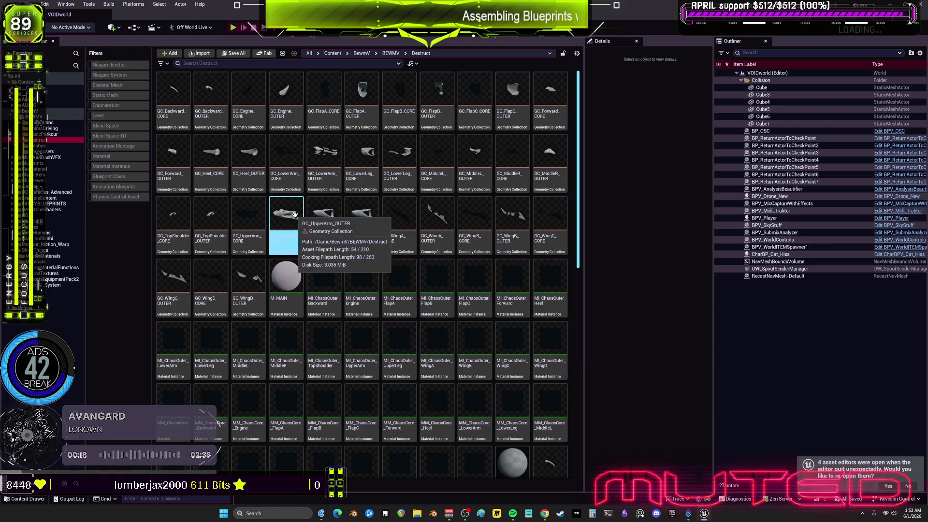
click(243, 181)
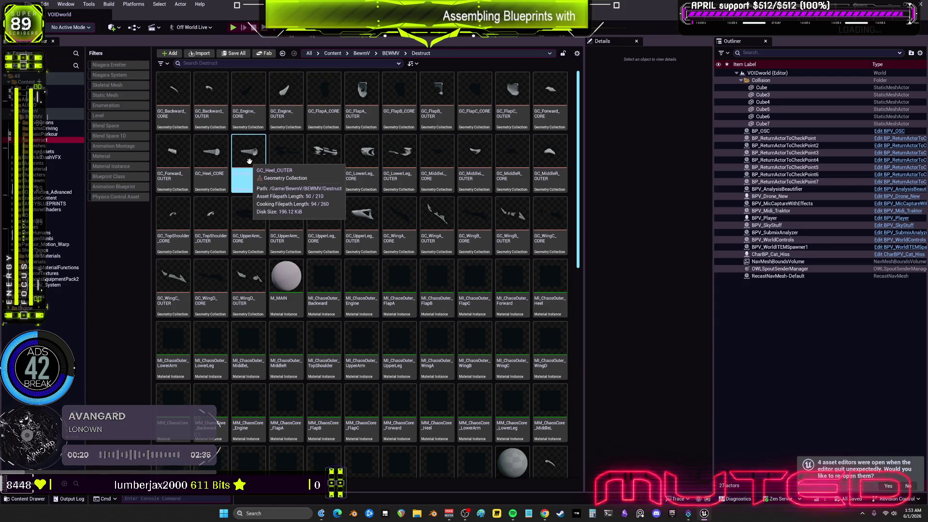
- Open GC_Heel_OUTER and expand its Materials list in Asset Details to see the empty entry
double_click(250, 161)
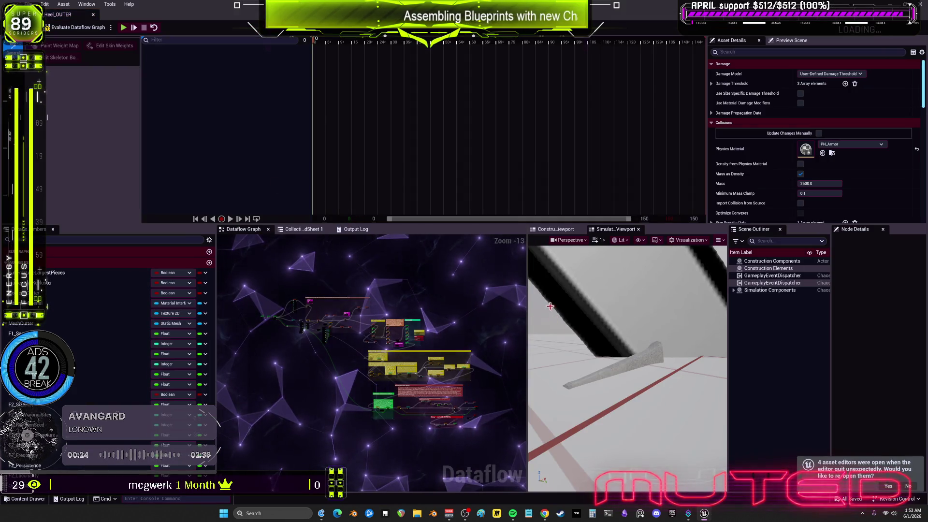
click(624, 368)
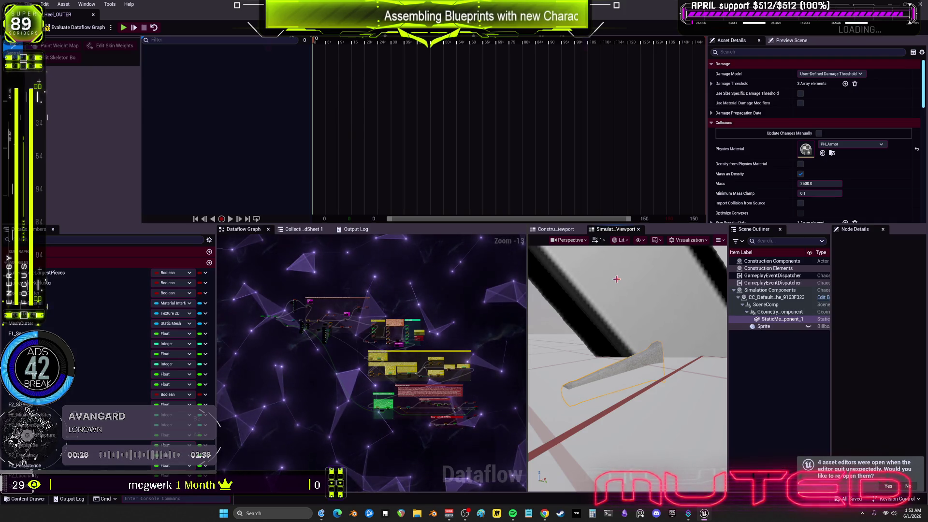
key(super+Down)
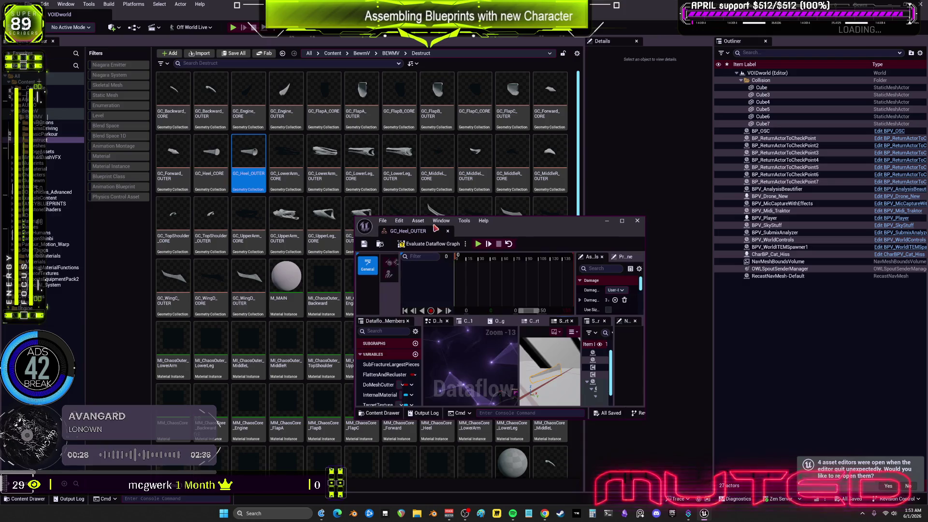
key(super+Up)
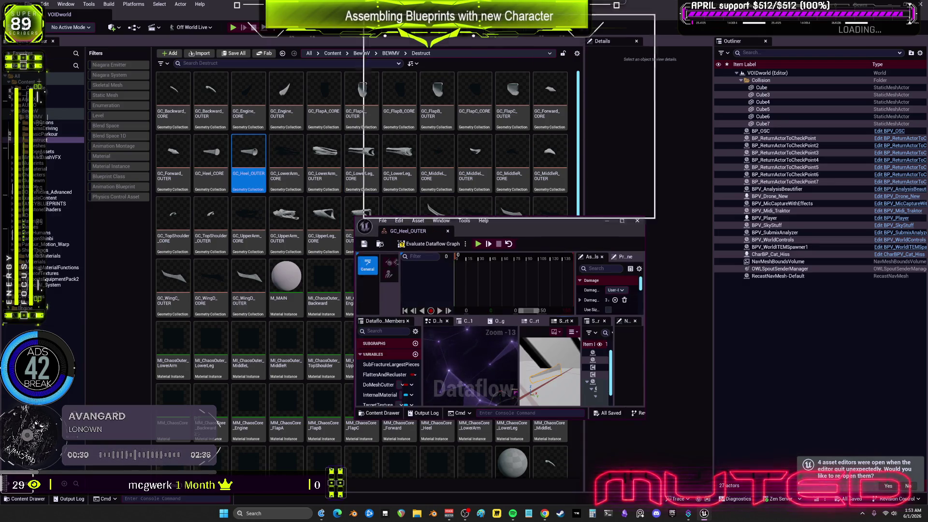
scroll(766, 118, down, 3)
scroll(767, 118, up, 3)
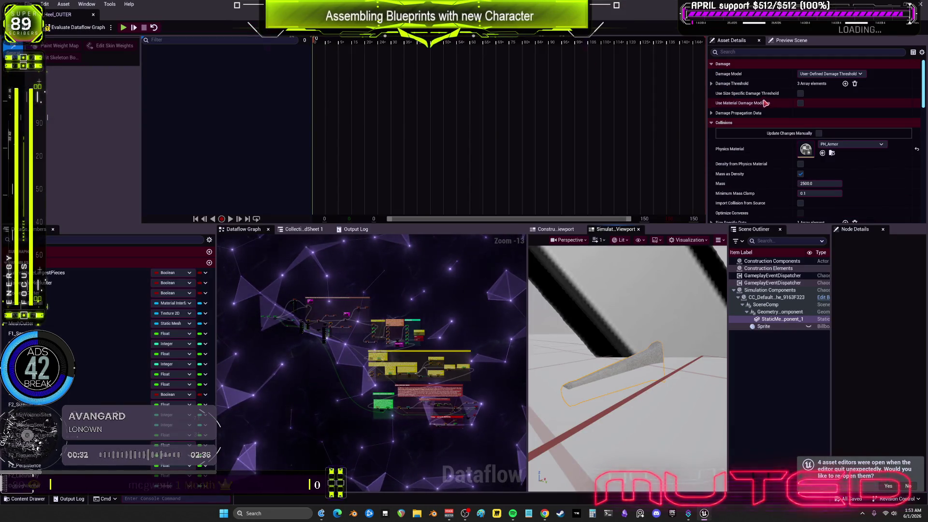
scroll(751, 88, down, 10)
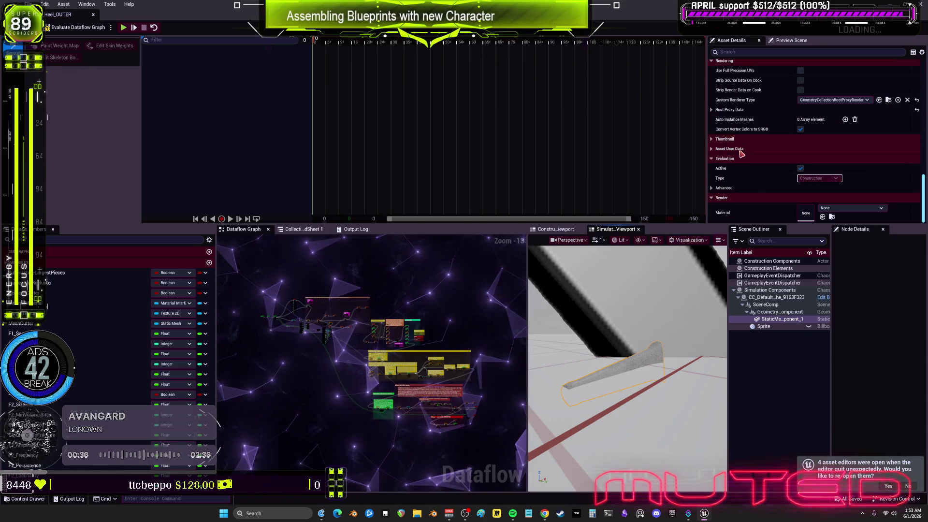
scroll(735, 146, up, 3)
click(711, 124)
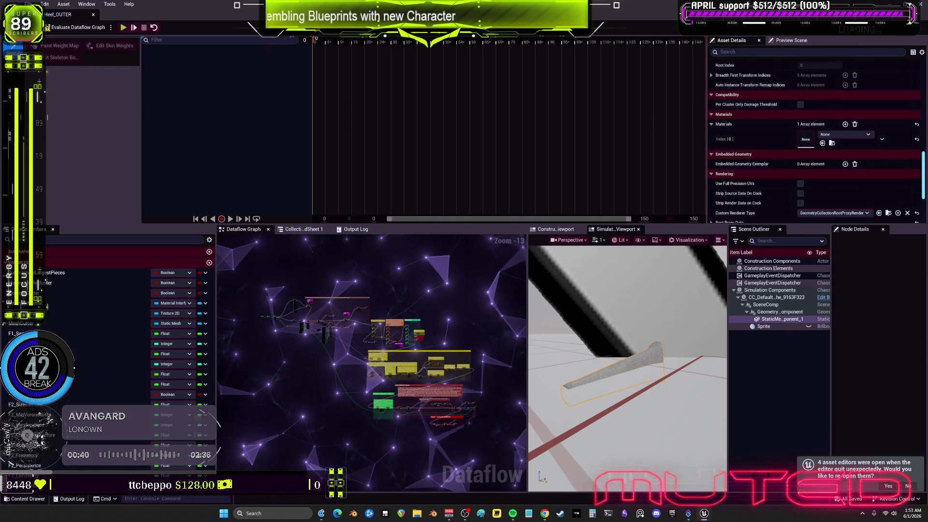
- Back in the Content Browser, select the SM_WingA_OUTER static mesh
click(830, 143)
scroll(404, 326, down, 7)
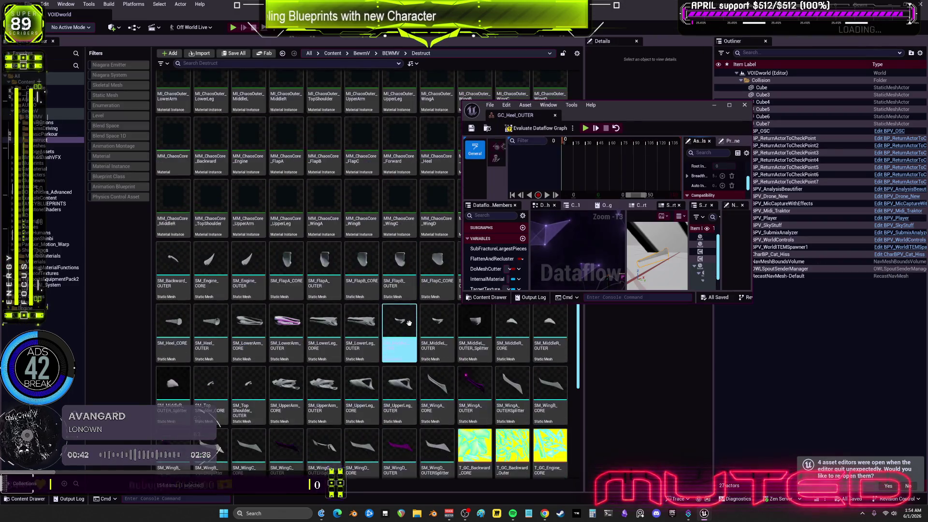
scroll(522, 339, up, 3)
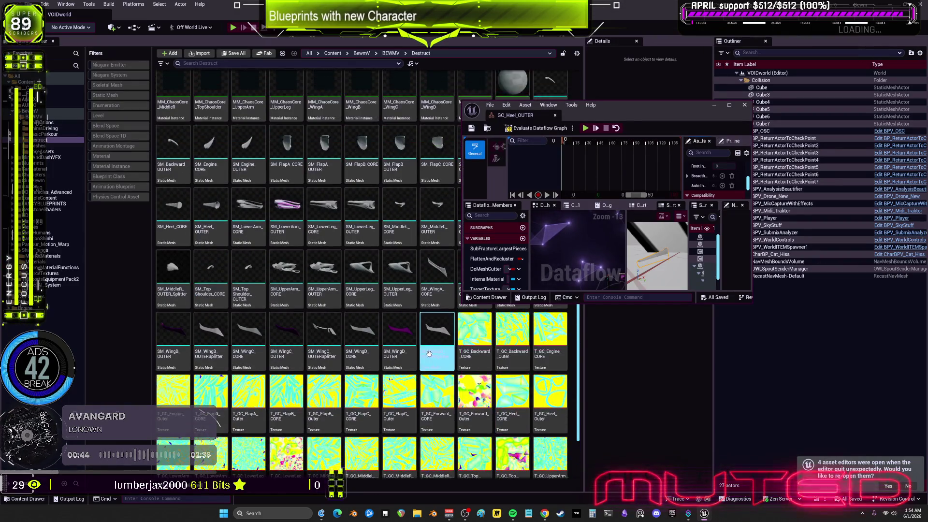
click(503, 274)
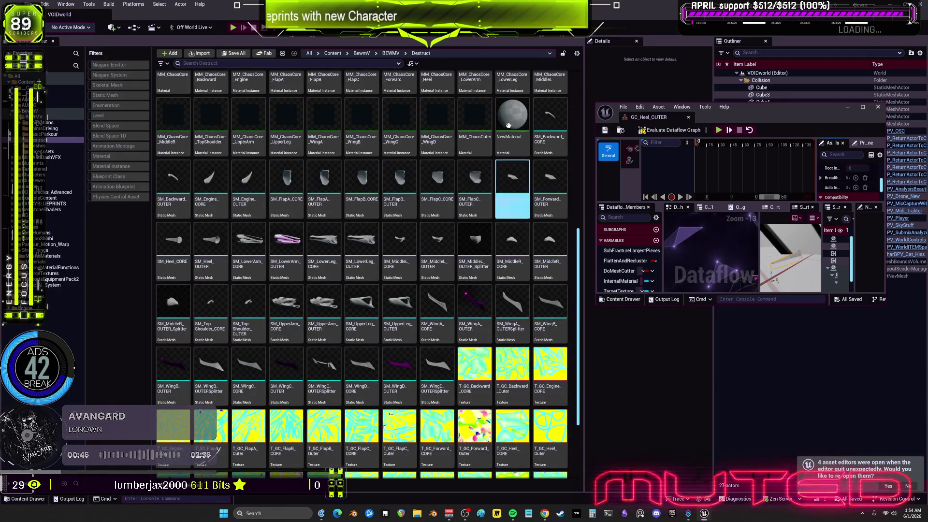
scroll(502, 261, down, 1)
click(476, 250)
- Open SM_WingA_OUTER and locate its M_ArmorInner material in the Content Browser
double_click(476, 250)
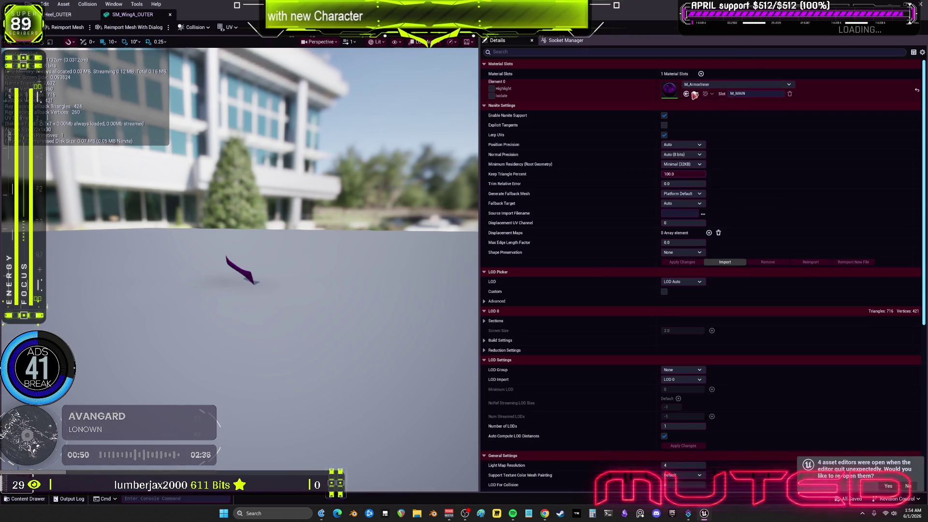
click(694, 94)
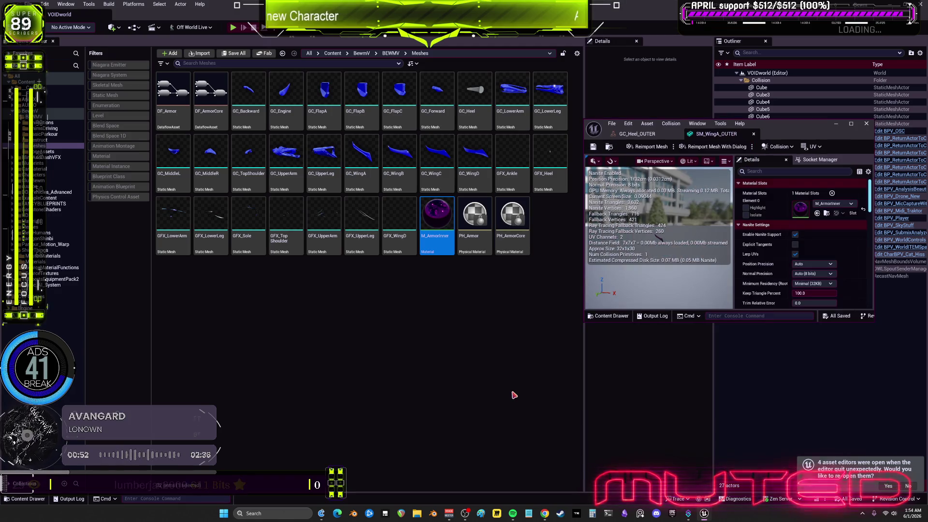
click(508, 385)
- Duplicate M_ArmorInner as M_ArmorOuter and open the copy in the material editor
click(437, 222)
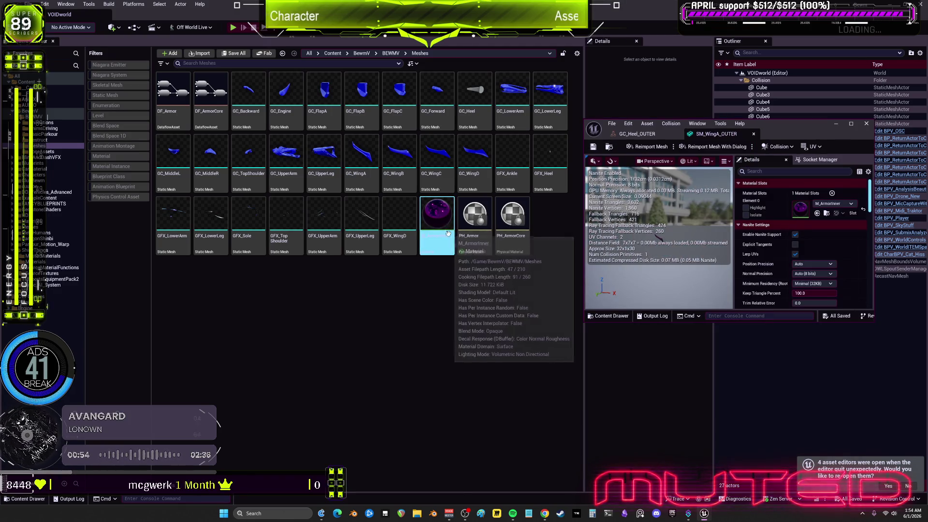
key(ctrl+d)
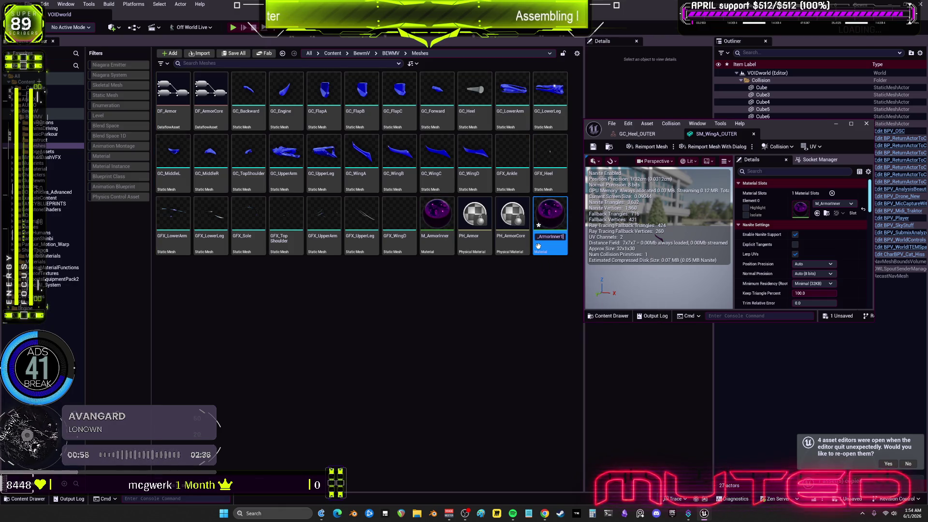
key(BackSpace)
key(BackSpace)
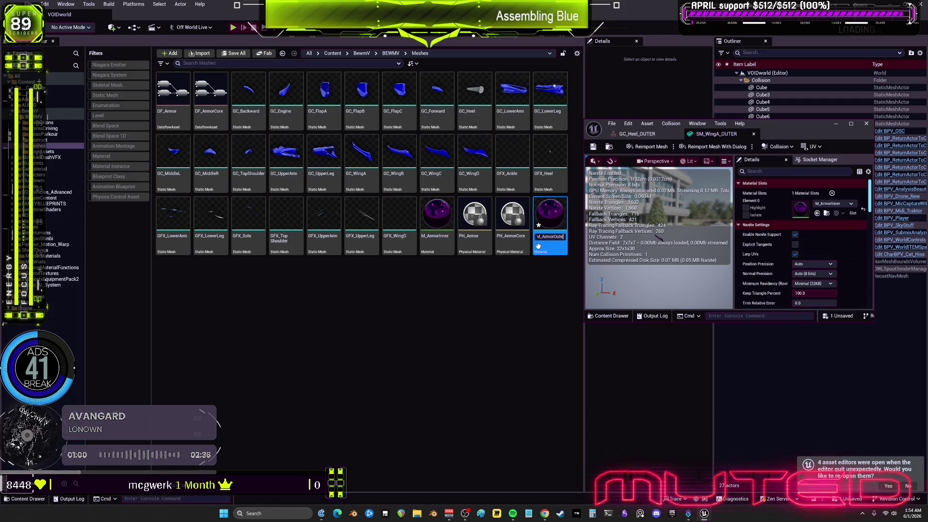
key(Return)
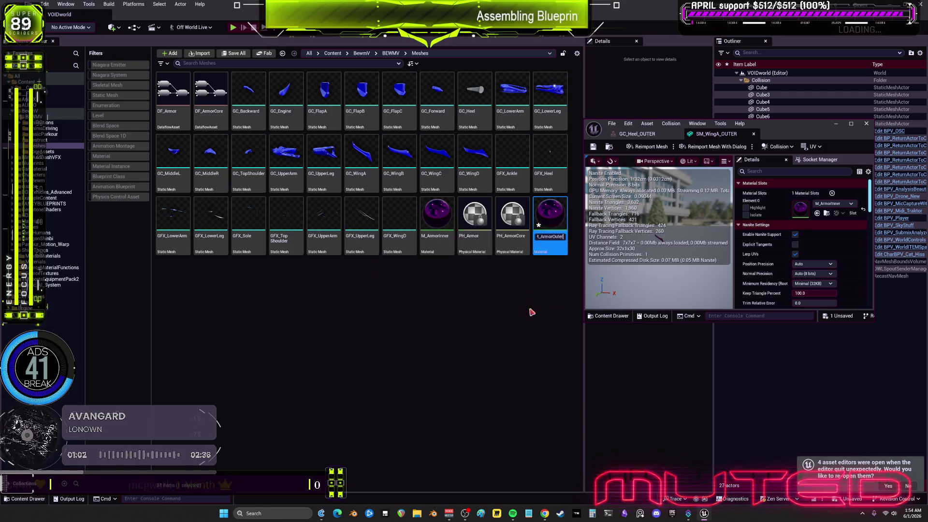
double_click(478, 218)
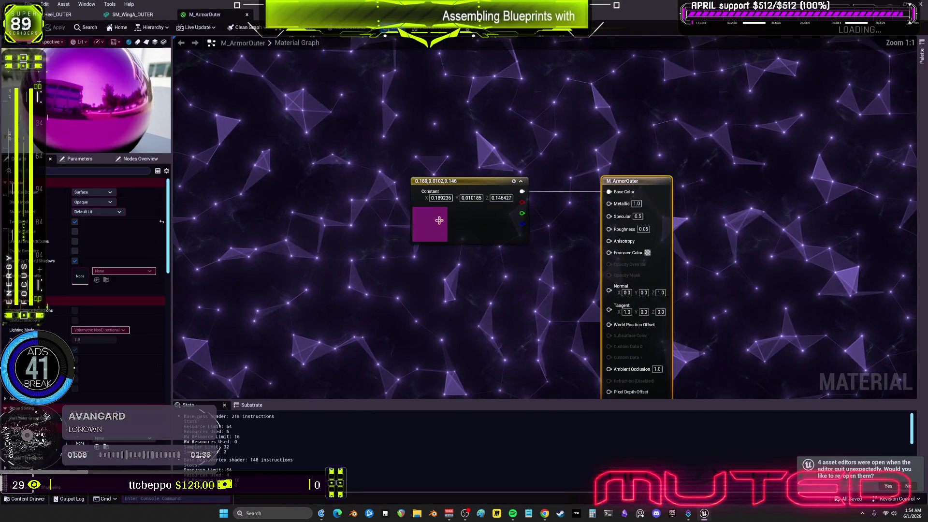
- Set M_ArmorOuter's Constant3Vector to teal (0.054, 0.179, 0.189) and apply the material
double_click(433, 222)
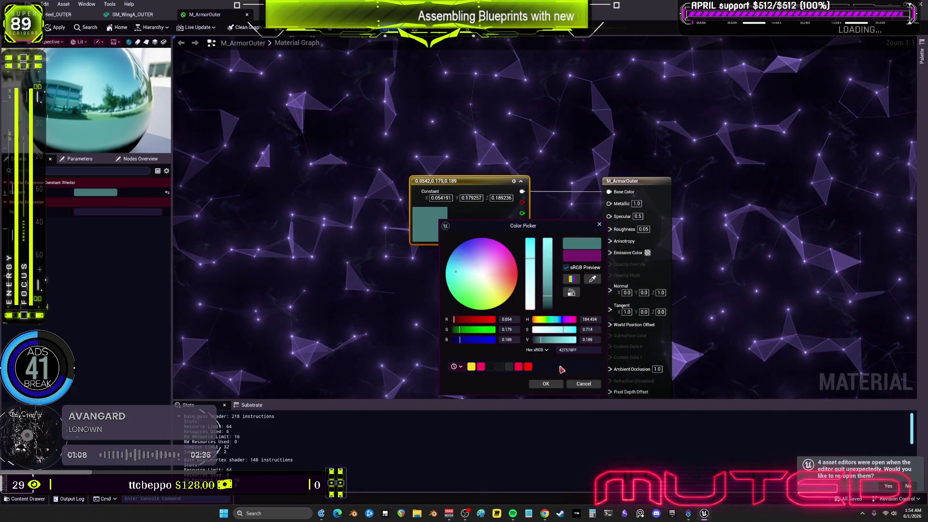
click(546, 384)
click(55, 27)
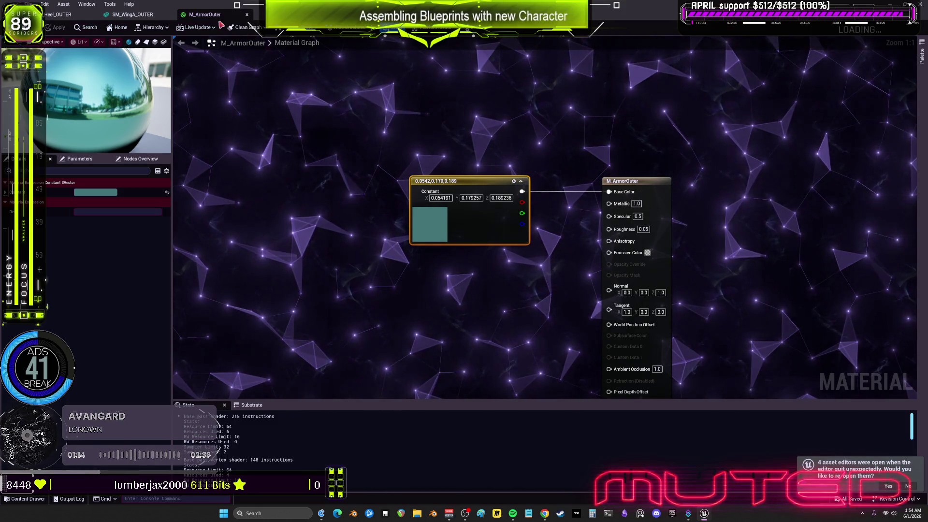
click(132, 16)
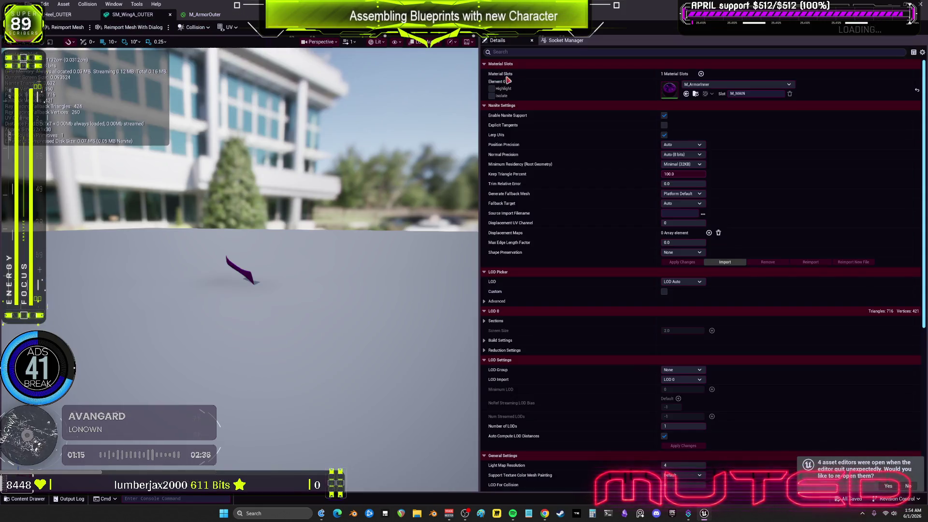
- Assign M_ArmorOuter to SM_WingA_OUTER's material slot
click(686, 94)
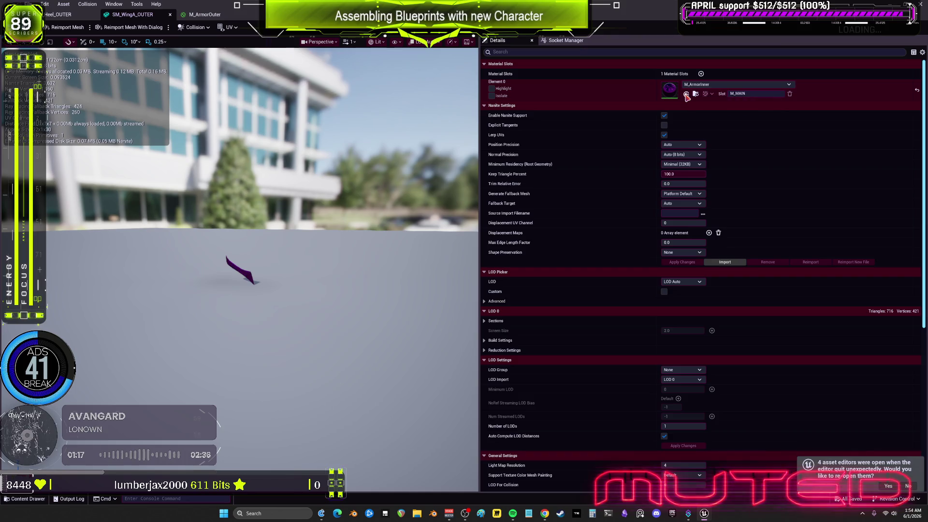
click(112, 30)
click(58, 15)
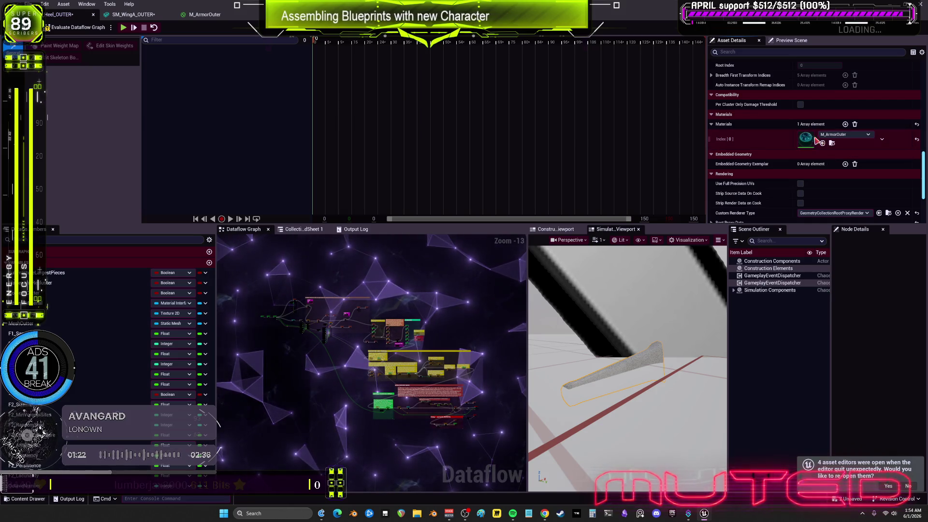
- In the GC_Heel_OUTER Dataflow editor, inspect StaticMeshComponent_1 under Simulation Components, then restore the window down
scroll(776, 145, up, 1)
scroll(777, 145, up, 4)
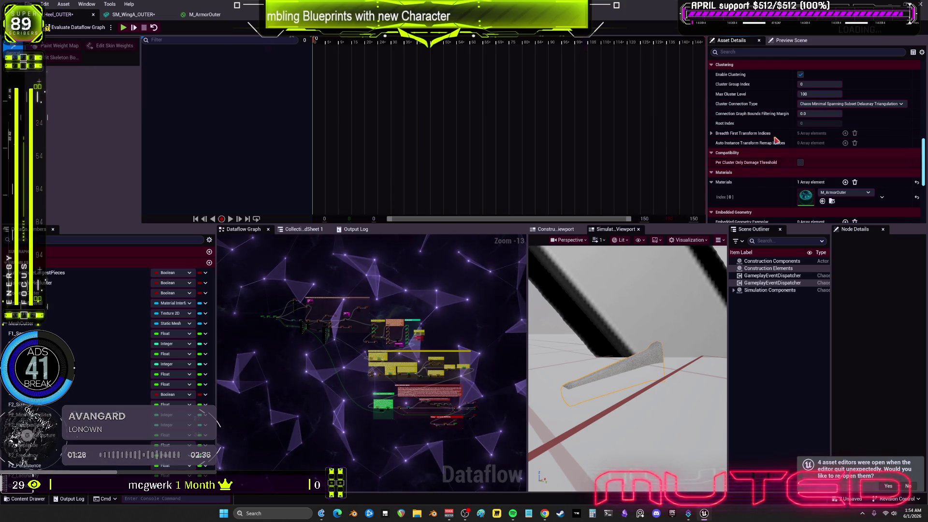
scroll(731, 190, down, 13)
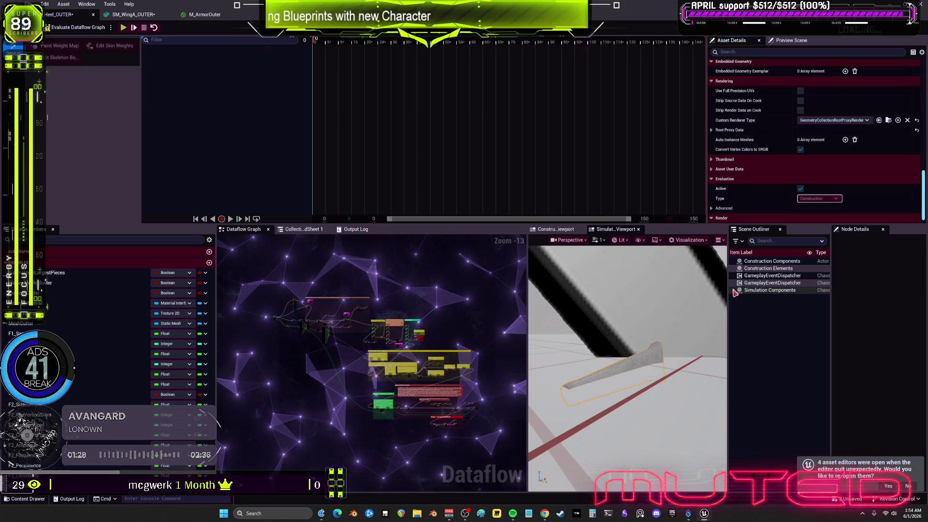
click(734, 290)
click(781, 319)
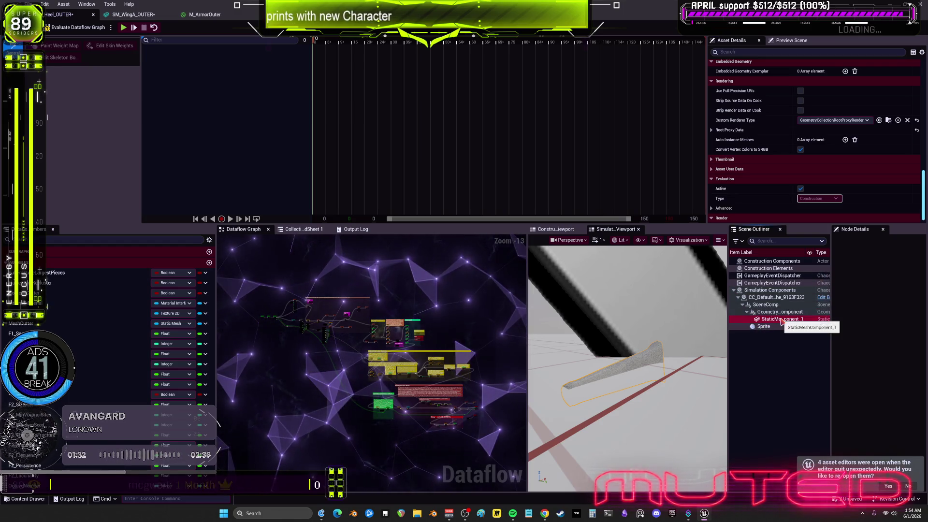
key(super+Down)
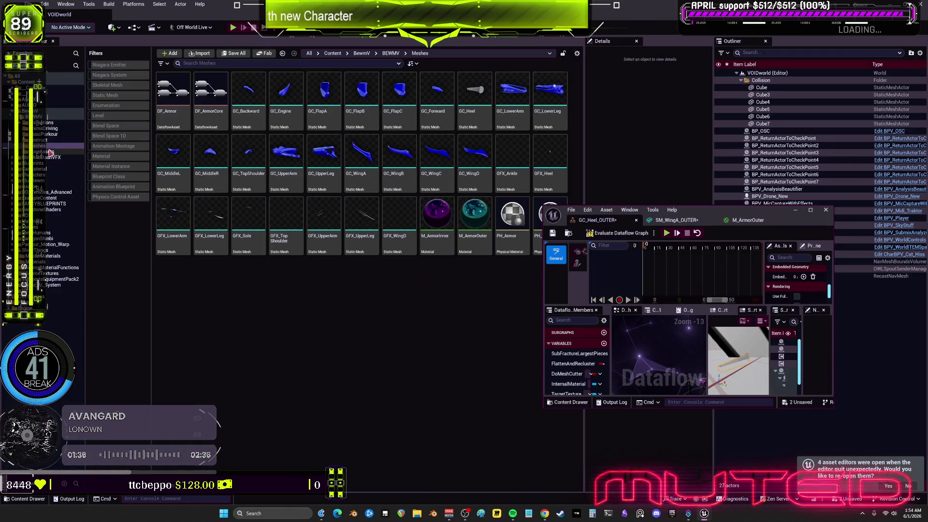
- Open the SM_Heel_OUTER static mesh from the Destruct folder
click(40, 140)
click(421, 202)
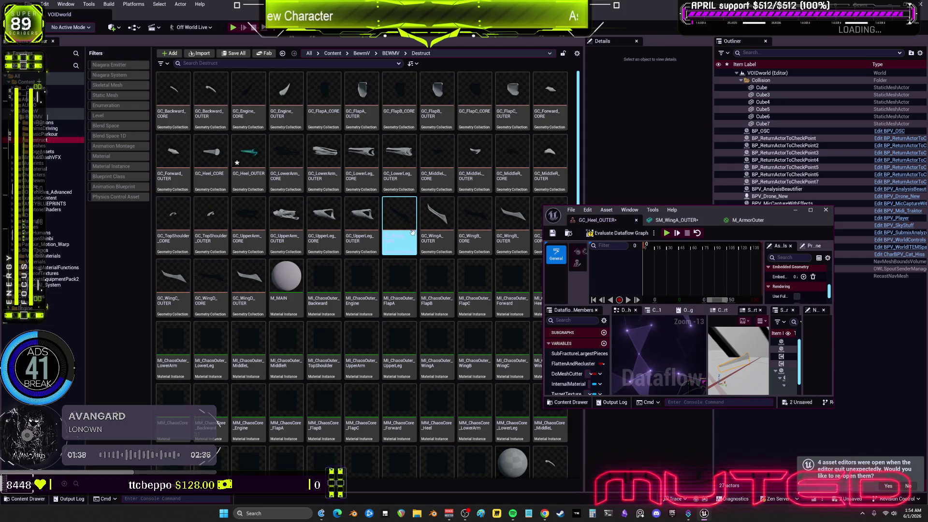
scroll(441, 267, down, 5)
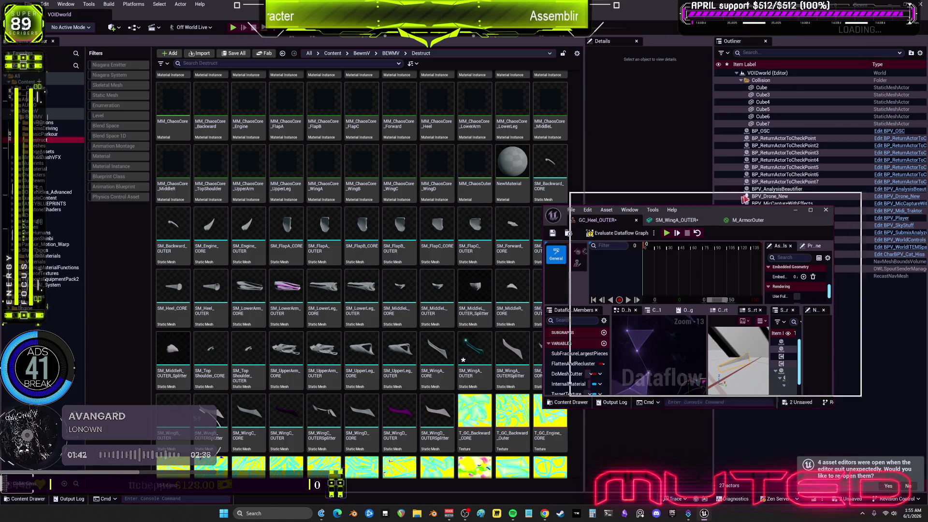
drag(687, 211, 738, 176)
click(474, 333)
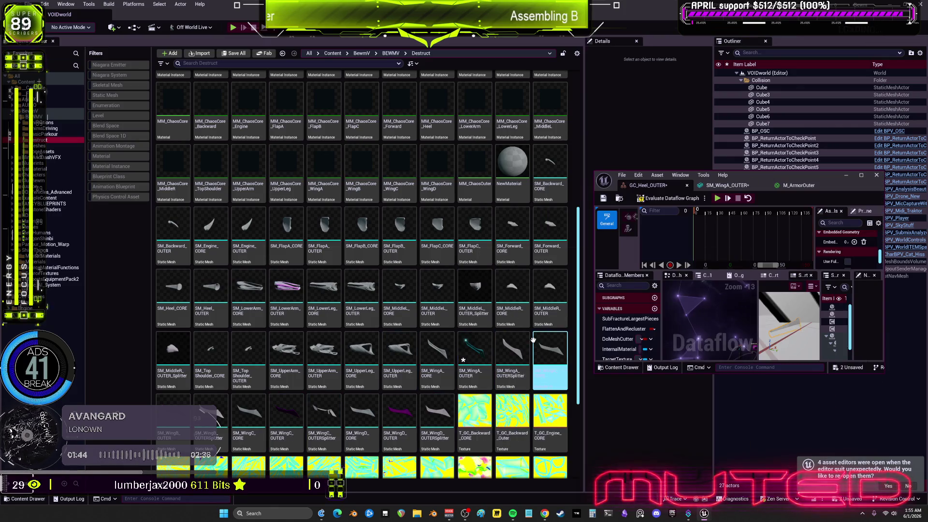
click(548, 414)
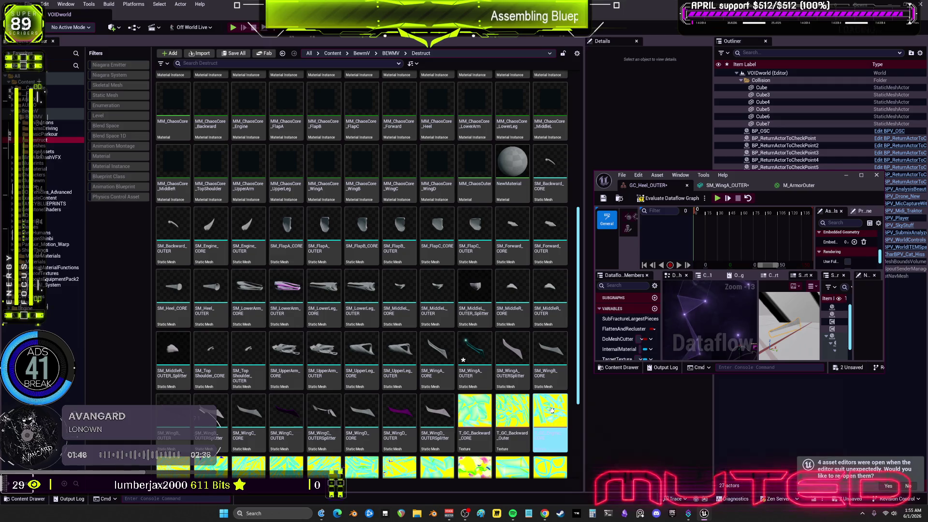
scroll(552, 411, down, 1)
click(203, 250)
double_click(209, 248)
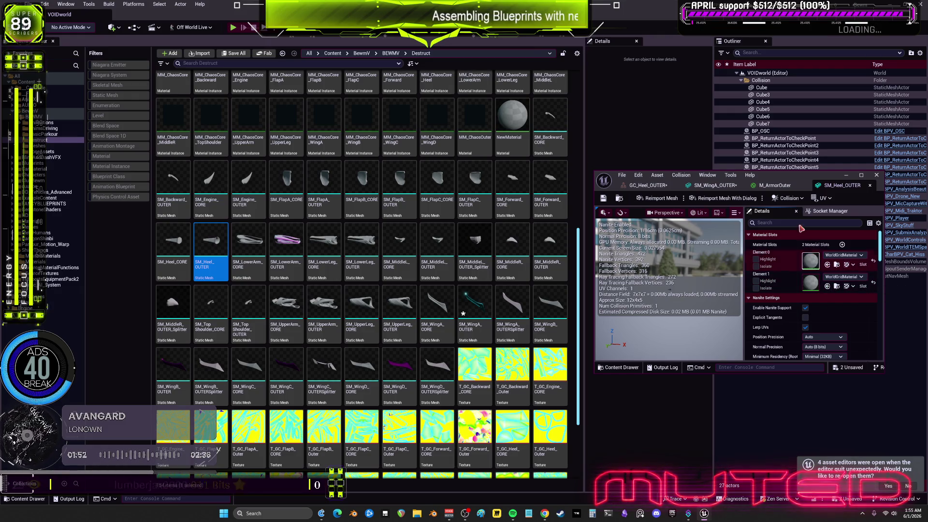
- Give SM_Heel_OUTER's Element 0 and Element 1 material slots the M_ArmorOuter material
click(777, 170)
double_click(777, 171)
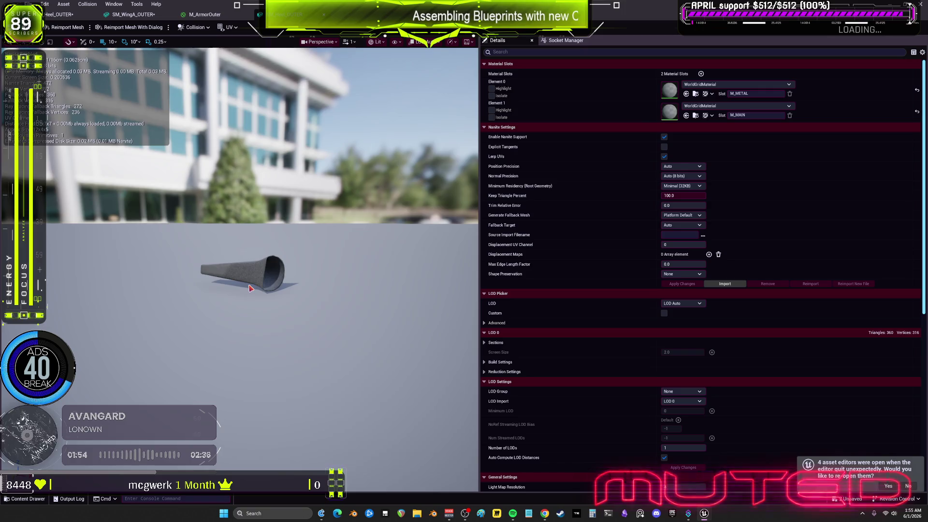
mouse_move(261, 241)
mouse_down()
mouse_move(315, 227)
mouse_move(343, 239)
mouse_up()
click(717, 85)
text(outer)
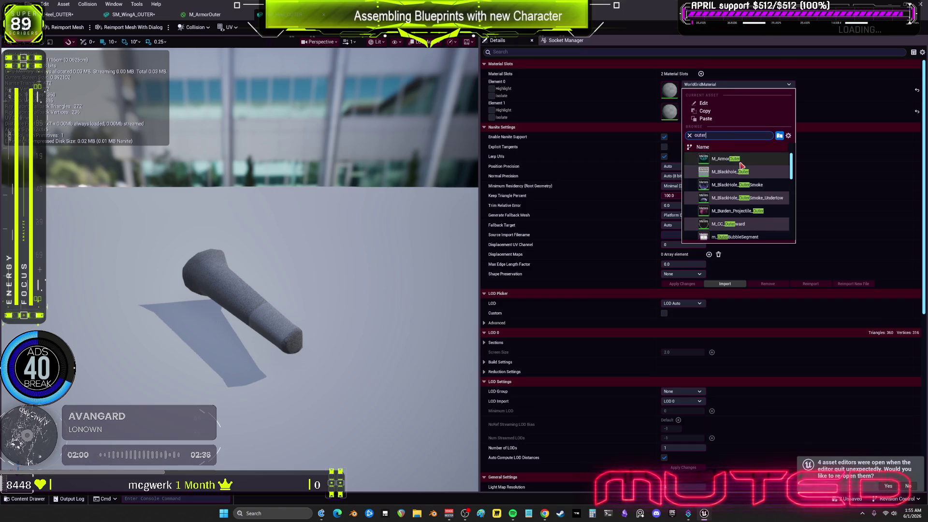
click(725, 160)
click(686, 115)
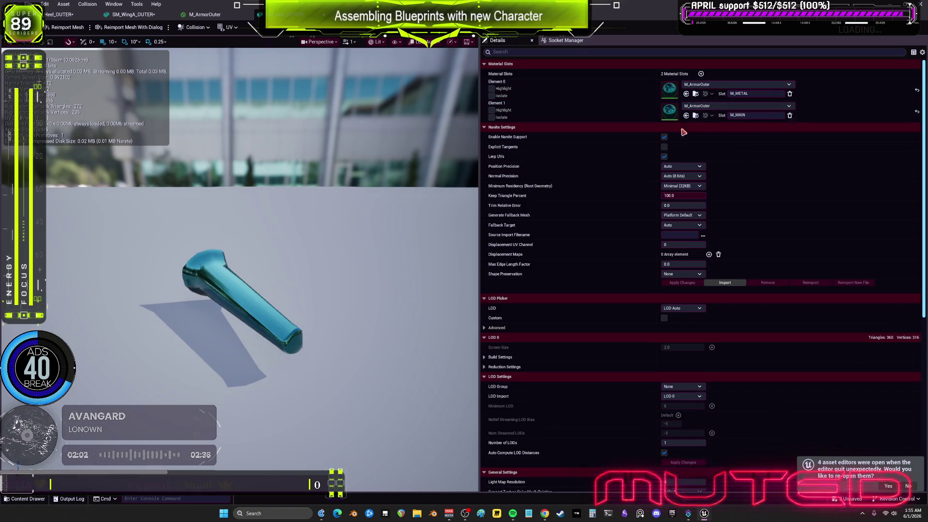
mouse_move(152, 228)
mouse_down()
mouse_move(154, 208)
mouse_move(153, 227)
mouse_up()
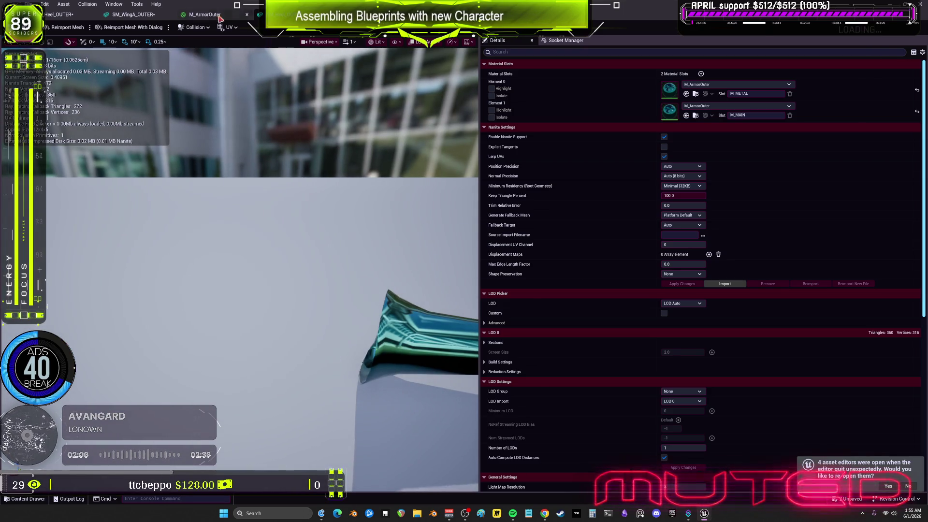
click(58, 14)
- Add a GetArraySize node to the GC_Heel_OUTER Dataflow graph and widen the graph panel
scroll(310, 315, up, 12)
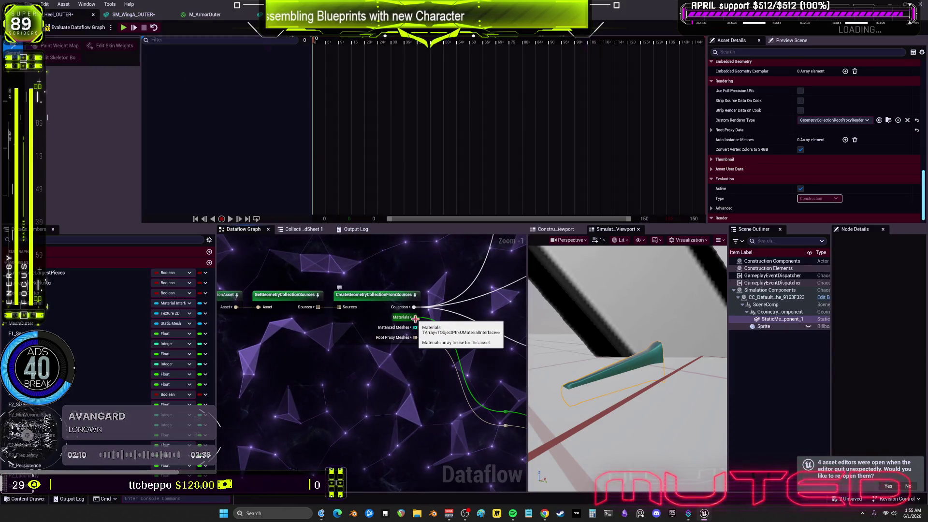
mouse_move(452, 333)
mouse_down()
mouse_move(429, 272)
mouse_move(396, 391)
mouse_up()
text(fo)
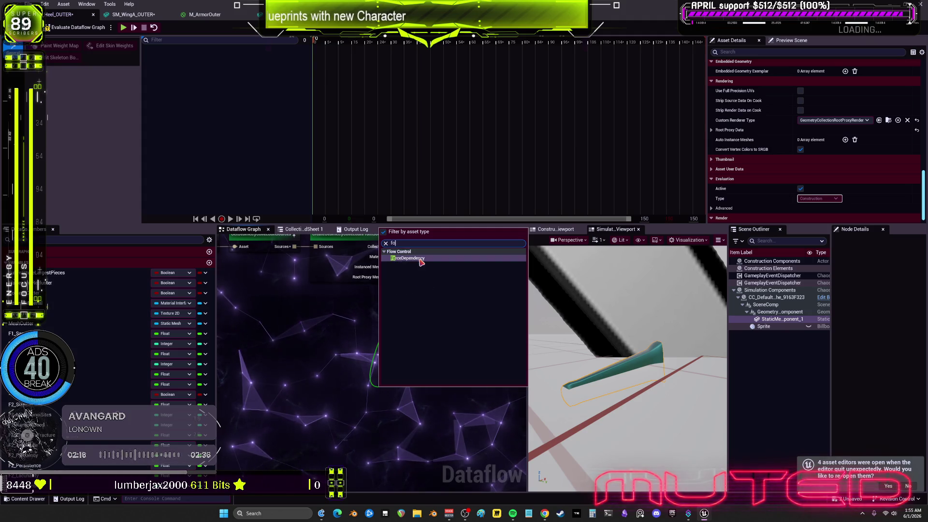
text(r)
key(BackSpace)
key(BackSpace)
key(BackSpace)
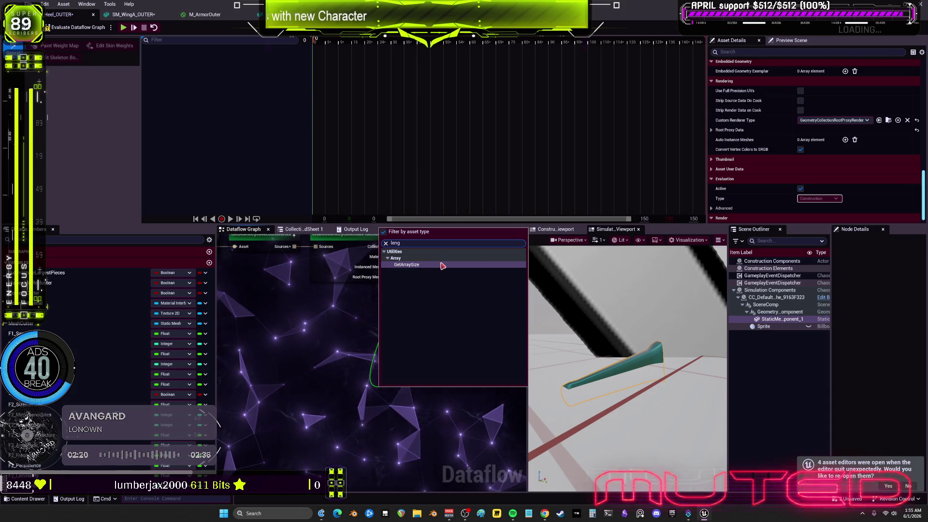
click(443, 265)
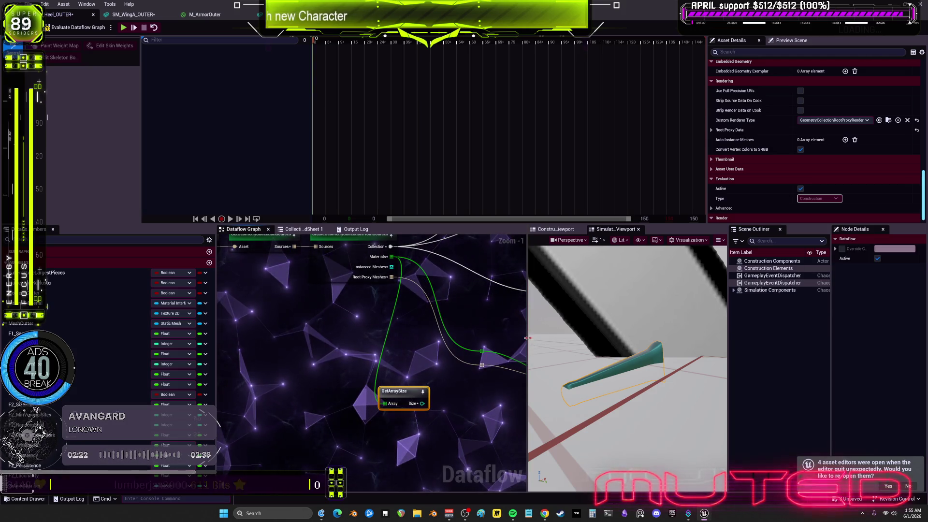
drag(527, 337, 713, 348)
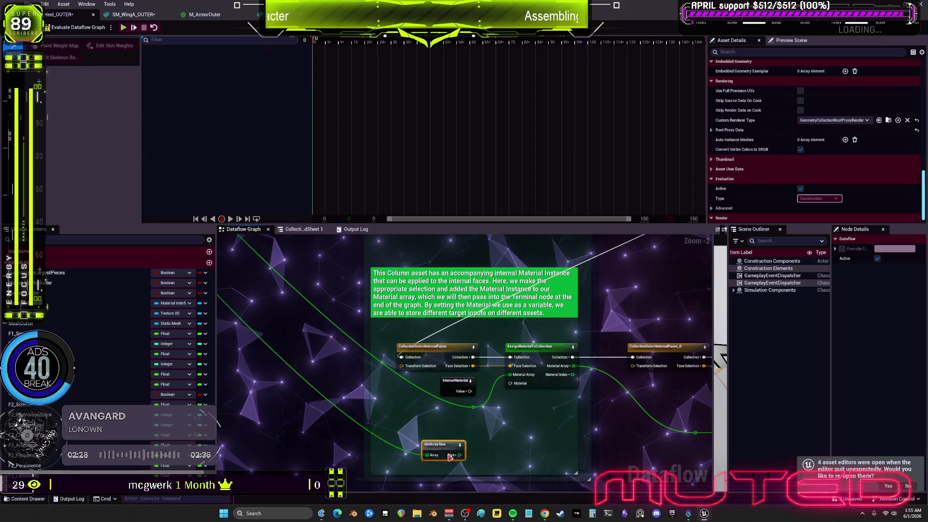
- Drag a connection from GetArraySize's Size output and search the node list for 'select'
scroll(438, 347, up, 2)
drag(432, 354, 498, 368)
text(grea)
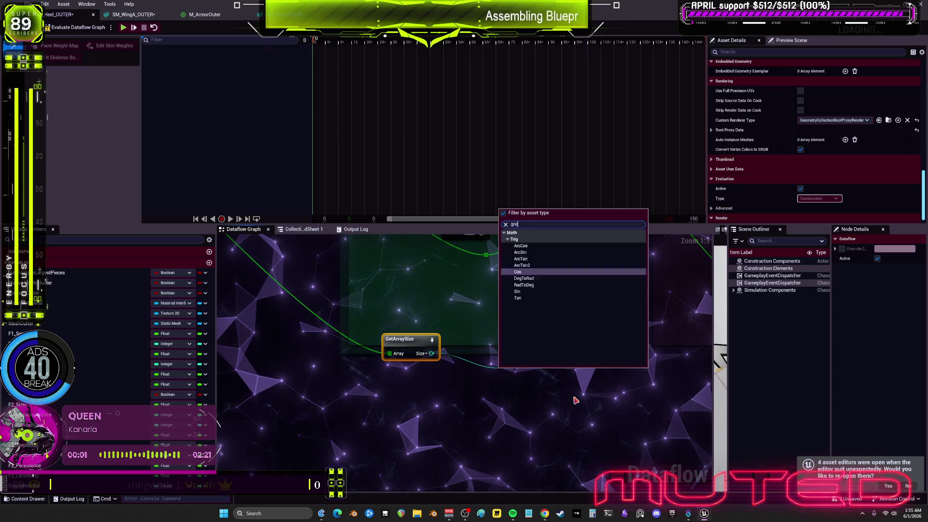
key(BackSpace)
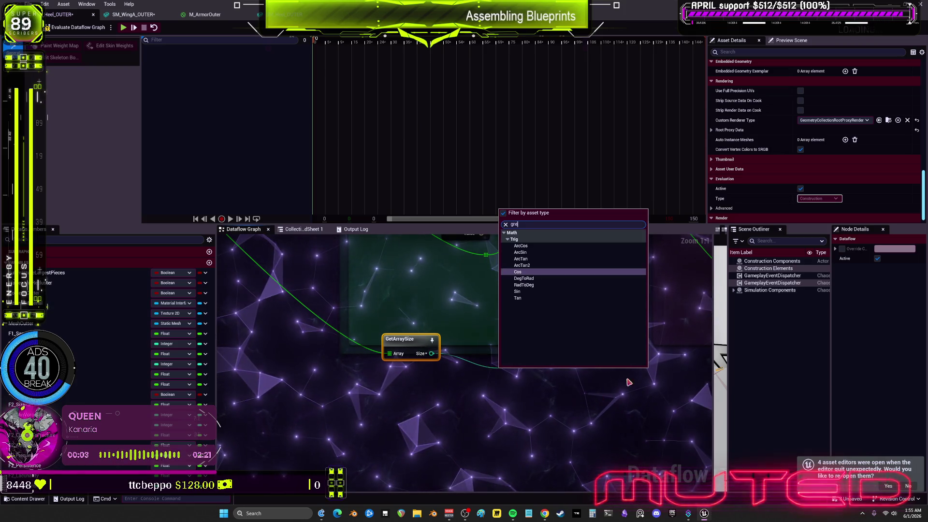
click(503, 213)
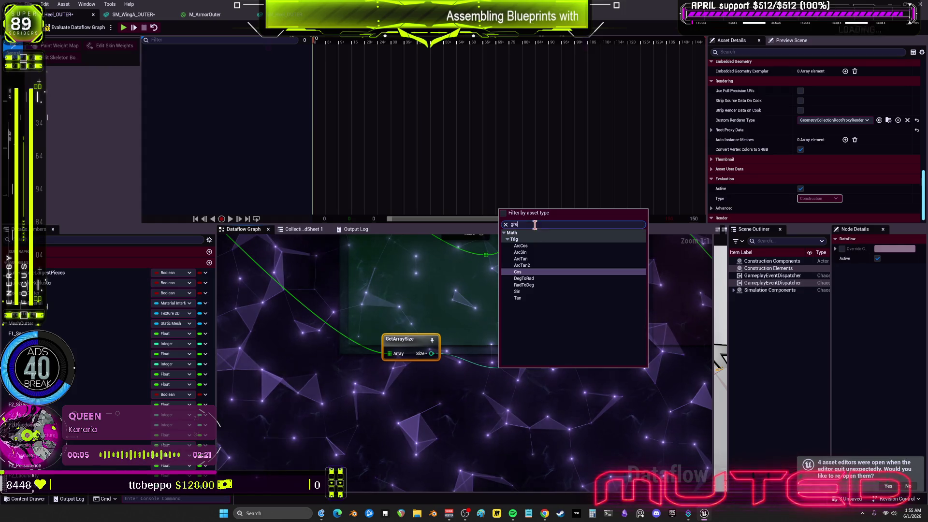
key(BackSpace)
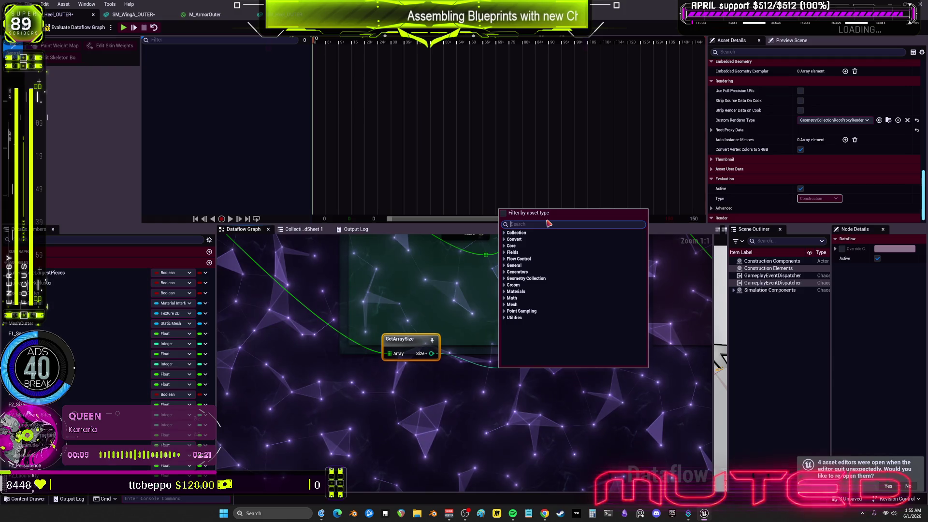
text(le)
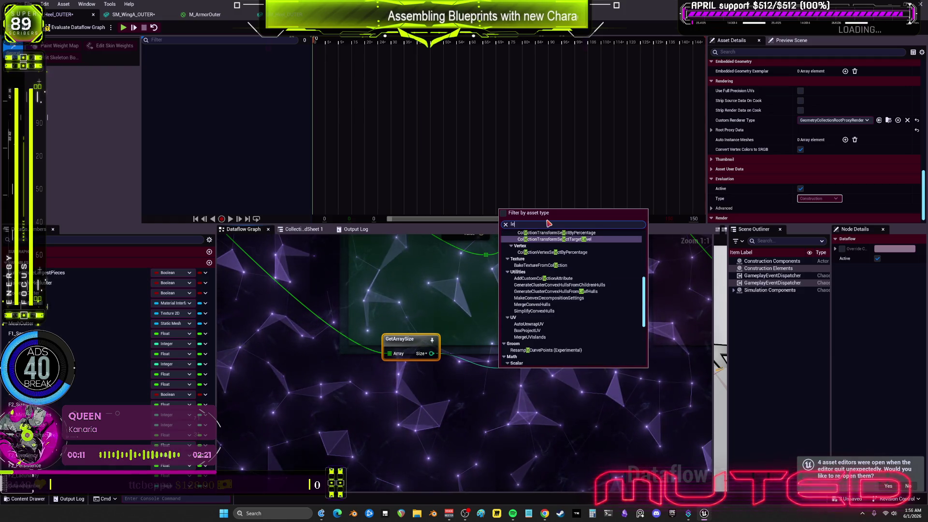
key(BackSpace)
key(BackSpace)
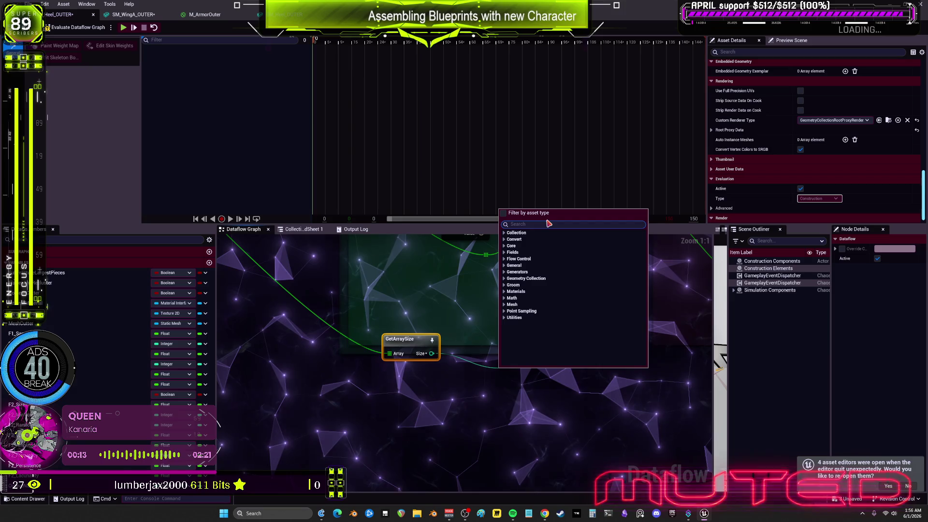
text(select)
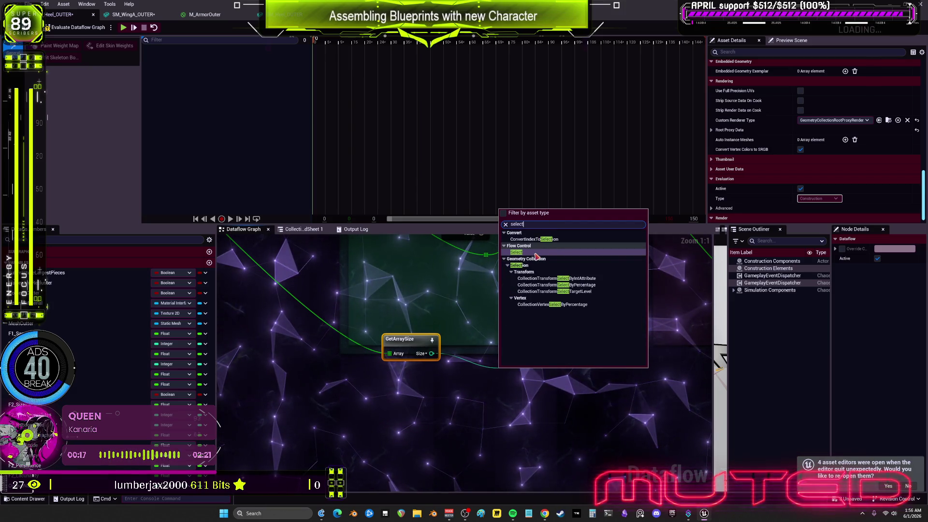
- Add the Select node fed by Size and move it and GetArraySize down-left
key(Return)
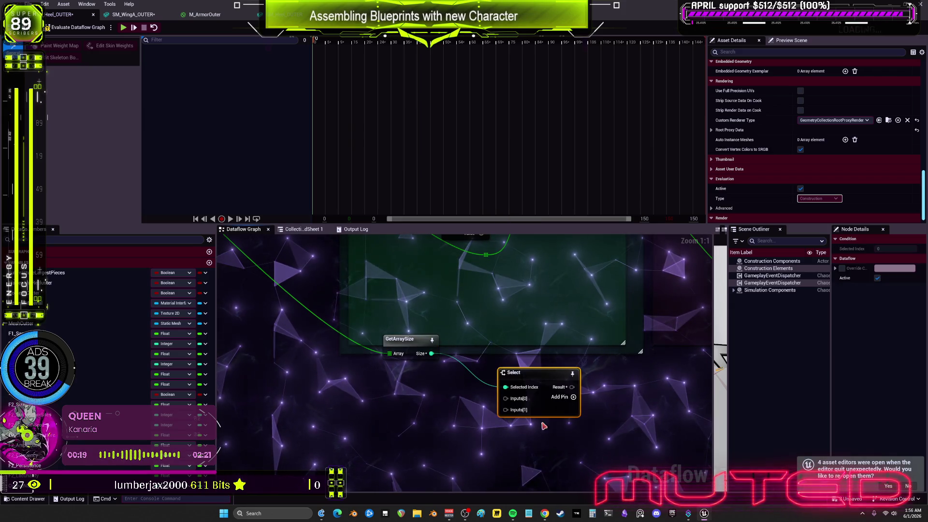
drag(403, 347, 375, 401)
drag(548, 376, 496, 406)
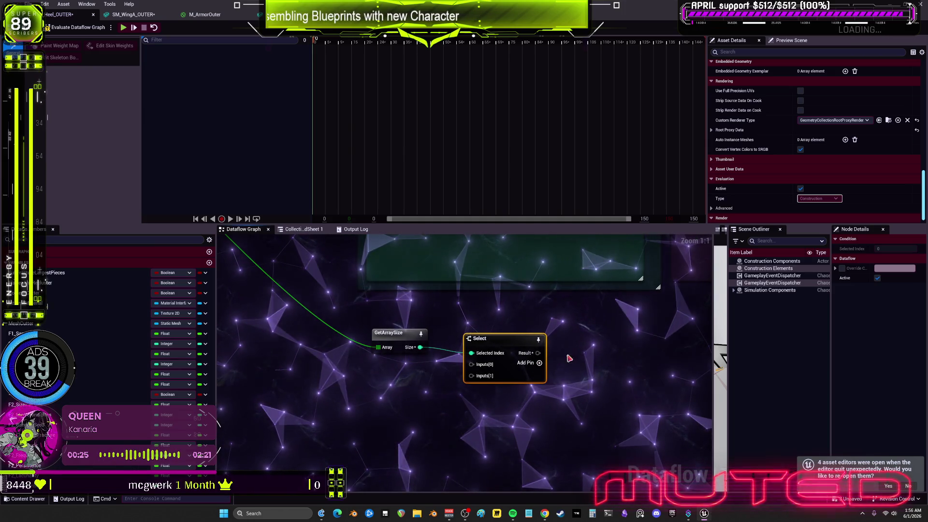
- Add an AddUVChannel node beside the Select node via a 'UV' search
right_click(561, 361)
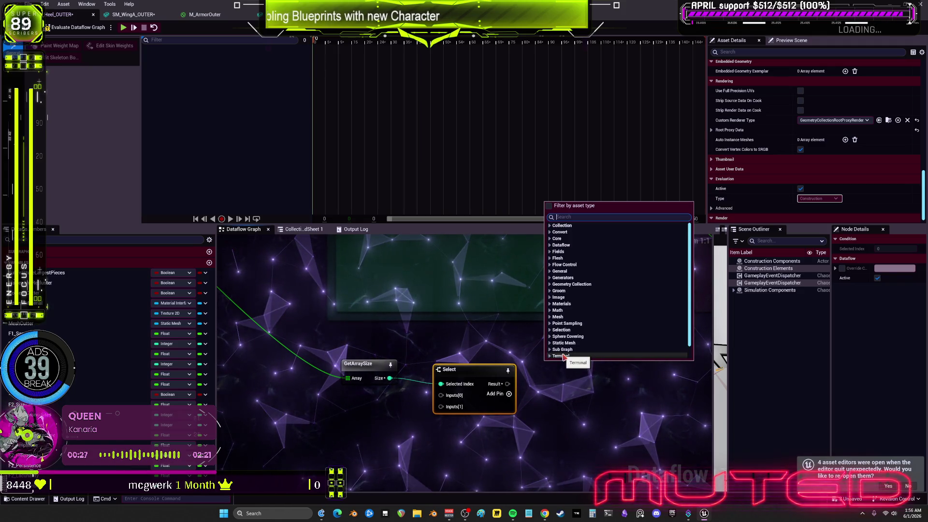
text(greater)
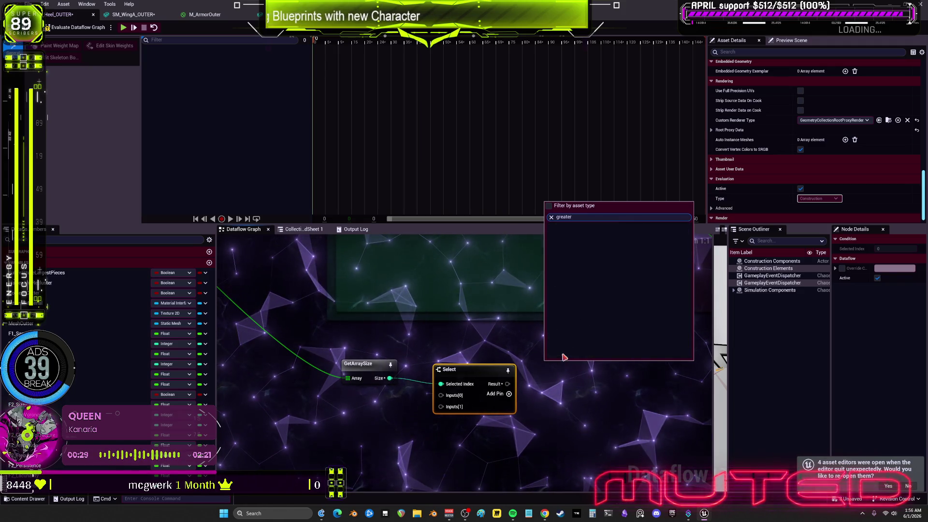
key(BackSpace)
key(BackSpace)
key(BackSpace)
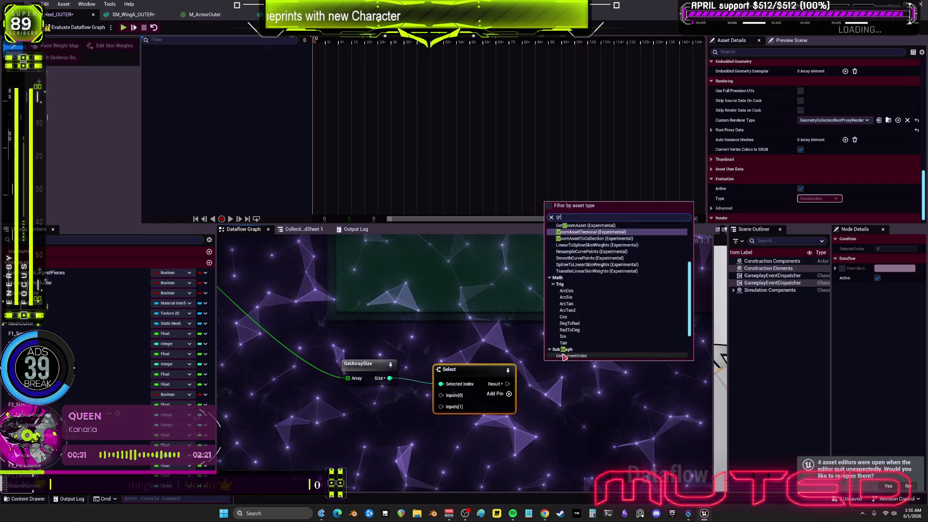
text(size)
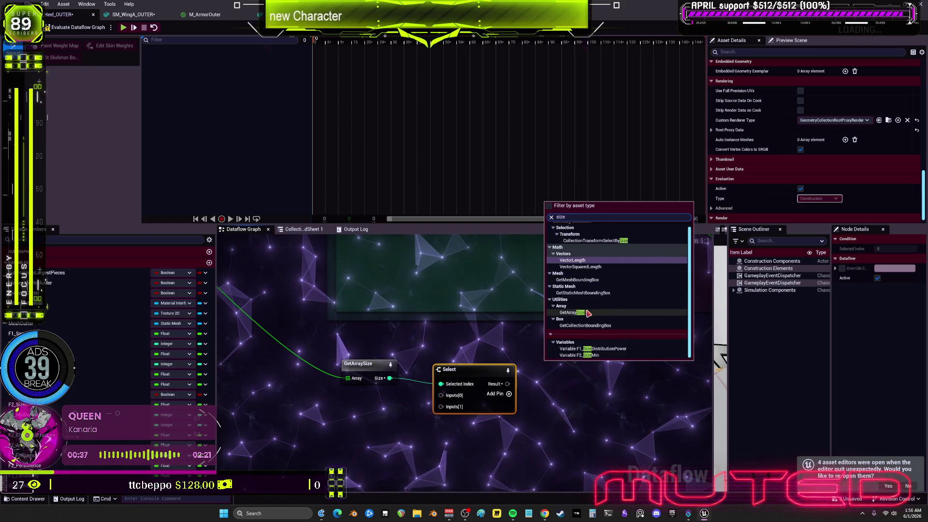
scroll(588, 314, up, 1)
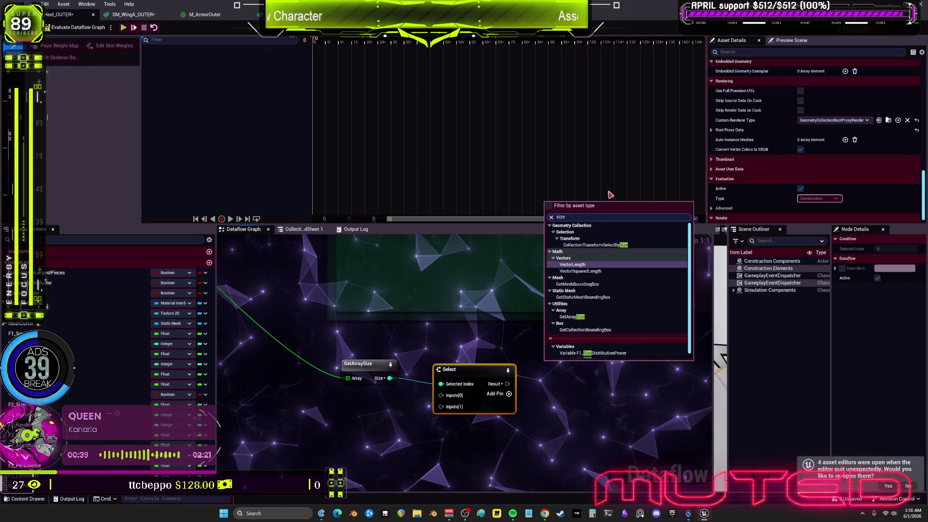
key(BackSpace)
key(BackSpace)
key(BackSpace)
text(UV)
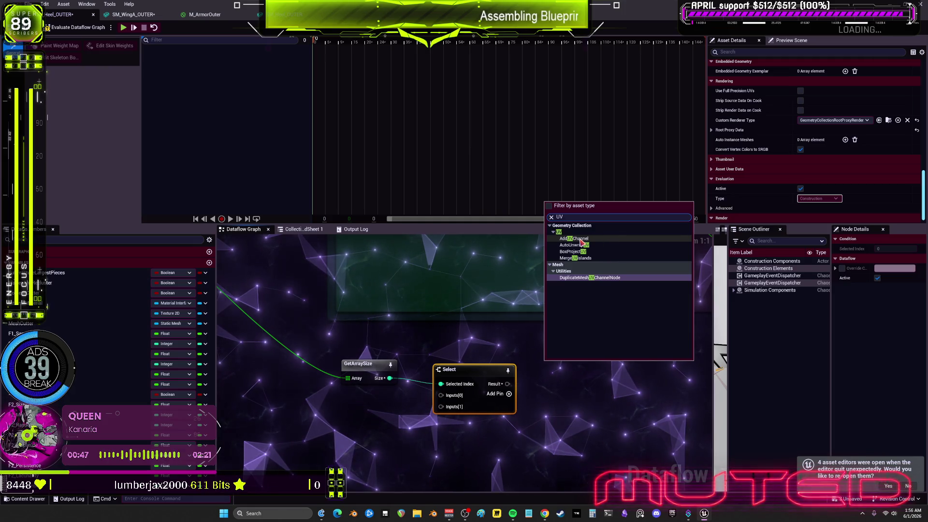
click(581, 240)
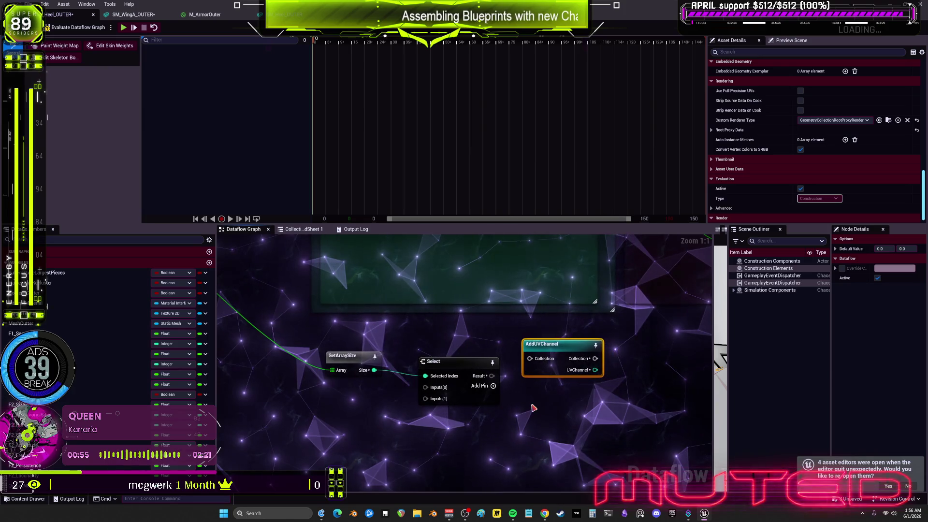
click(469, 432)
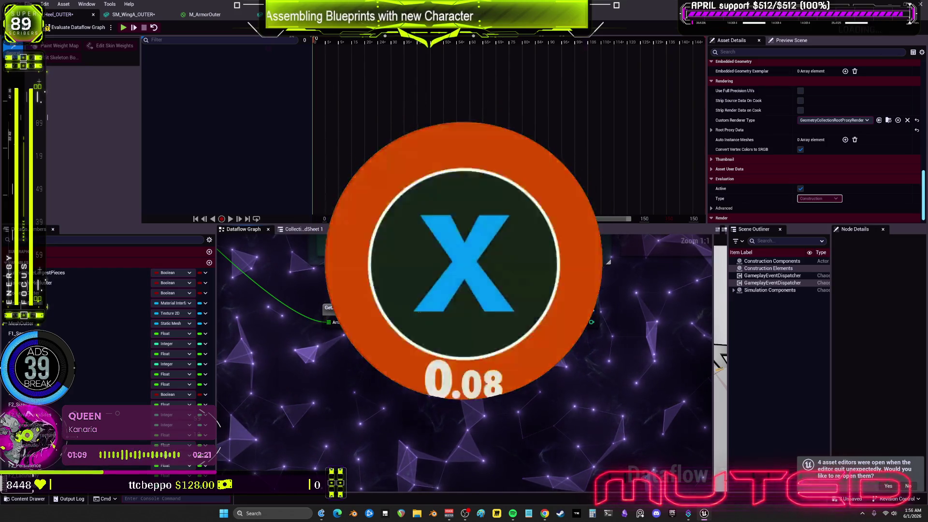
scroll(537, 341, down, 2)
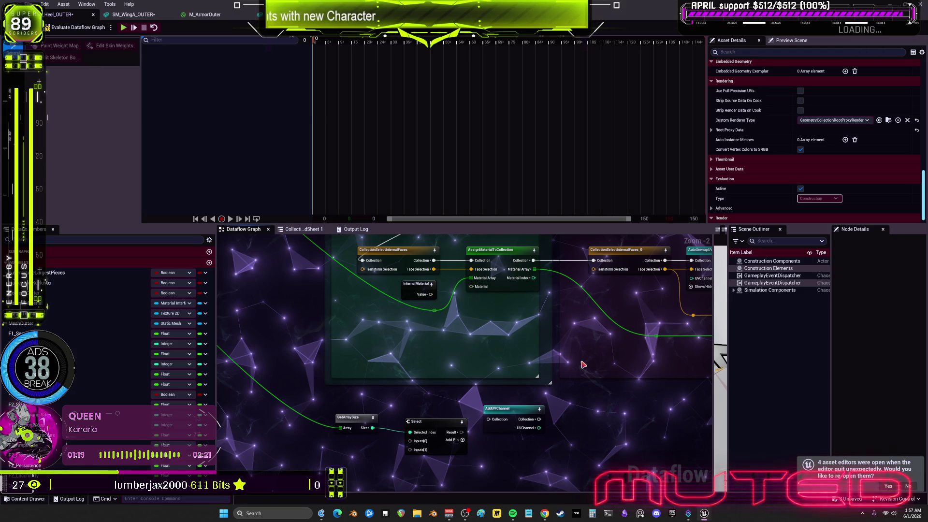
- Duplicate the AssignMaterialToCollection node and place the copy beside the Select node
click(498, 250)
scroll(476, 356, up, 1)
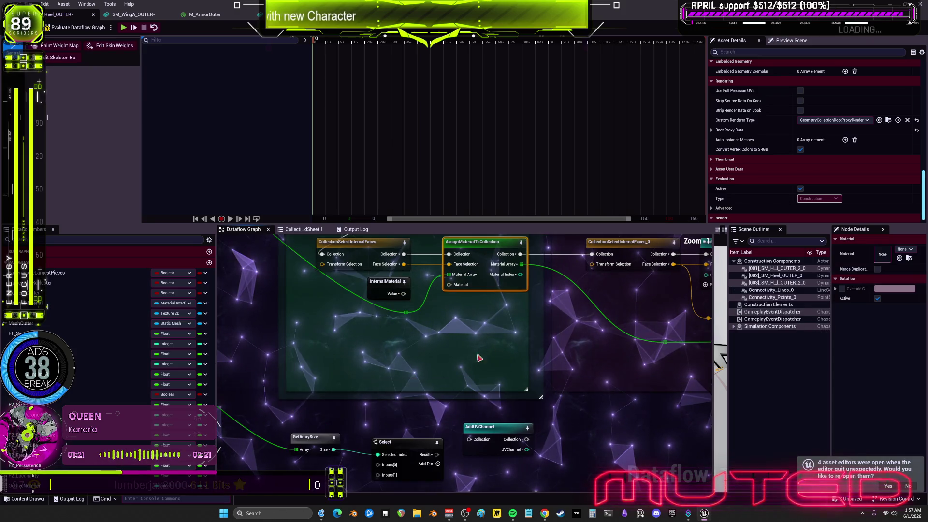
key(ctrl+x)
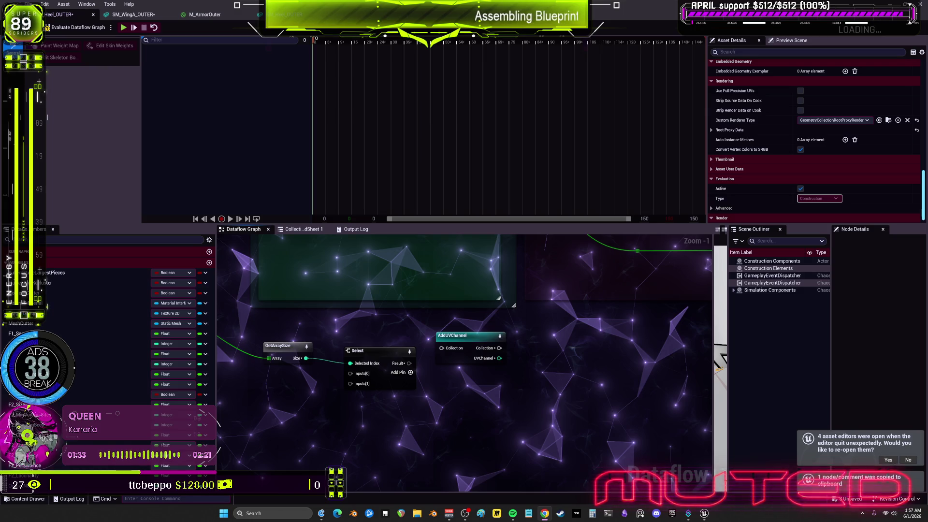
key(ctrl+v)
scroll(623, 308, up, 1)
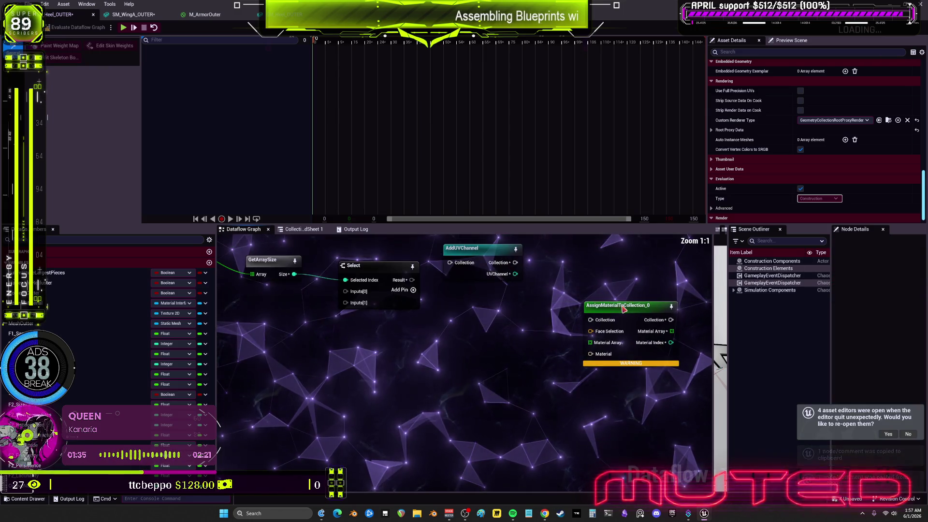
drag(624, 310, 541, 310)
- Move Select closer and wire its Result into the copy's Material input
drag(381, 298, 398, 333)
drag(504, 354, 508, 355)
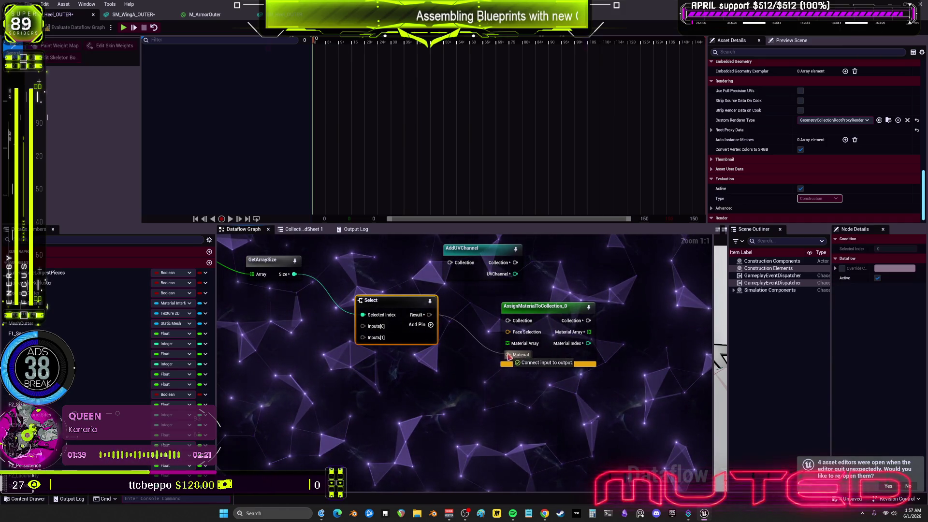
drag(387, 301, 416, 330)
drag(427, 382, 537, 366)
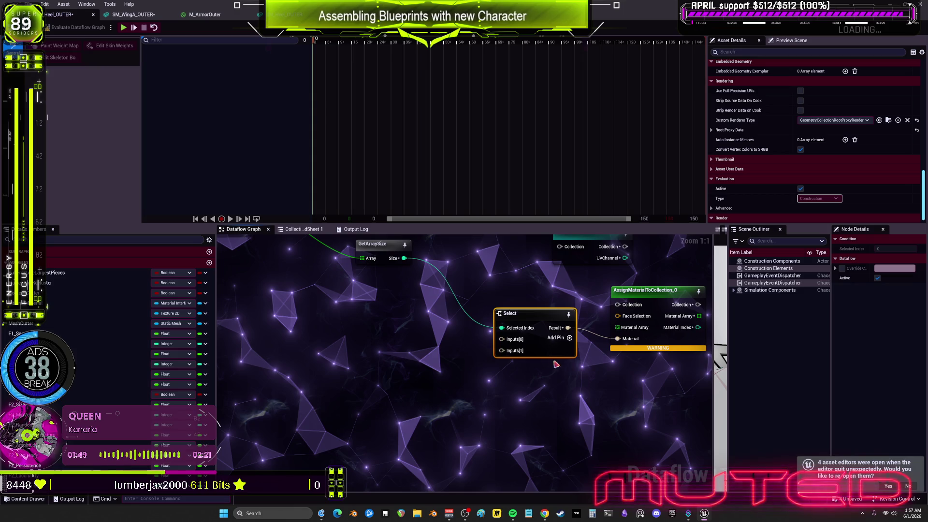
- Promote Select's input pins to variable nodes Inputs_0_ and Inputs_1_, checking their default values
right_click(502, 339)
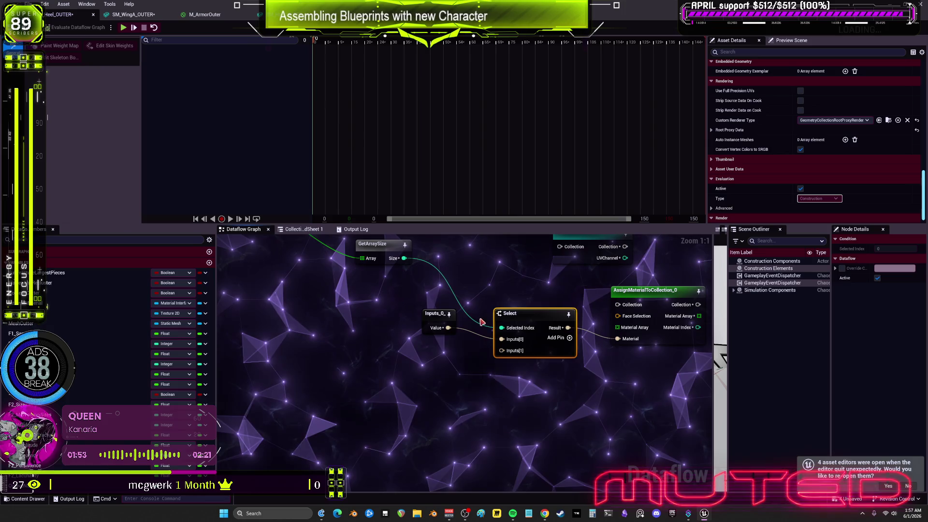
click(527, 358)
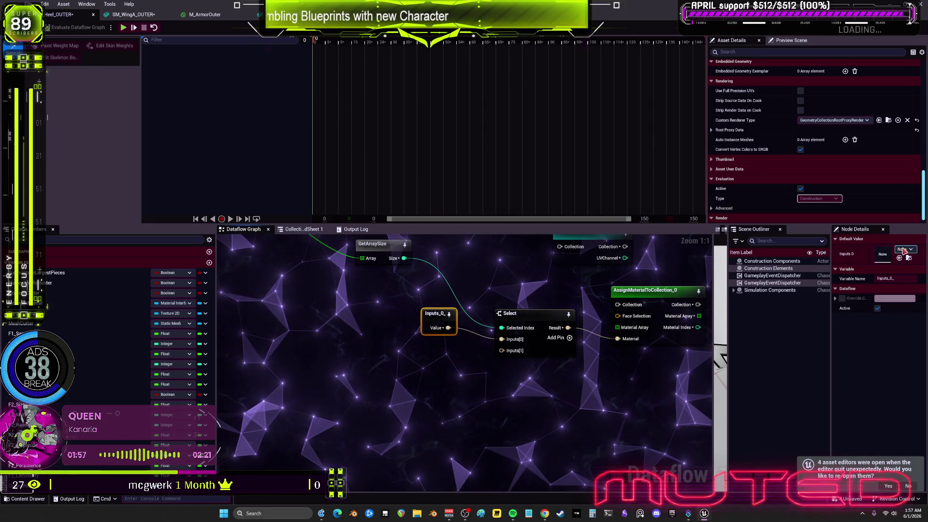
click(884, 255)
click(514, 361)
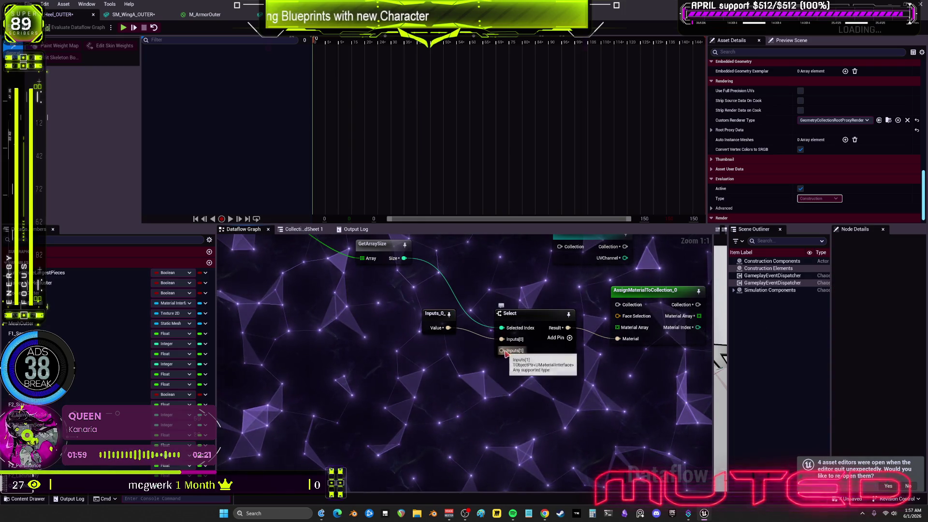
click(515, 354)
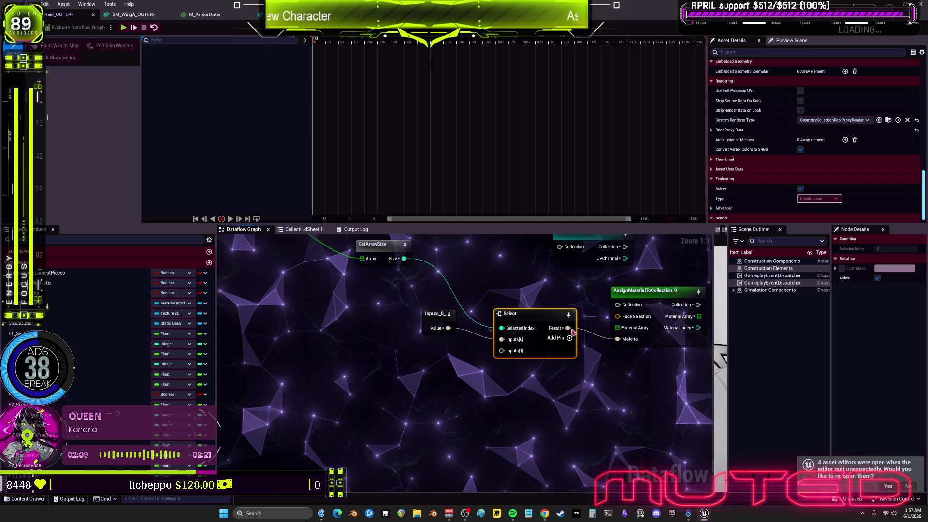
scroll(468, 300, down, 1)
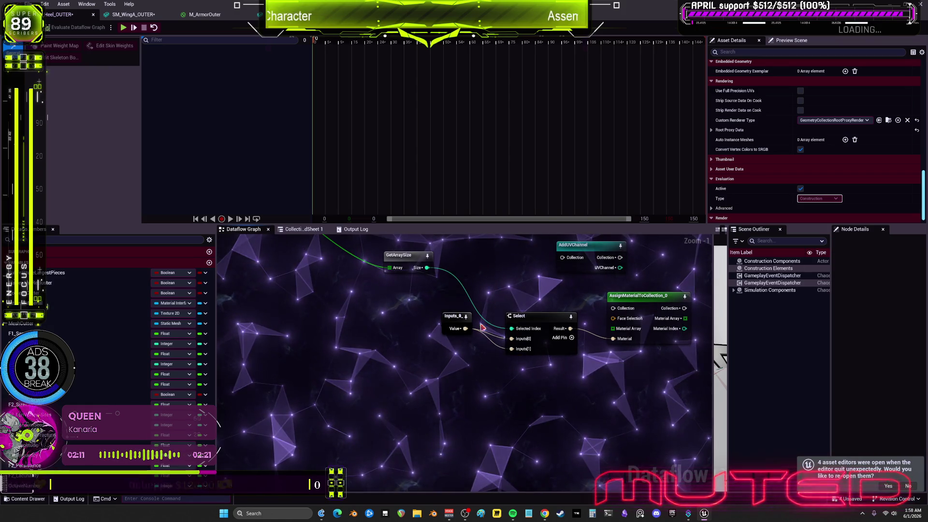
drag(452, 313, 436, 352)
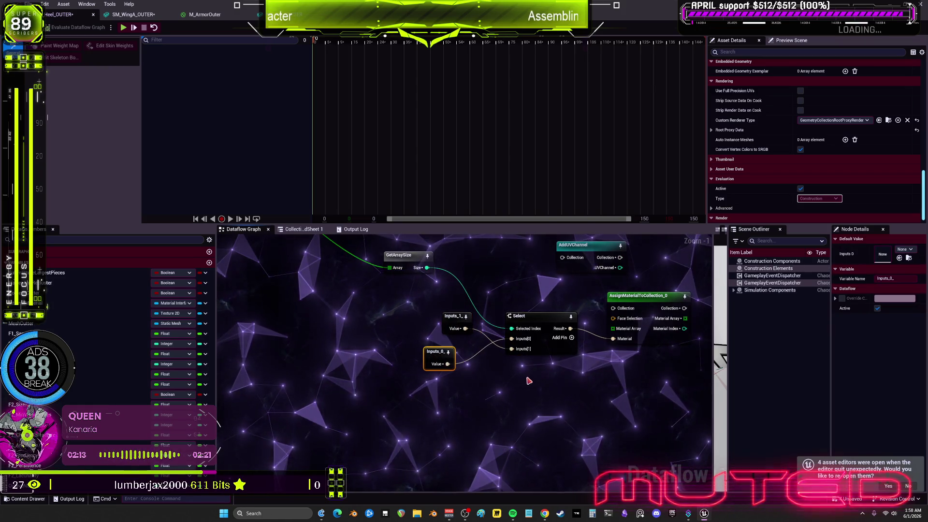
- Search 'branch' on the canvas to add BranchInt, then BranchCollection and a plain Branch node
right_click(531, 376)
text(branch)
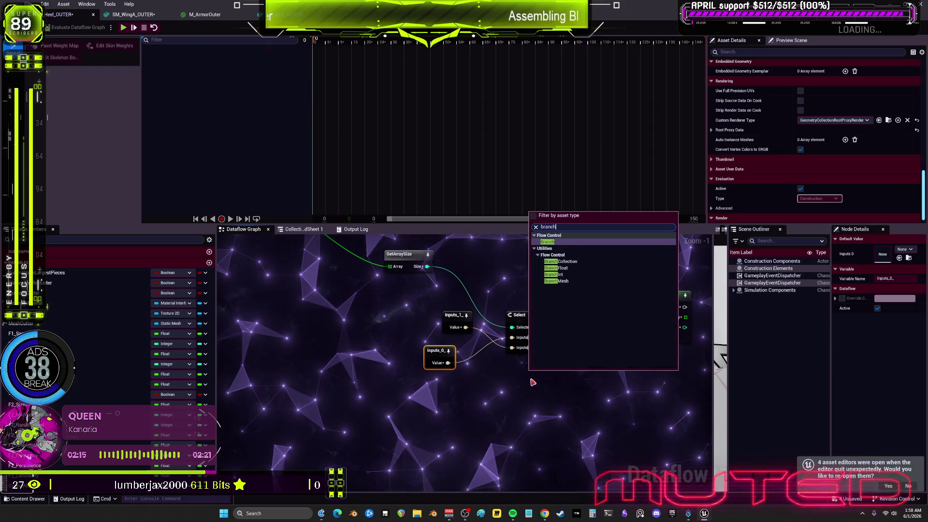
click(561, 274)
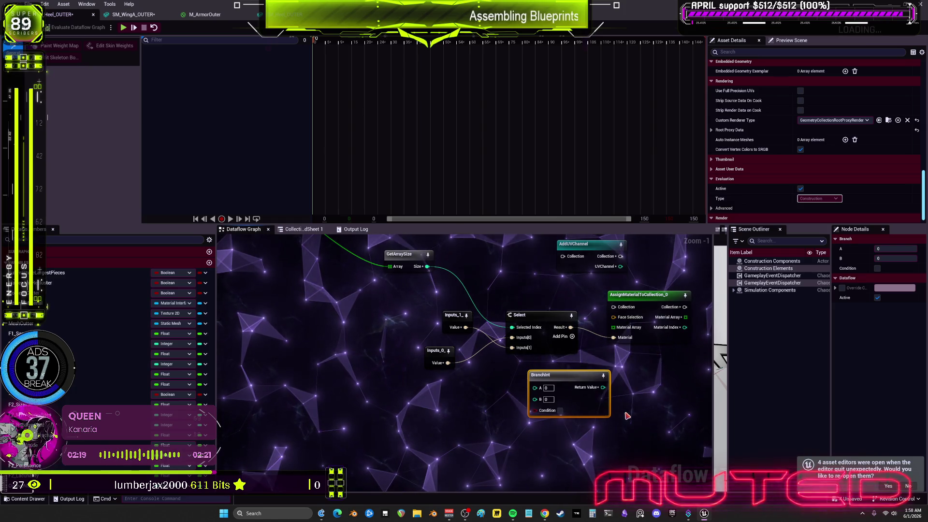
mouse_move(625, 411)
mouse_down()
mouse_move(562, 420)
mouse_move(564, 376)
mouse_up()
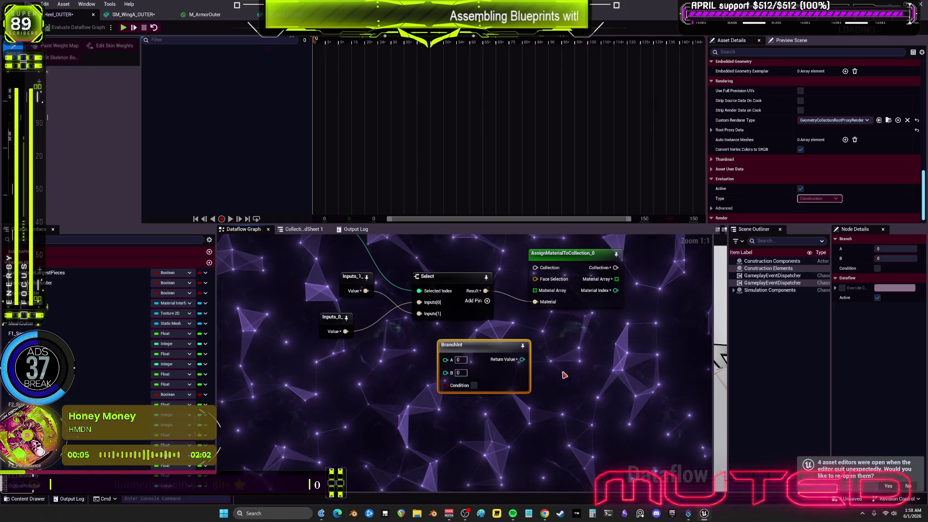
right_click(565, 375)
text(branch)
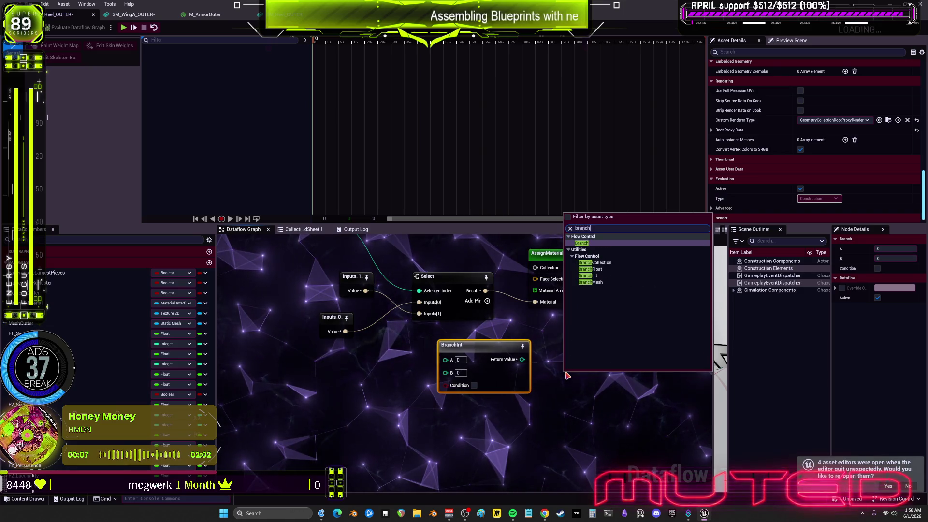
click(607, 264)
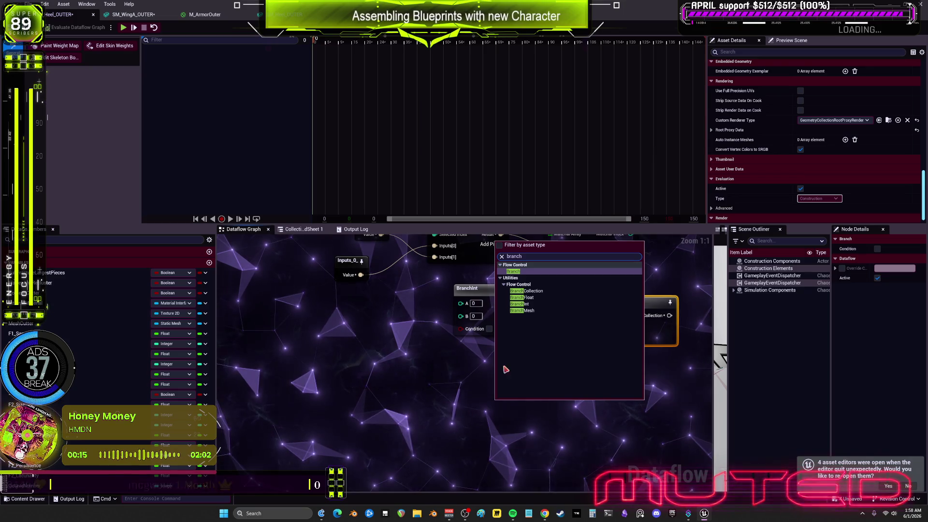
key(Return)
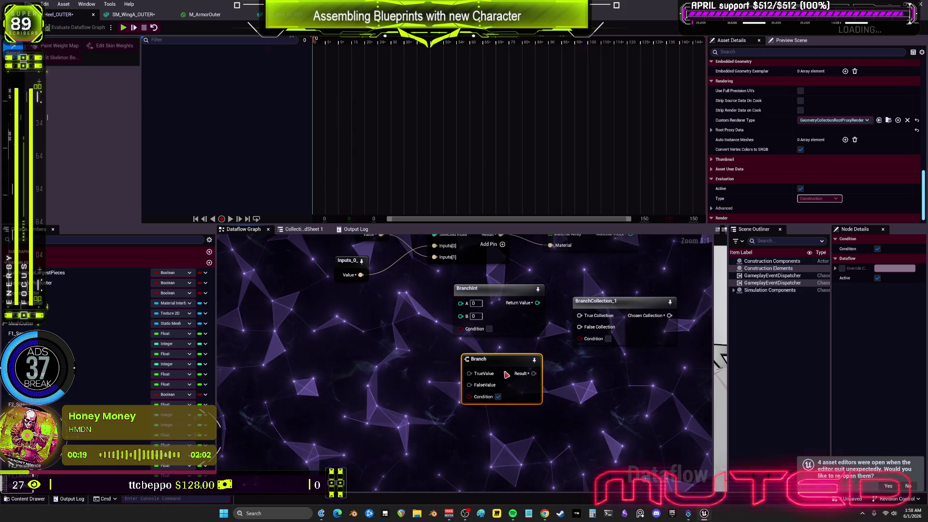
- Nudge the AddUVChannel node slightly to the right
scroll(558, 412, down, 1)
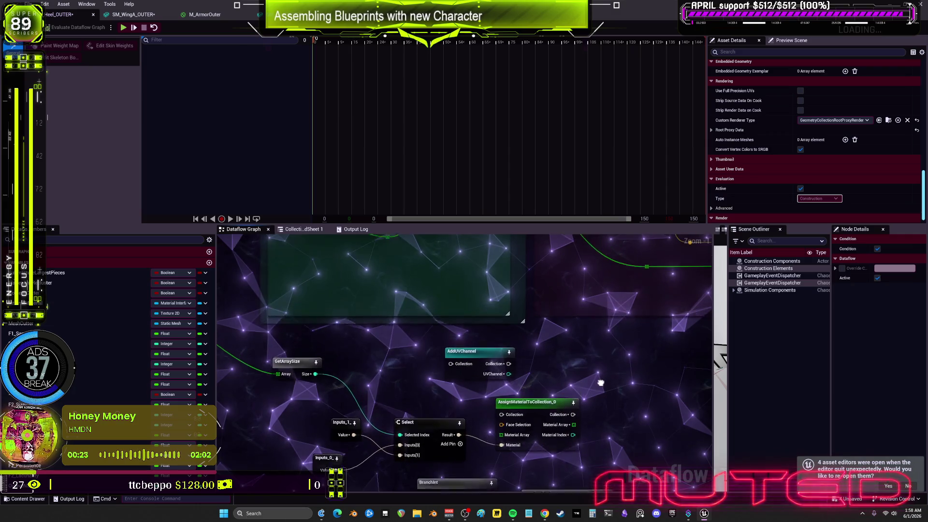
drag(592, 284, 590, 328)
drag(441, 294, 486, 292)
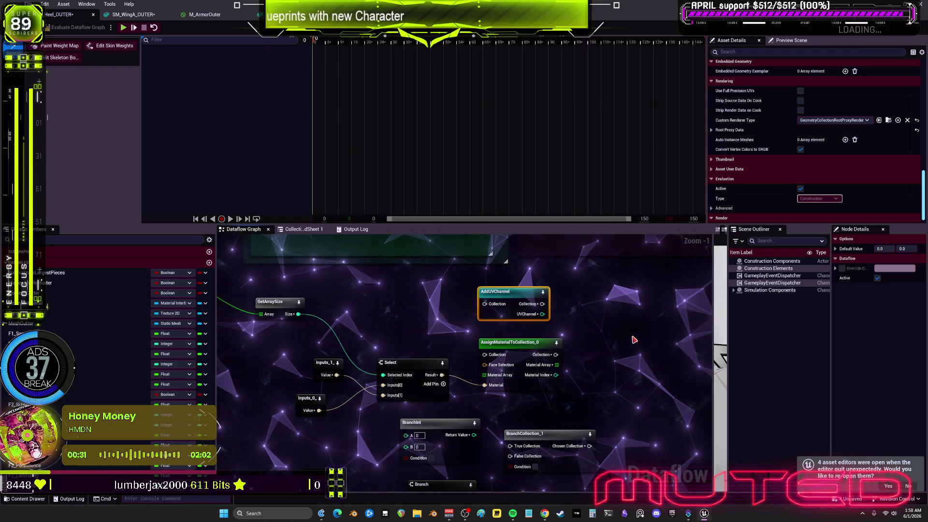
- Copy the AutoUnwrapUV node from the commented material chain
scroll(634, 340, down, 3)
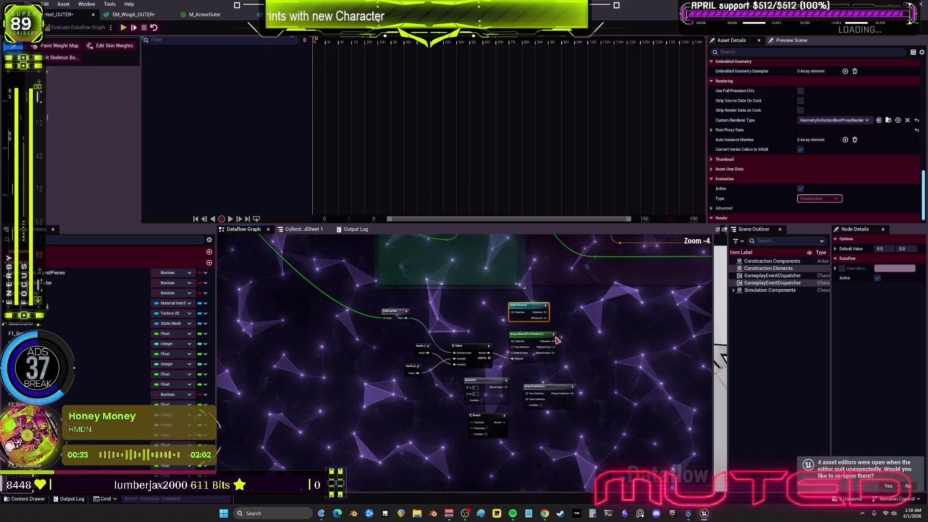
scroll(577, 390, up, 2)
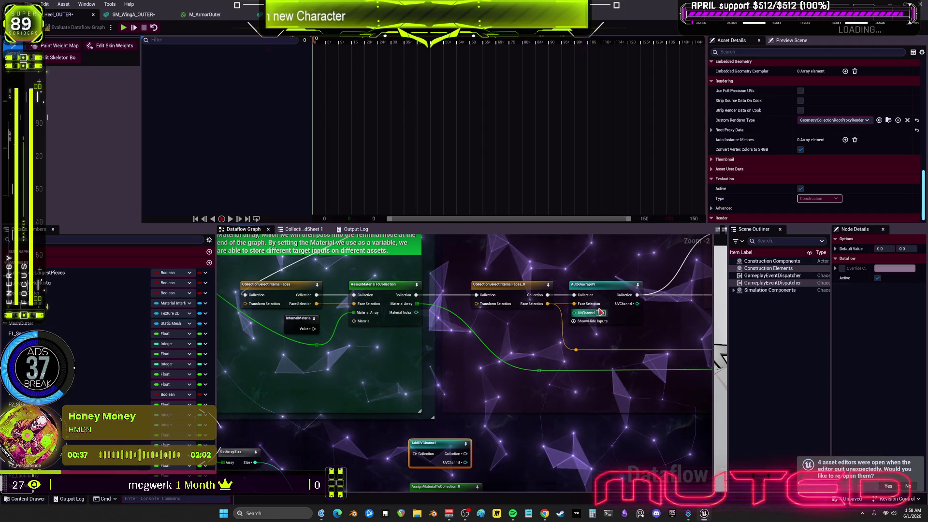
mouse_move(589, 443)
mouse_down()
mouse_move(593, 311)
mouse_move(584, 434)
mouse_up()
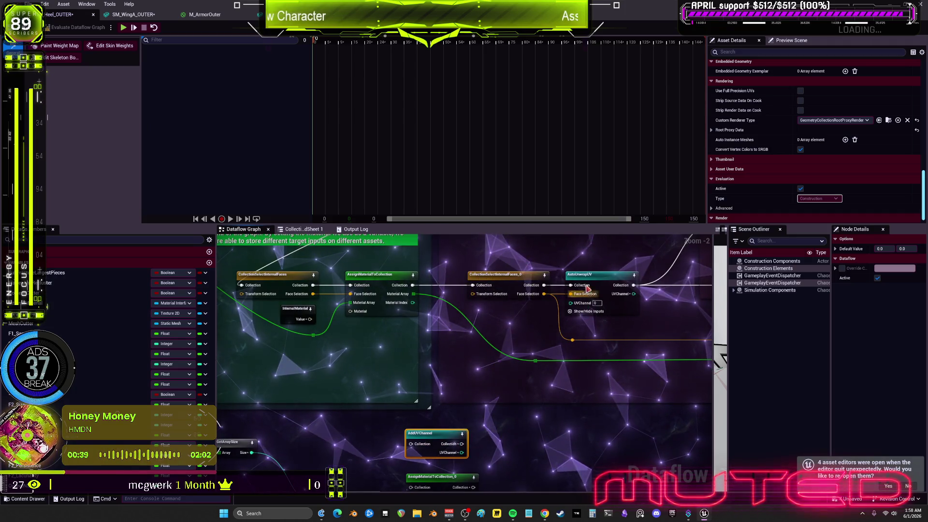
key(ctrl+x)
drag(523, 484, 531, 374)
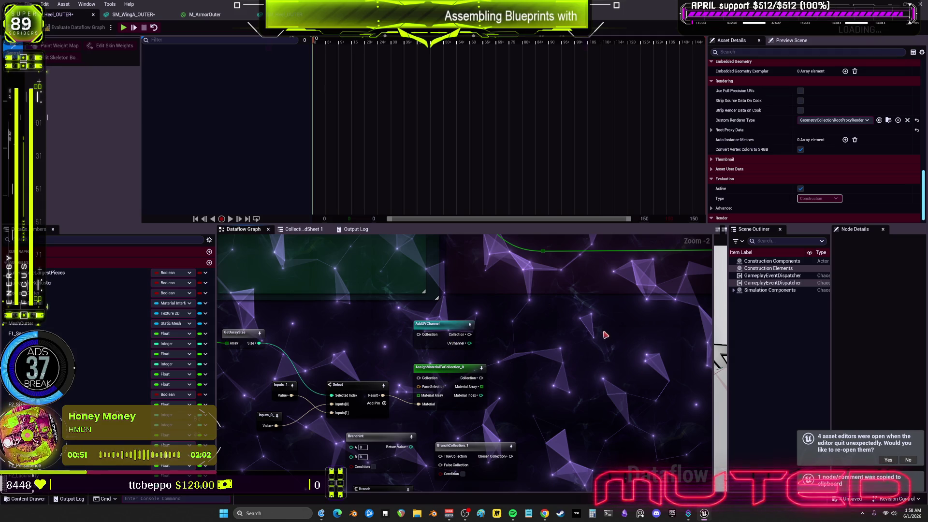
- Paste AutoUnwrapUV right of AddUVChannel and wire AddUVChannel's UVChannel into AutoUnwrapUV_0
key(ctrl+v)
scroll(605, 334, up, 2)
mouse_move(387, 304)
mouse_down()
mouse_move(425, 290)
mouse_move(489, 359)
mouse_up()
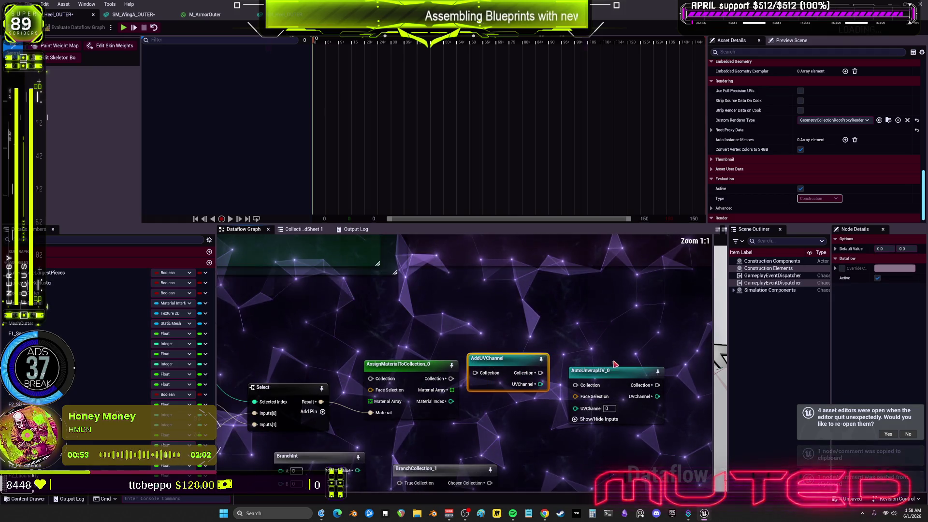
drag(615, 371, 637, 364)
mouse_move(540, 384)
mouse_down()
mouse_move(598, 401)
mouse_move(537, 367)
mouse_move(570, 258)
mouse_move(555, 334)
mouse_move(623, 383)
mouse_up()
- Copy the BakeTextureFromCollection node from the texture baking chain
scroll(622, 383, down, 2)
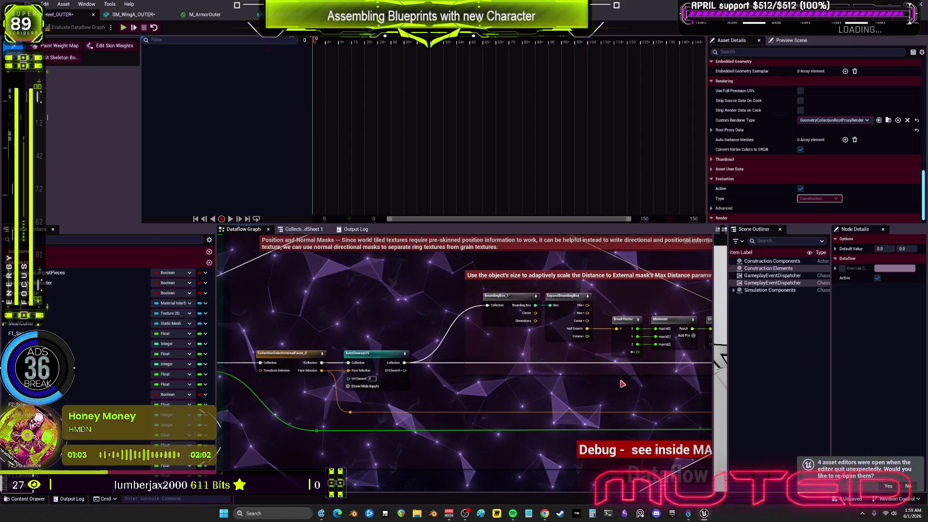
drag(696, 387, 465, 358)
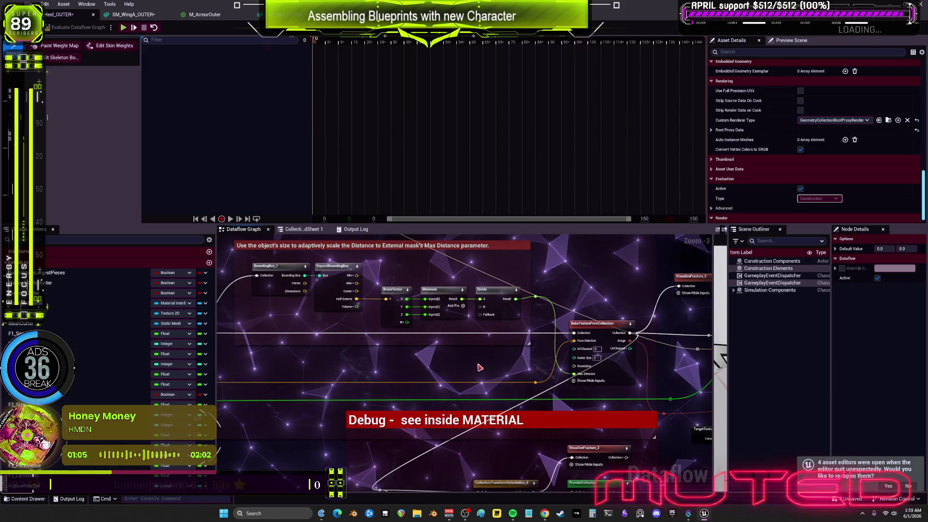
click(604, 331)
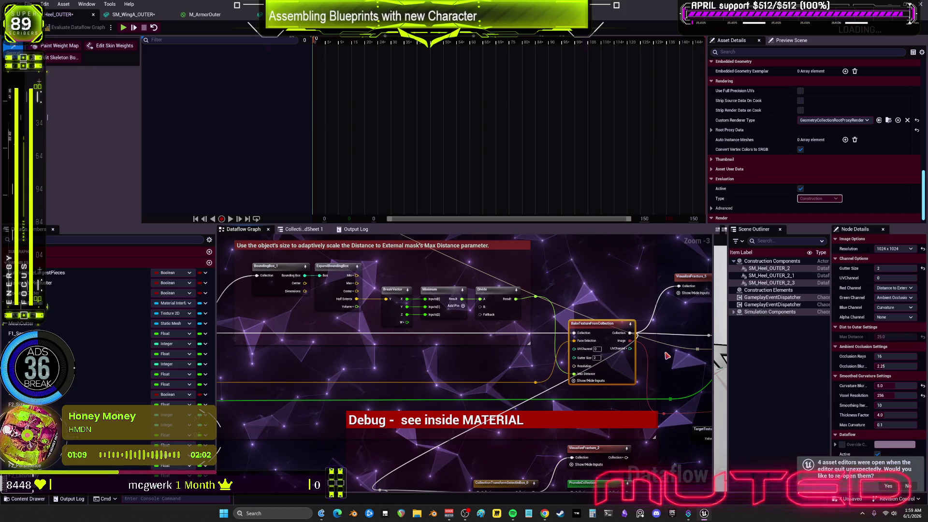
key(ctrl+c)
mouse_move(667, 356)
mouse_down()
mouse_move(431, 414)
mouse_move(539, 396)
mouse_move(551, 303)
mouse_up()
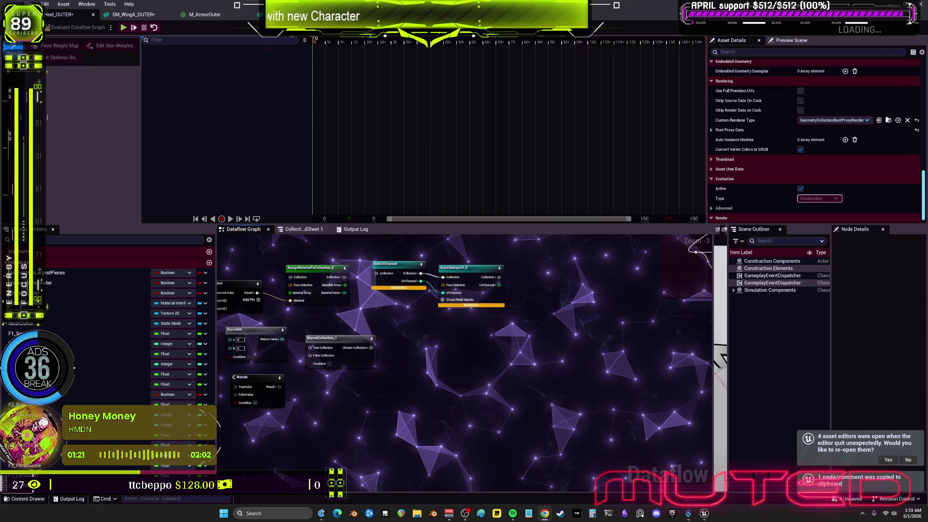
- Paste BakeTextureFromCollection_0 after AutoUnwrapUV_0, wiring its Collection and UVChannel outputs into it
key(ctrl+v)
scroll(514, 315, up, 1)
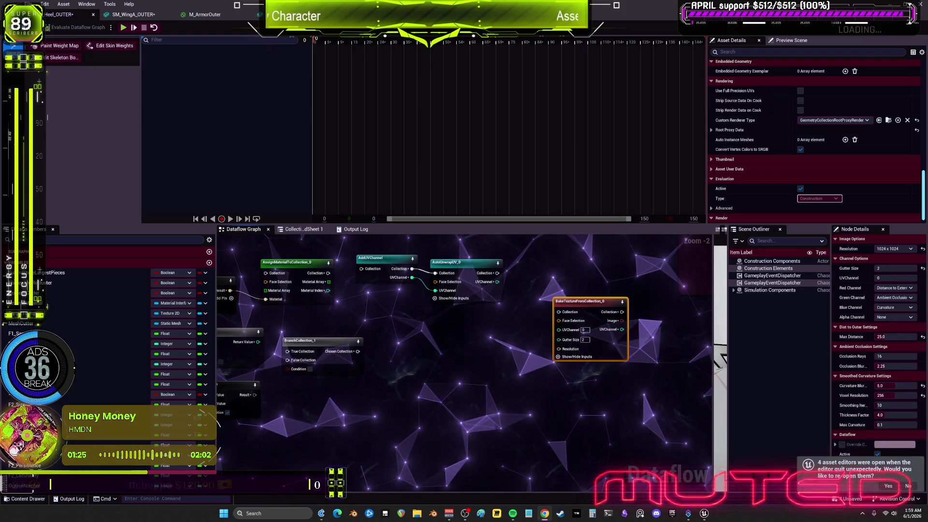
scroll(490, 317, up, 2)
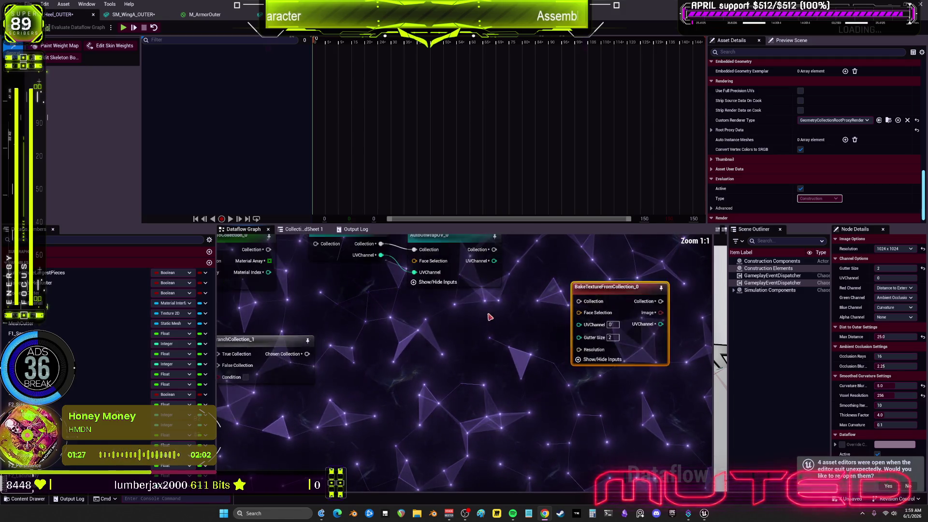
drag(490, 317, 533, 394)
drag(643, 365, 606, 307)
mouse_move(537, 338)
mouse_down()
mouse_move(575, 362)
mouse_move(585, 344)
mouse_up()
mouse_move(637, 311)
mouse_down()
mouse_move(637, 300)
mouse_move(631, 318)
mouse_up()
drag(537, 327, 579, 327)
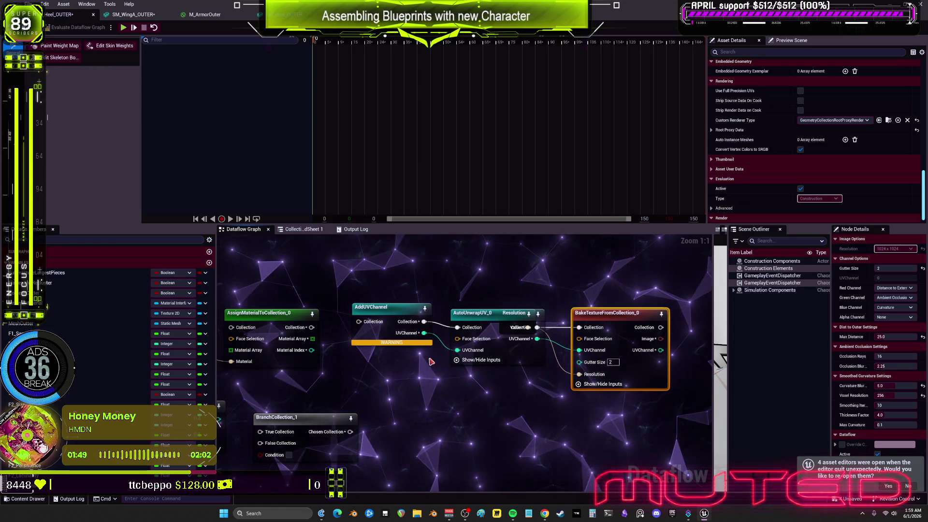
- Add a Resolution variable node below the bake node feeding its resolution
key(ctrl+z)
scroll(497, 272, down, 2)
drag(507, 299, 507, 402)
key(Return)
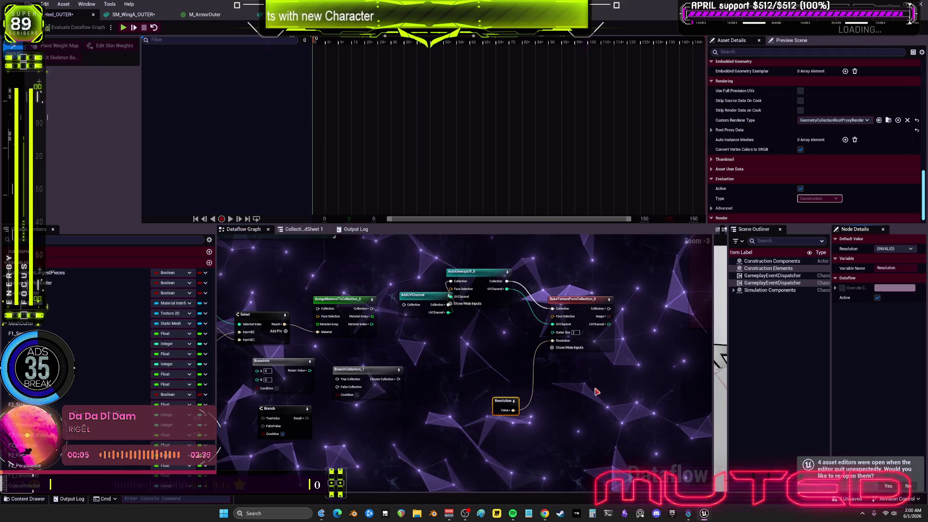
- Reposition AutoUnwrapUV_0 and the Resolution node beside the bake node and check resolution sizes
scroll(492, 281, up, 3)
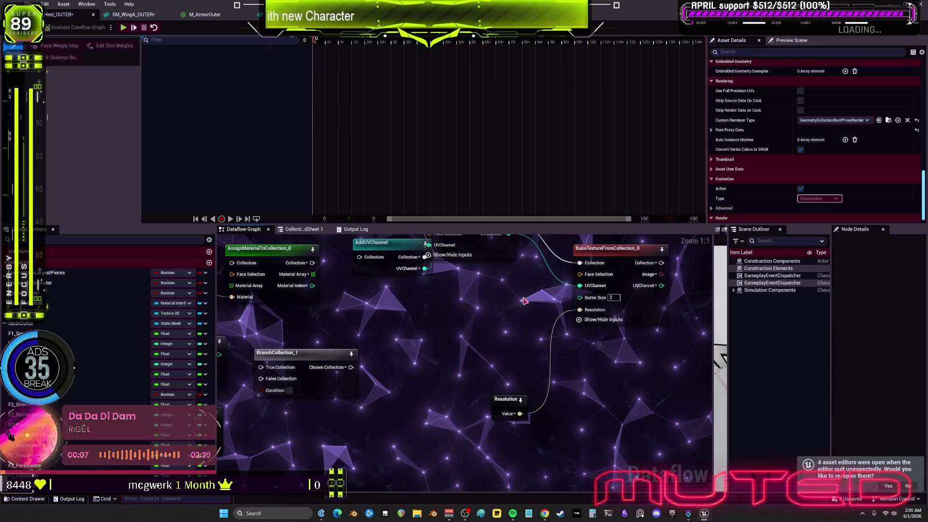
click(521, 295)
drag(521, 295, 539, 319)
drag(505, 418, 505, 343)
click(895, 248)
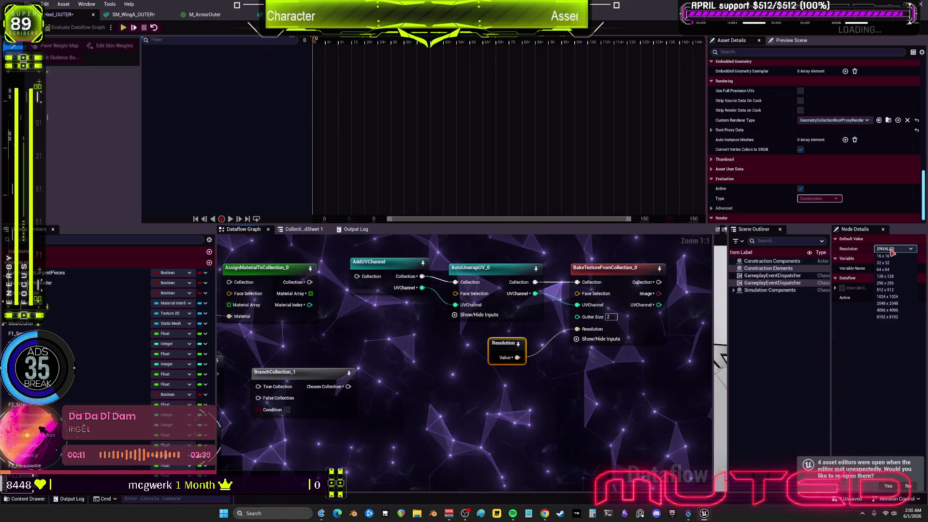
click(890, 290)
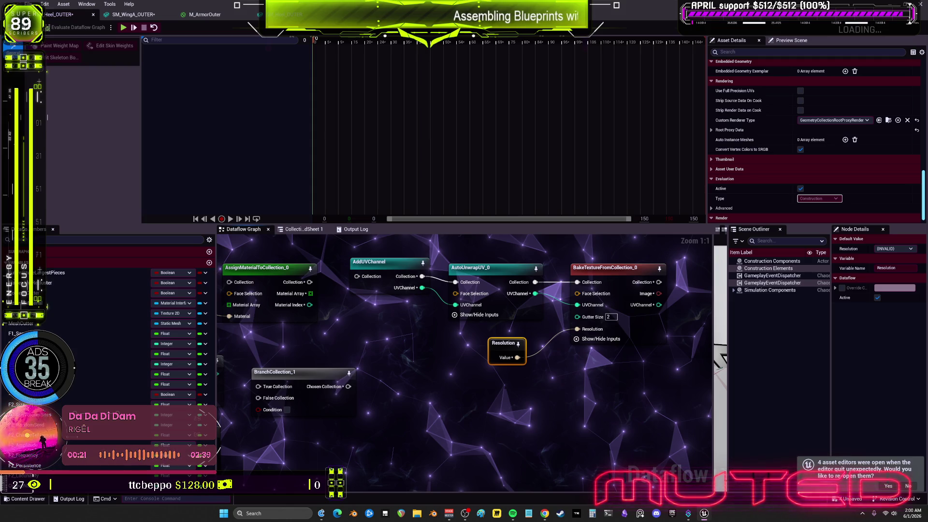
- Show all inputs on BakeTextureFromCollection_0, exposing Max Distance through Max Curvature
scroll(569, 389, down, 1)
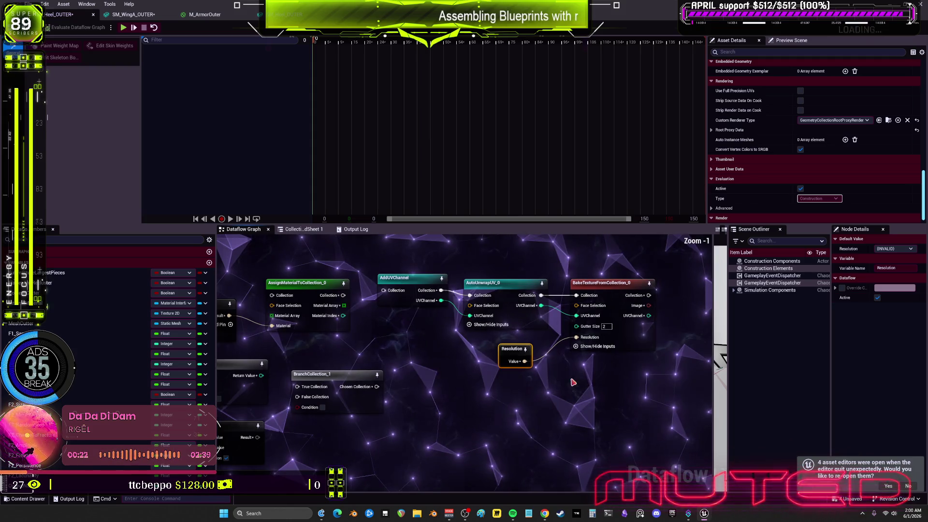
click(587, 347)
click(608, 373)
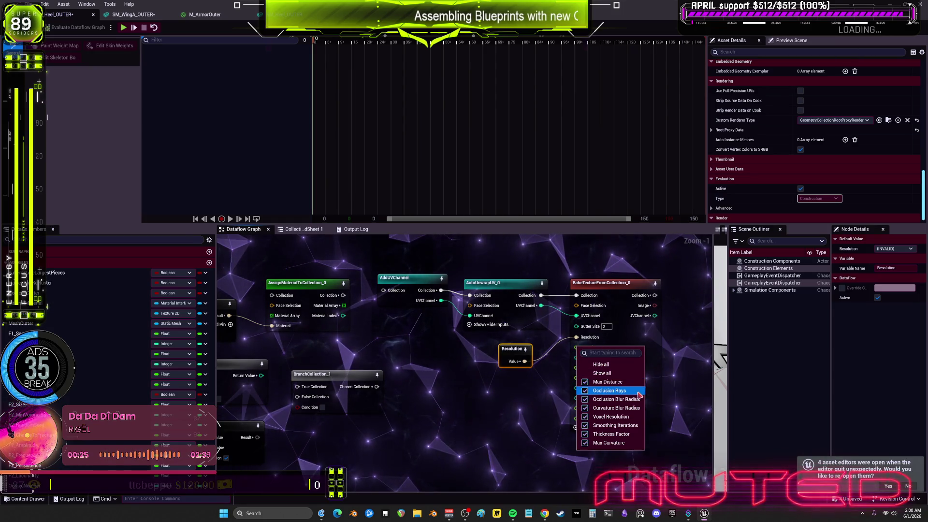
click(651, 385)
scroll(660, 389, up, 1)
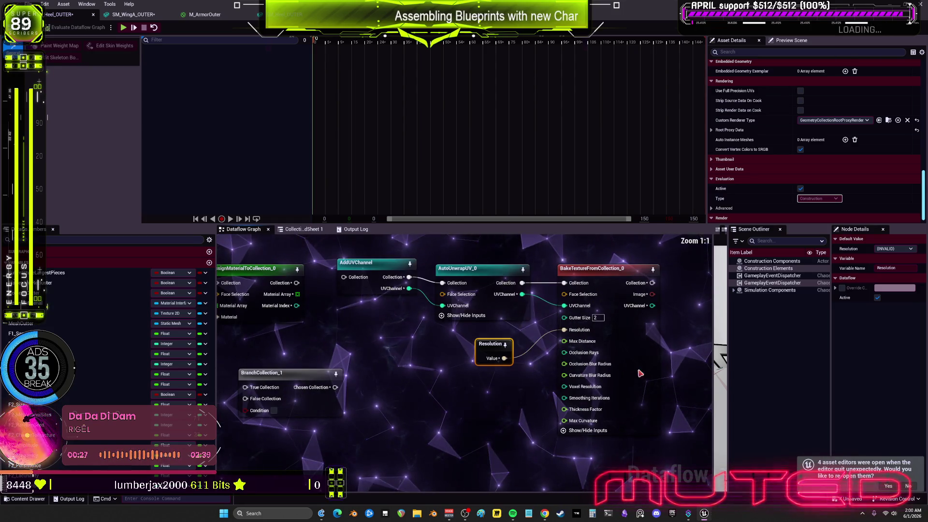
scroll(681, 326, down, 2)
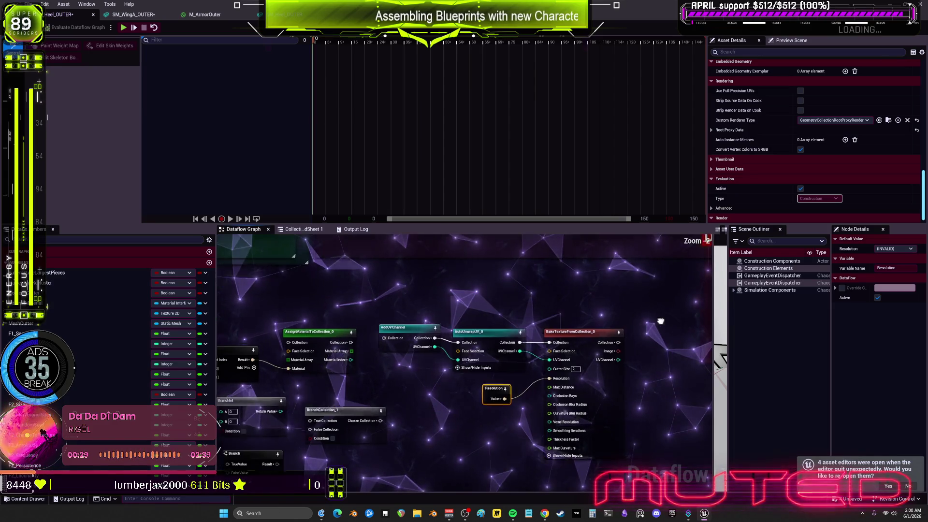
mouse_move(558, 322)
mouse_down()
mouse_move(416, 372)
mouse_move(278, 385)
mouse_move(268, 466)
mouse_move(565, 319)
mouse_up()
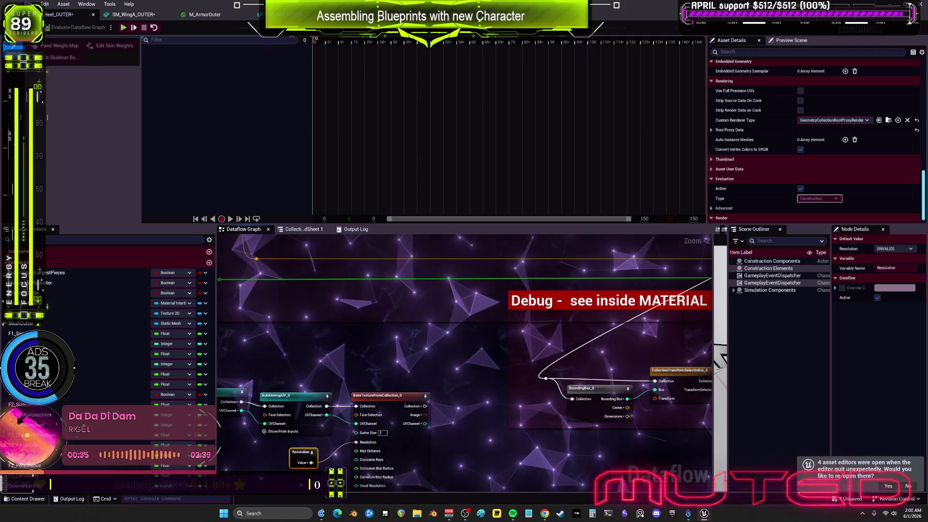
- Stack Inputs_1_ beneath Inputs_0_ and move both next to the Select node
scroll(513, 335, up, 4)
drag(459, 353, 470, 385)
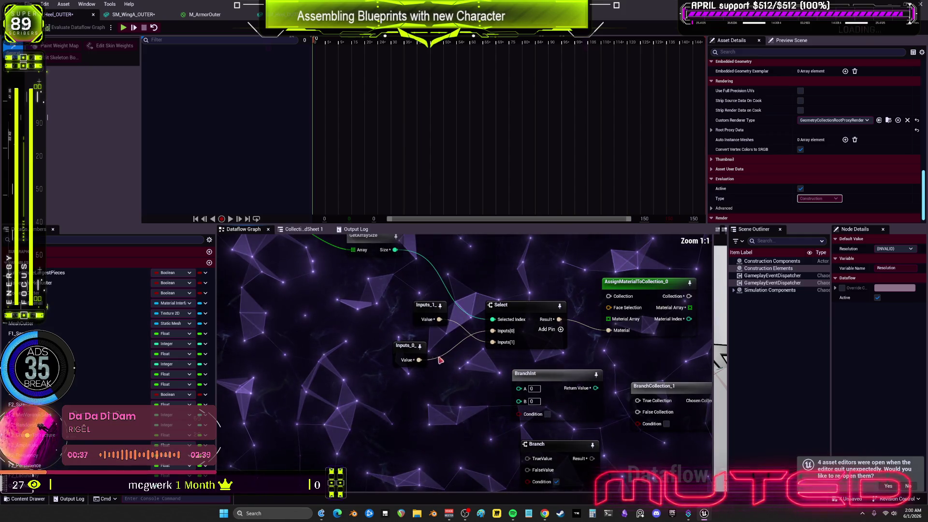
drag(422, 317, 410, 364)
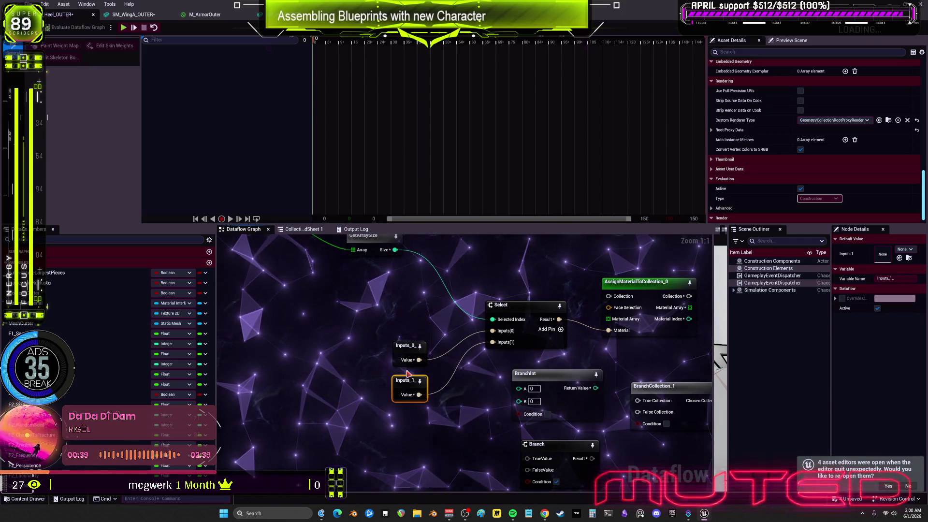
drag(408, 401, 389, 341)
drag(406, 354, 413, 337)
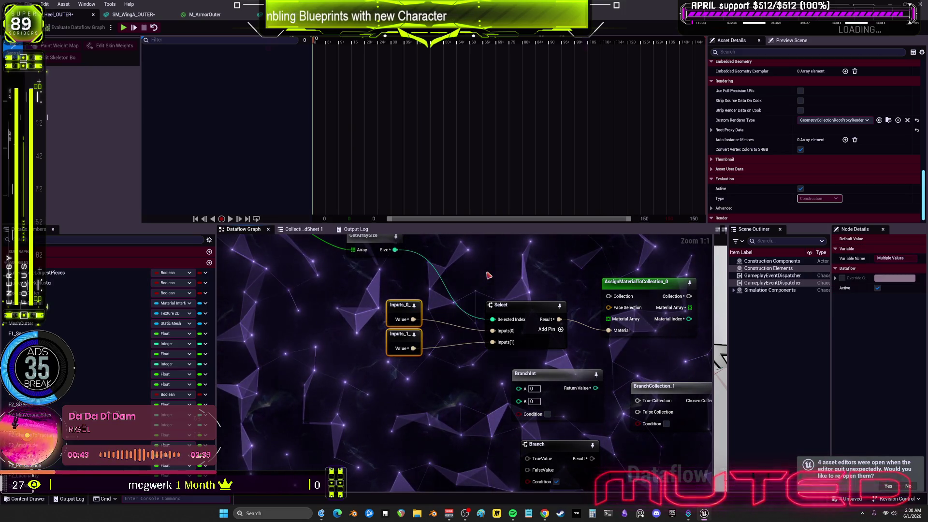
mouse_move(489, 275)
mouse_down()
mouse_move(479, 280)
mouse_move(512, 286)
mouse_up()
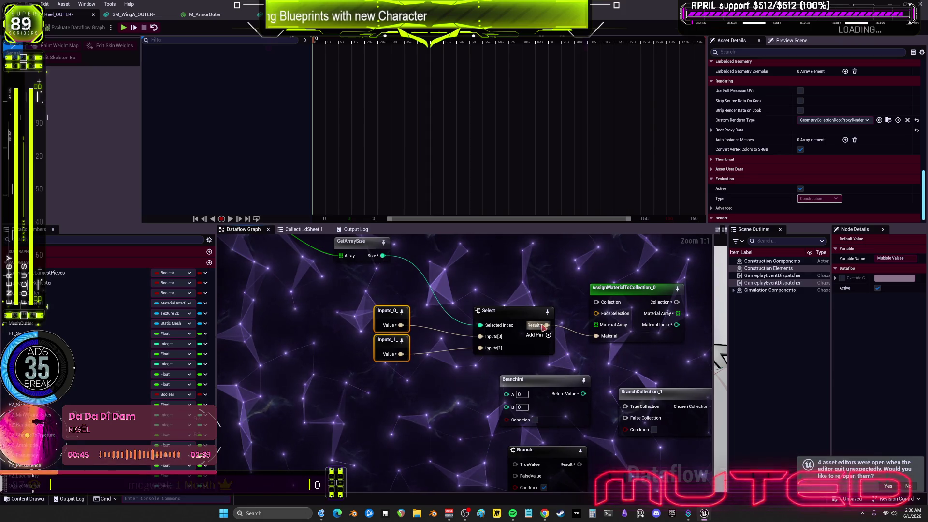
drag(433, 269, 429, 289)
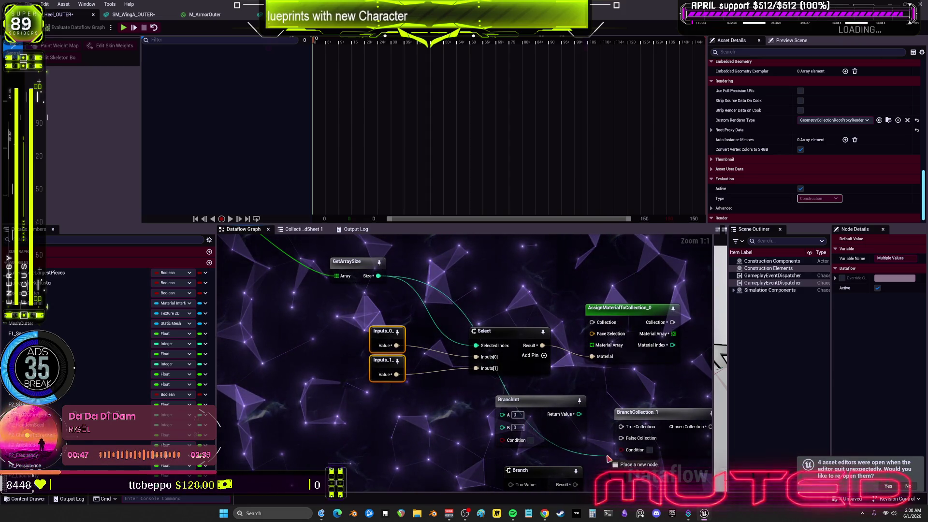
mouse_move(609, 458)
mouse_down()
mouse_move(541, 425)
mouse_move(476, 345)
mouse_up()
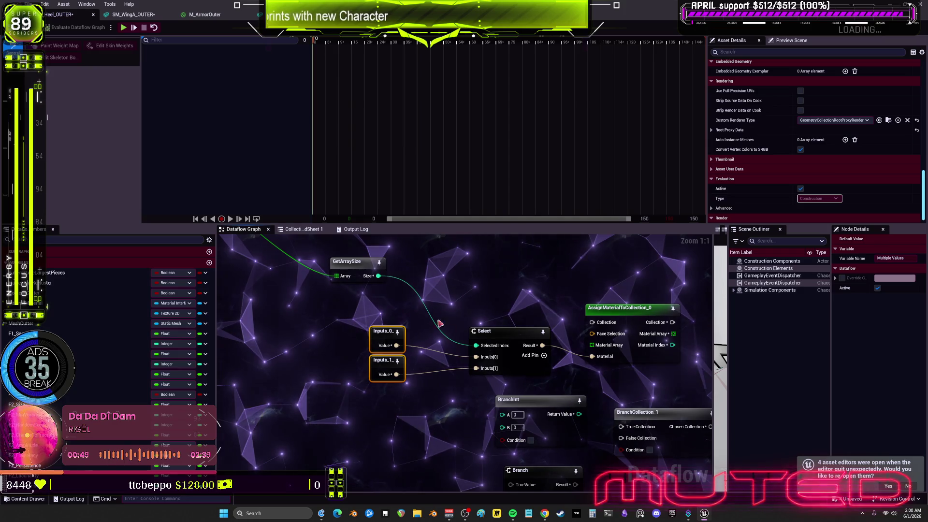
- Copy the Select node to the clipboard
right_click(379, 276)
key(Escape)
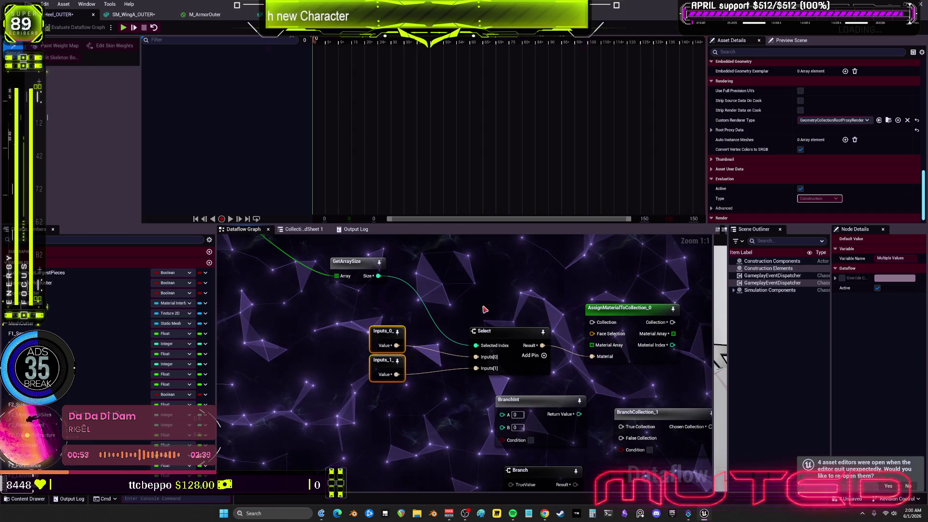
click(500, 331)
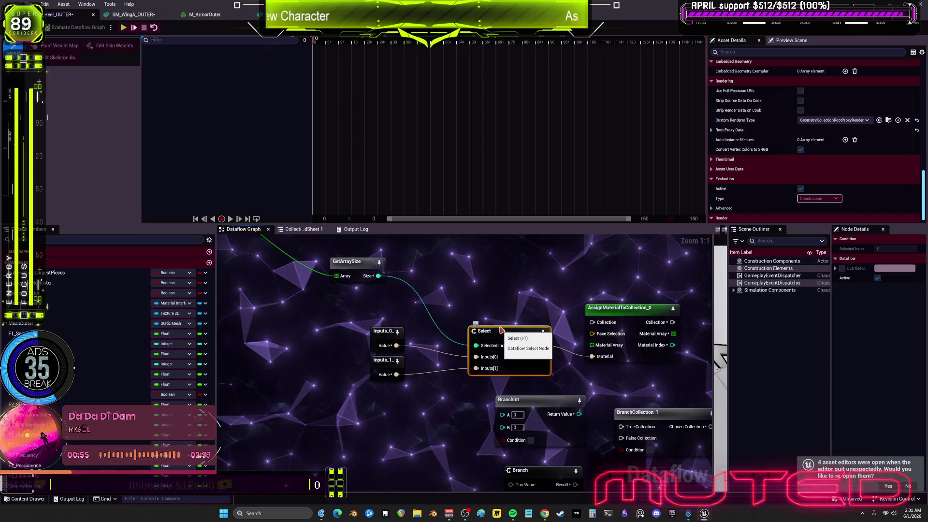
key(ctrl+c)
click(472, 276)
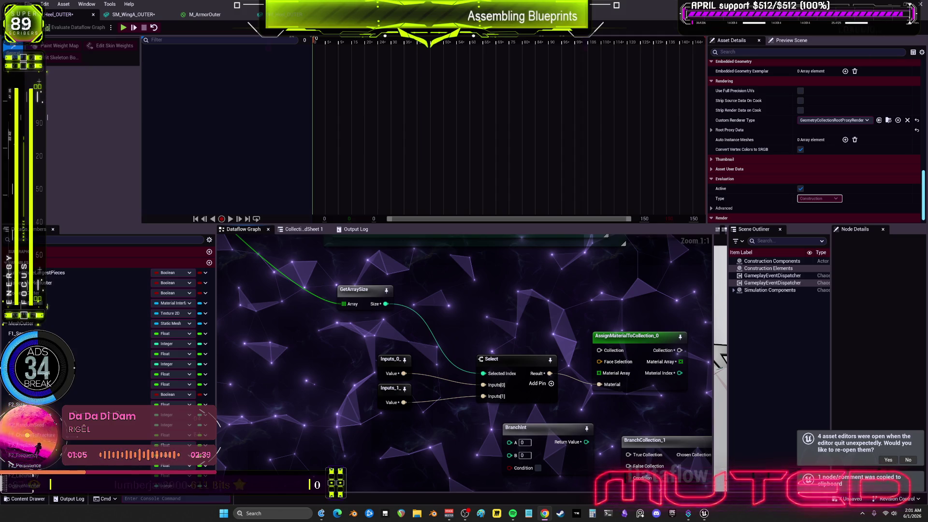
- Paste a Select_0 node and connect GetArraySize's Size to its Selected Index
key(ctrl+v)
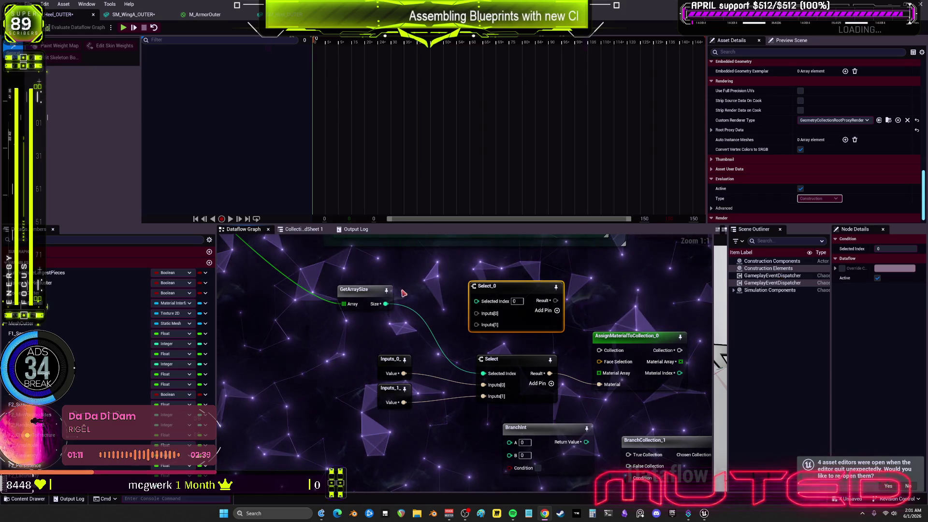
drag(386, 304, 477, 301)
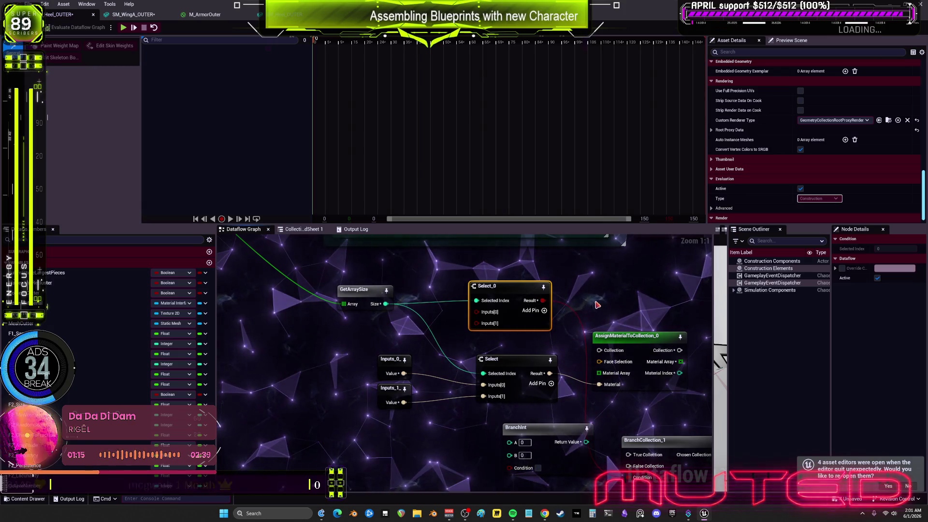
mouse_move(481, 318)
mouse_down()
mouse_move(472, 294)
mouse_move(514, 307)
mouse_up()
right_click(388, 327)
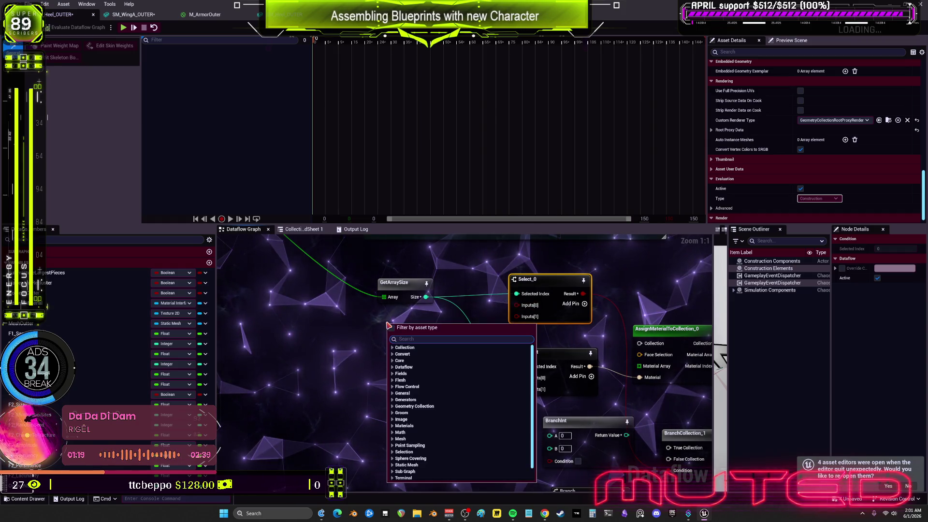
key(Escape)
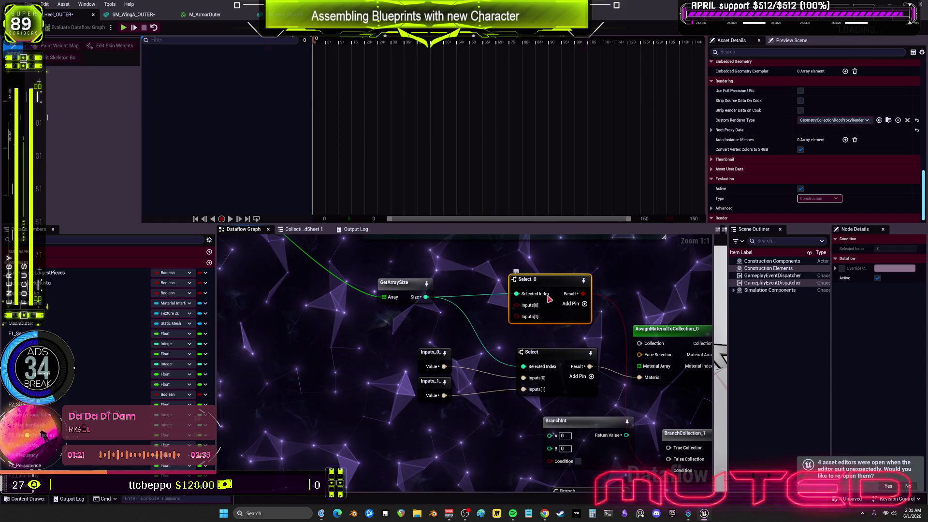
- Feed Select_0's Inputs[0] from a new MakeLiteralBool node placed to its left
right_click(518, 306)
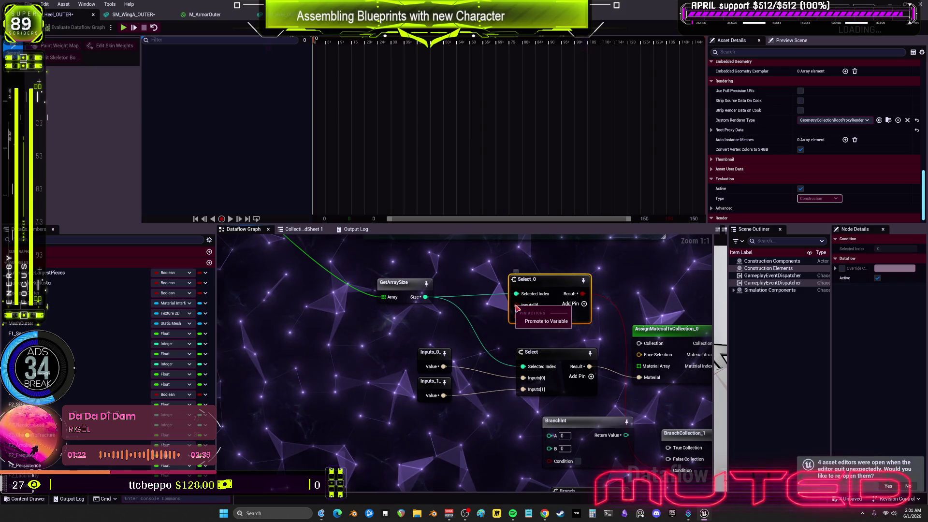
click(533, 322)
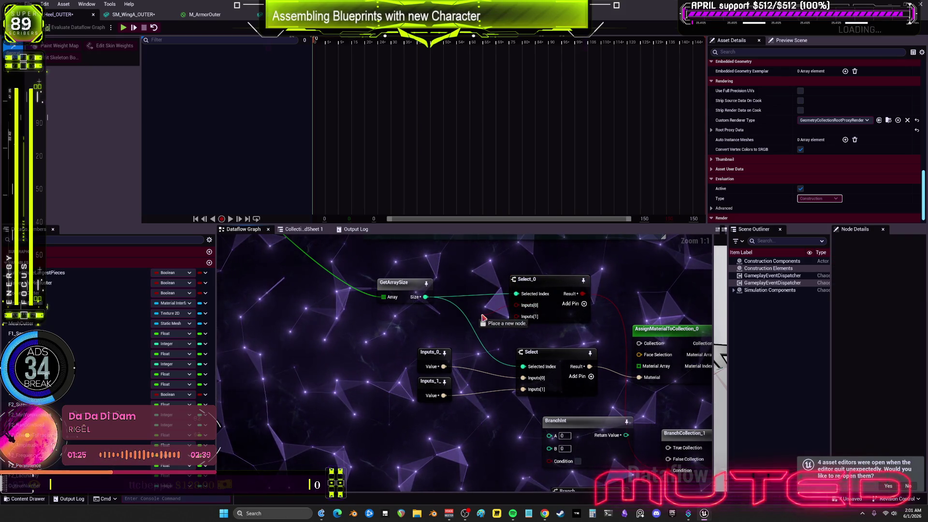
text(literal)
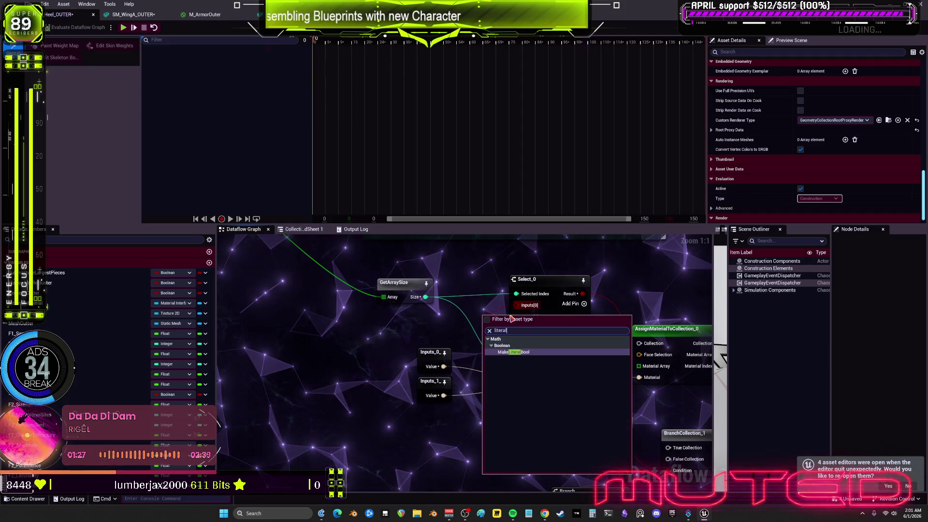
click(514, 352)
mouse_move(493, 322)
mouse_down()
mouse_move(424, 322)
mouse_move(457, 403)
mouse_up()
- Move the two Inputs nodes down and duplicate the MakeLiteralBool node
mouse_move(435, 368)
mouse_down()
mouse_move(438, 425)
mouse_move(485, 357)
mouse_move(488, 374)
mouse_up()
click(452, 335)
key(ctrl+c)
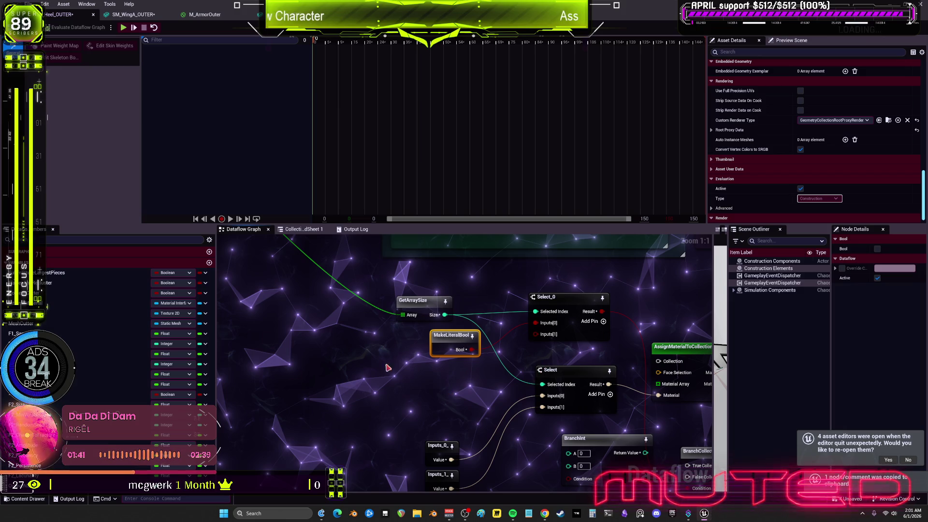
key(ctrl+v)
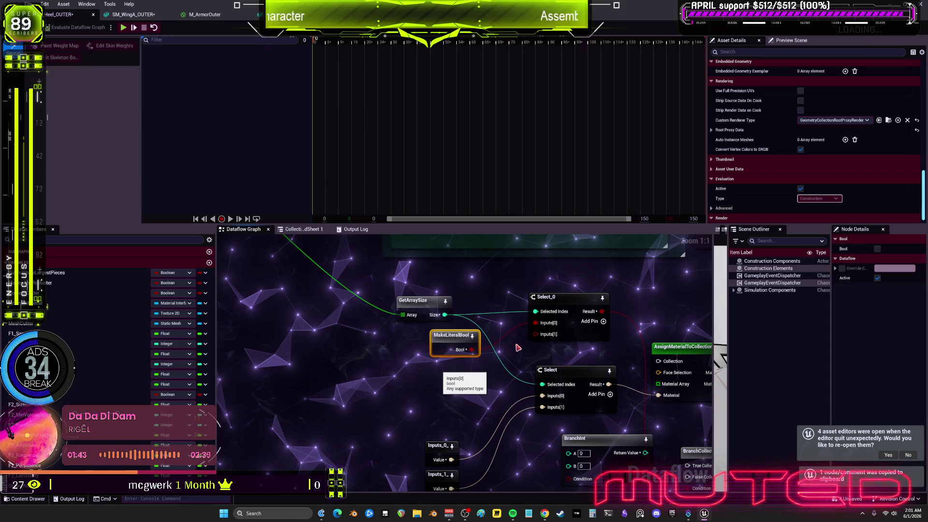
drag(471, 384, 478, 388)
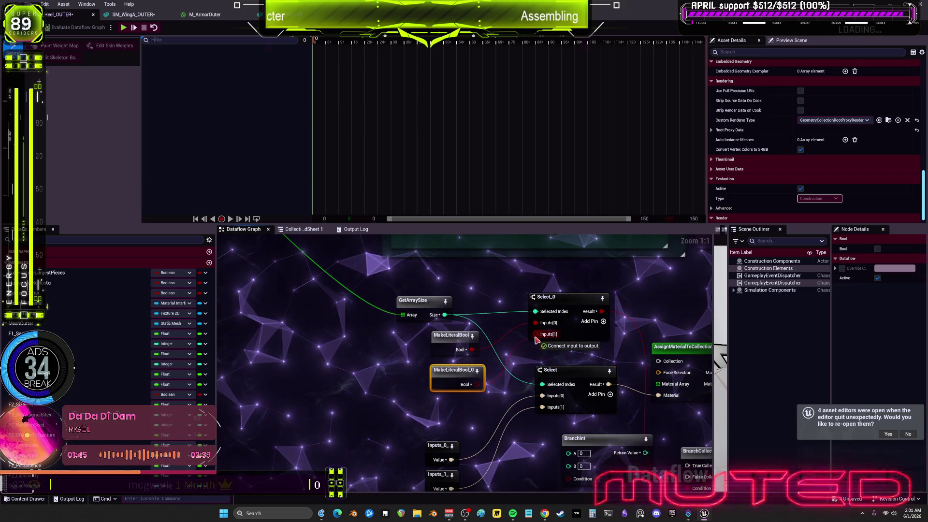
click(426, 303)
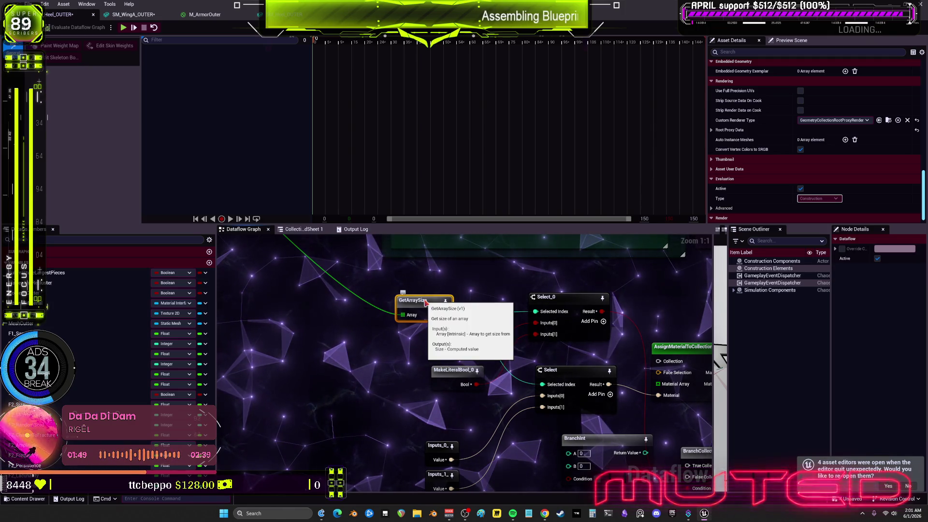
- Add an Inputs[2] pin to Select_0 and nudge MakeLiteralBool_0 up beneath GetArraySize
click(604, 321)
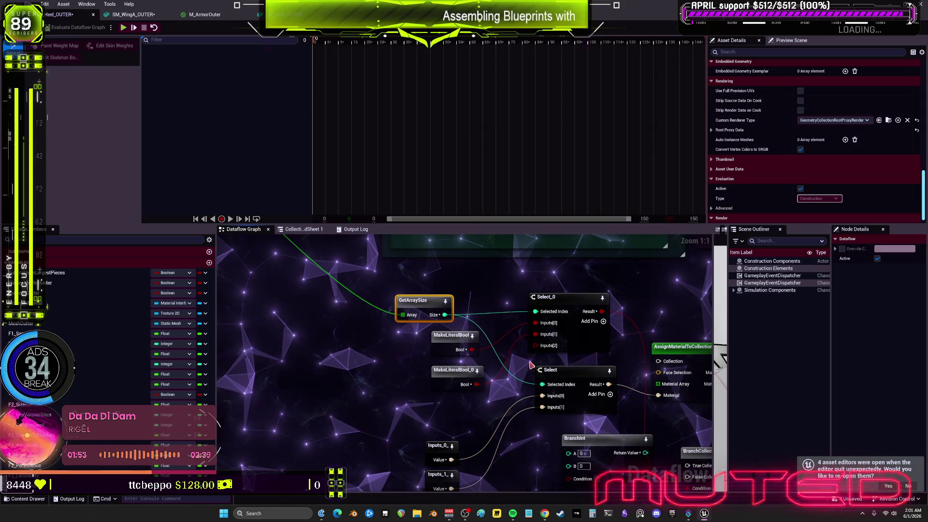
click(453, 371)
drag(453, 371, 454, 366)
click(452, 341)
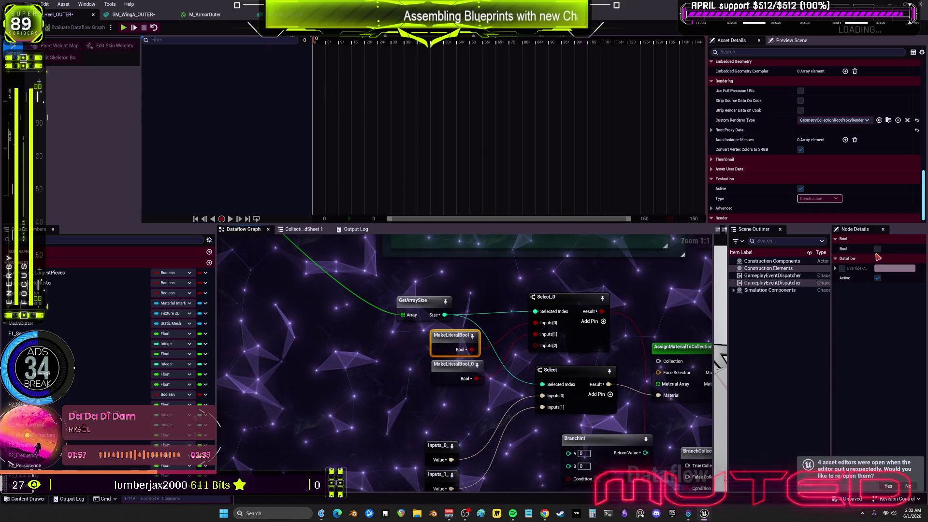
click(457, 372)
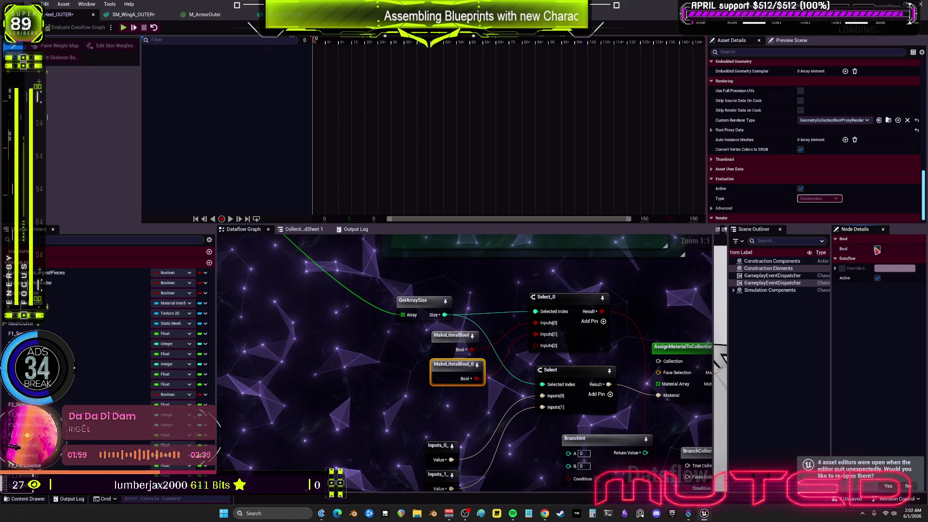
click(451, 339)
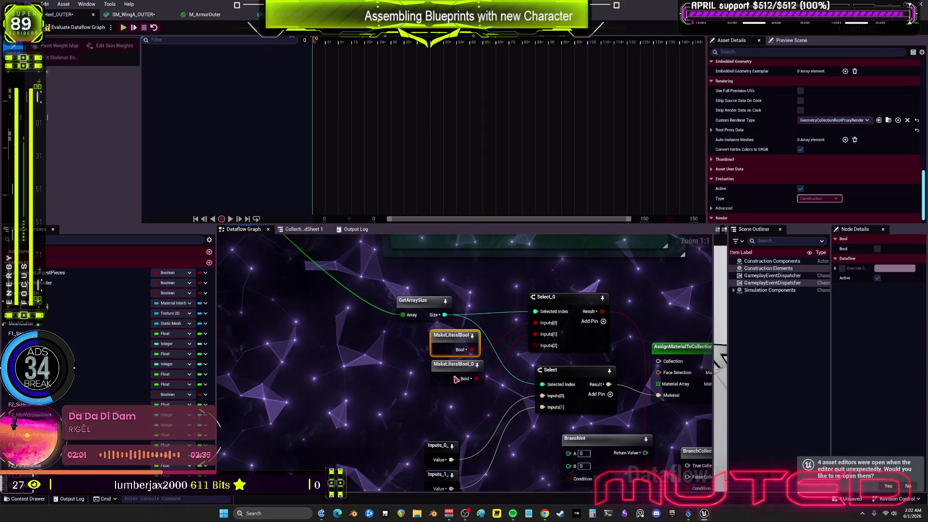
right_click(549, 349)
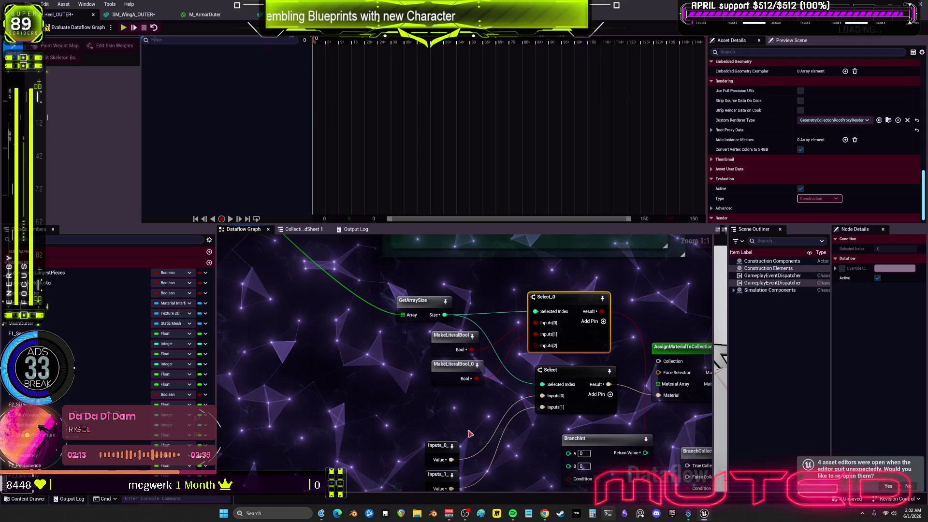
- Promote Select_0's Inputs[2] pin to an Inputs_2_ variable node and set its default to true
key(ctrl+v)
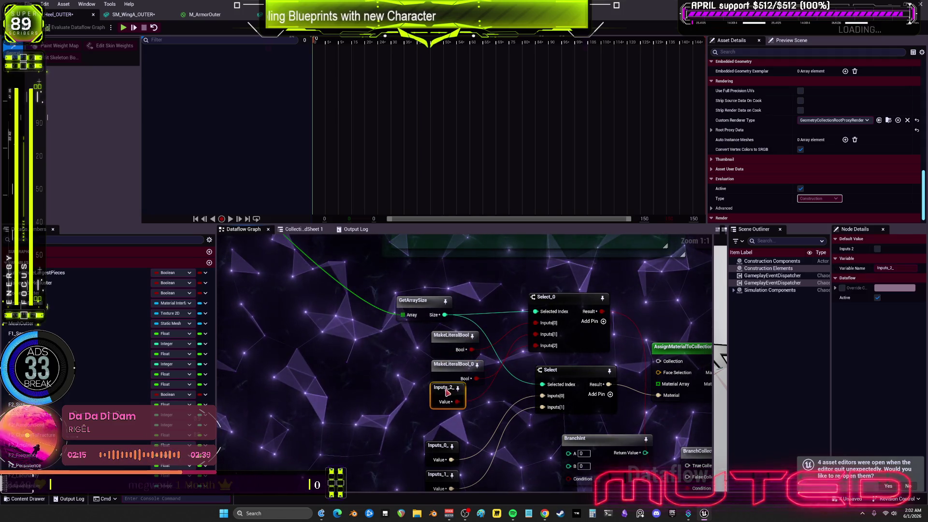
drag(447, 393, 454, 393)
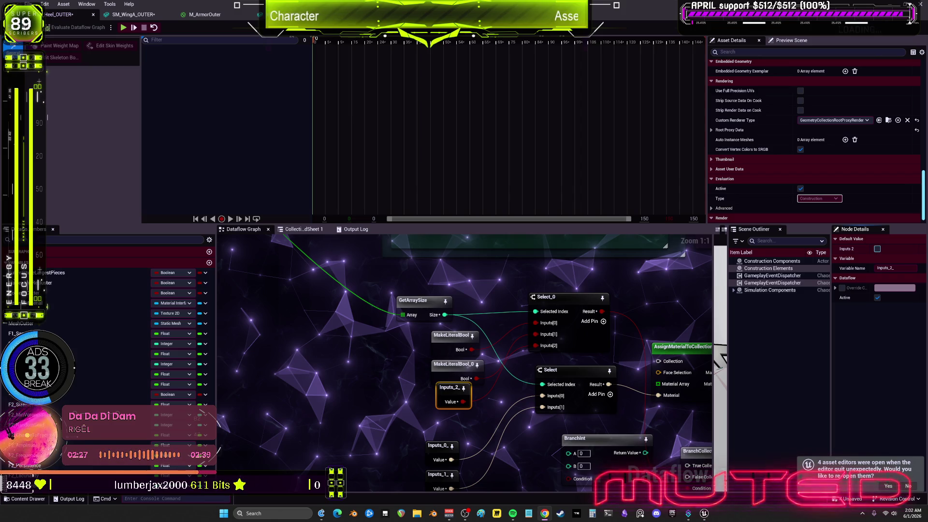
click(878, 249)
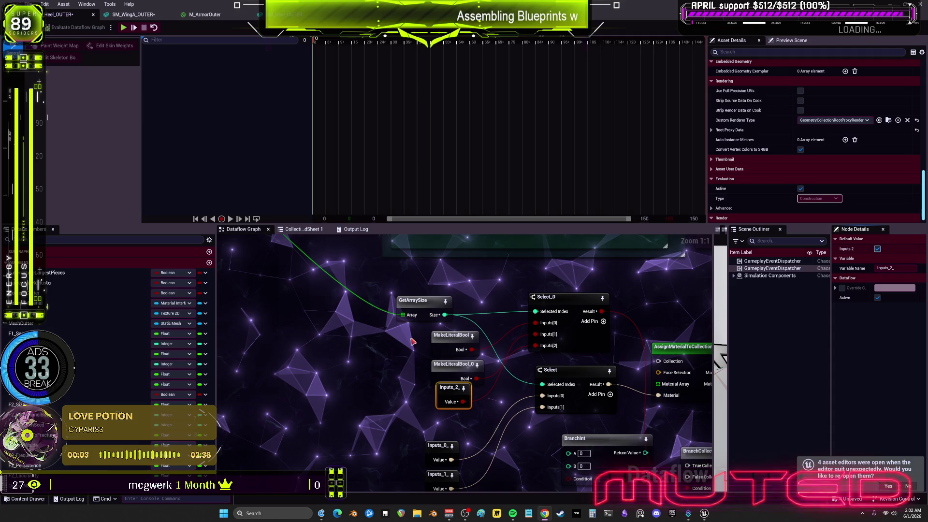
- Add a trial ConvertIndexArrayToSelection node from Dataflow > Core > Convert, then delete it
right_click(495, 290)
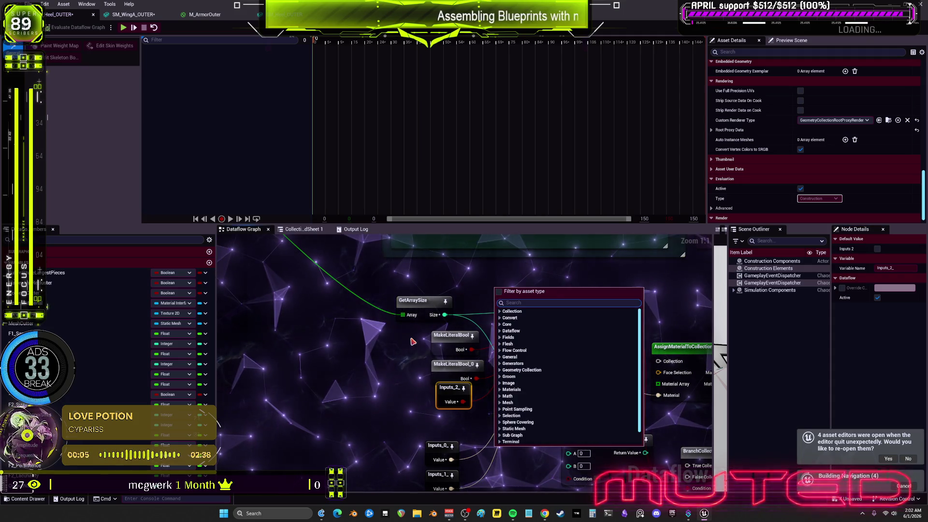
click(512, 331)
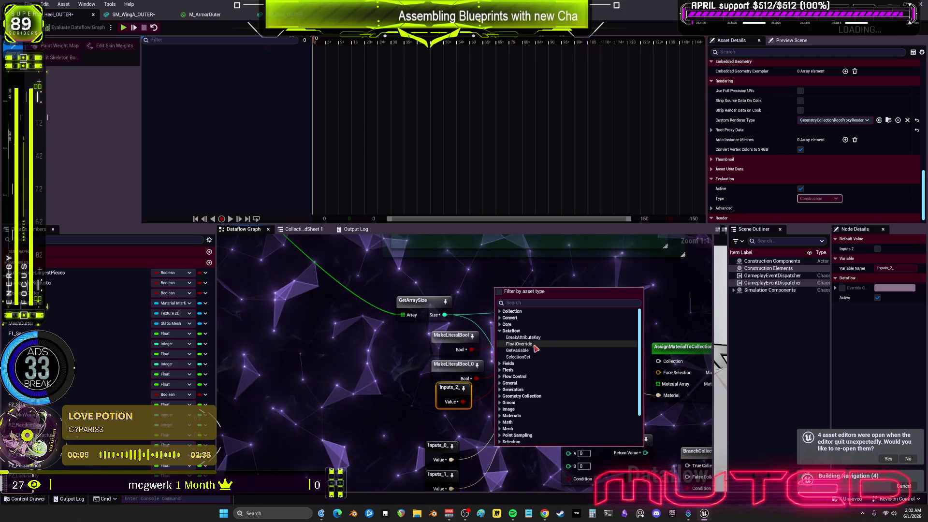
click(507, 325)
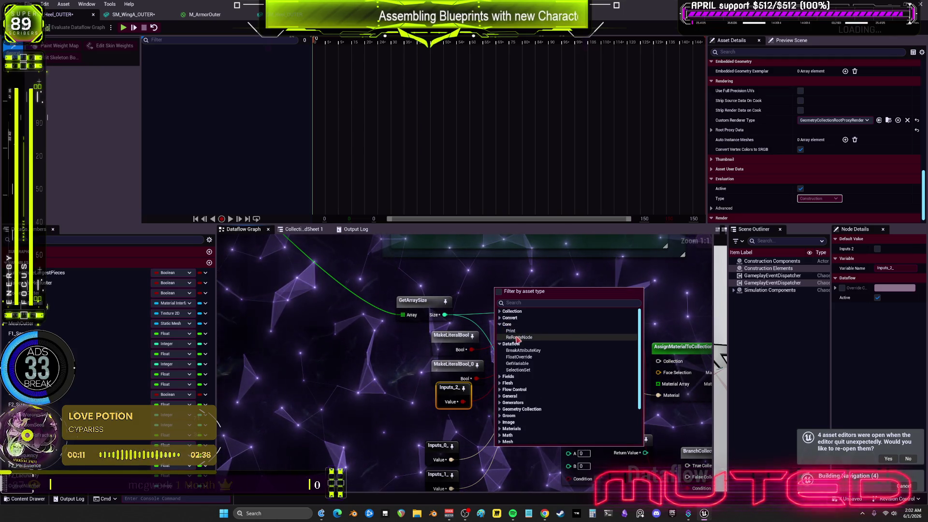
click(509, 318)
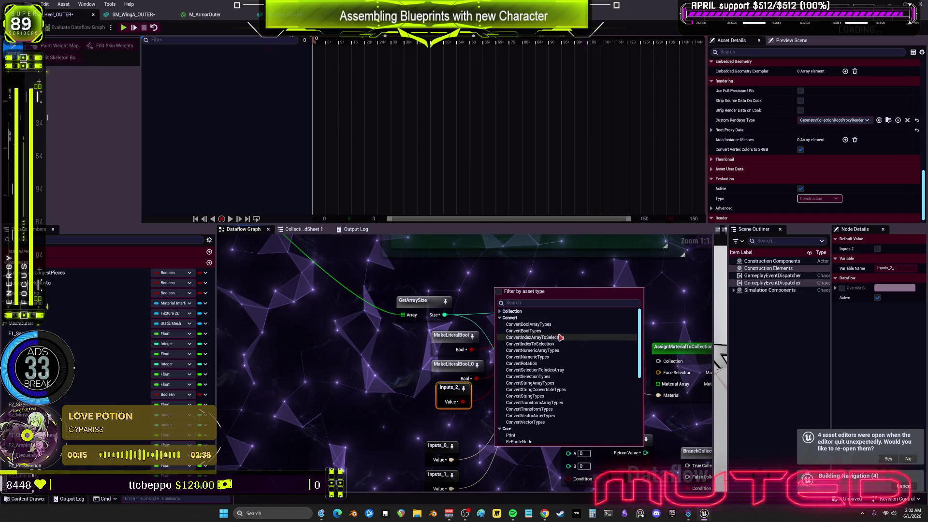
click(563, 339)
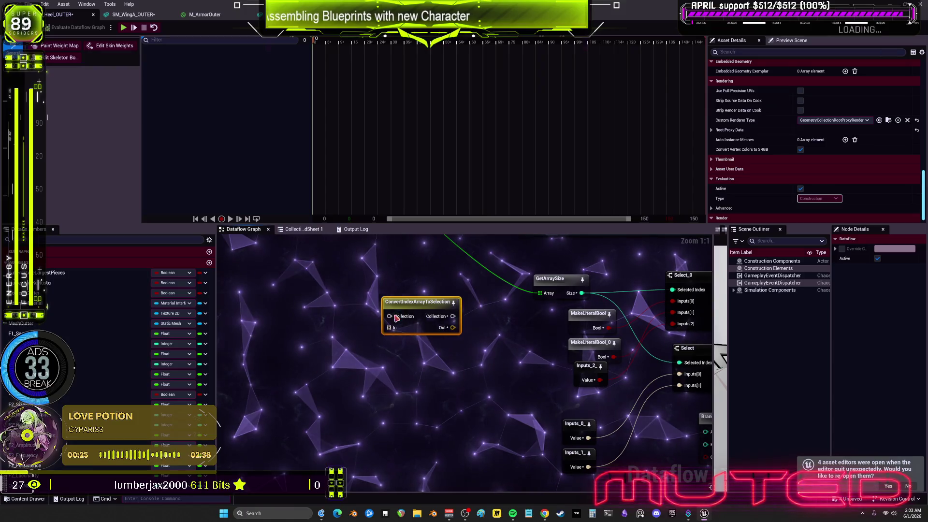
key(Delete)
right_click(408, 315)
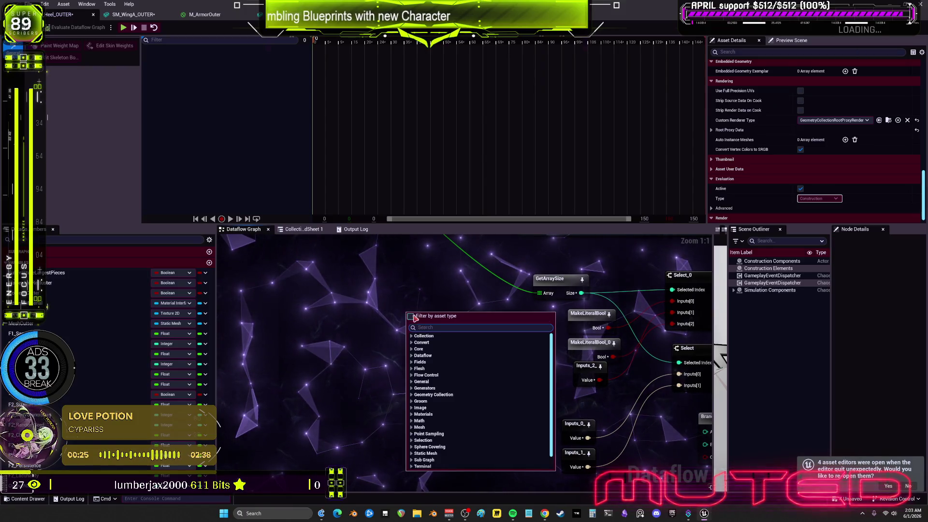
- Browse the node menu's Collection, Convert, Dataflow, Core, Fields and Flesh categories
click(412, 336)
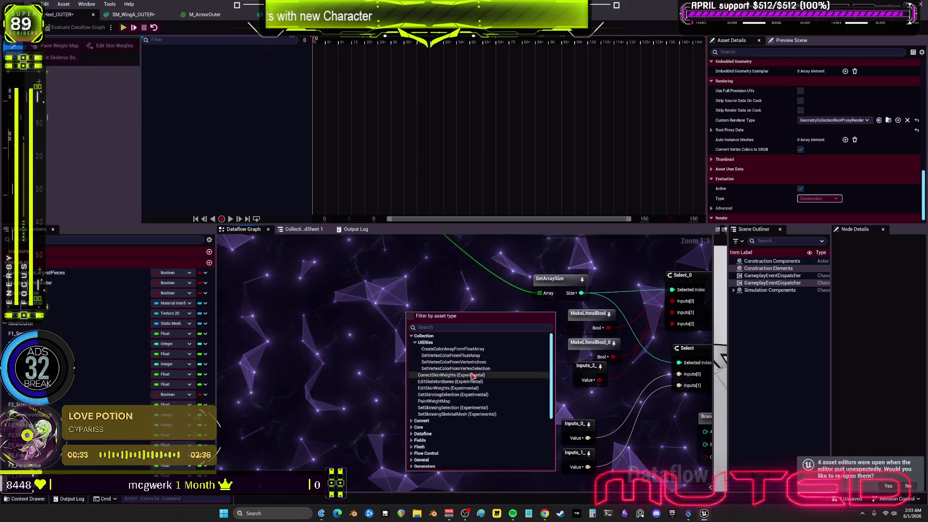
scroll(471, 411, down, 1)
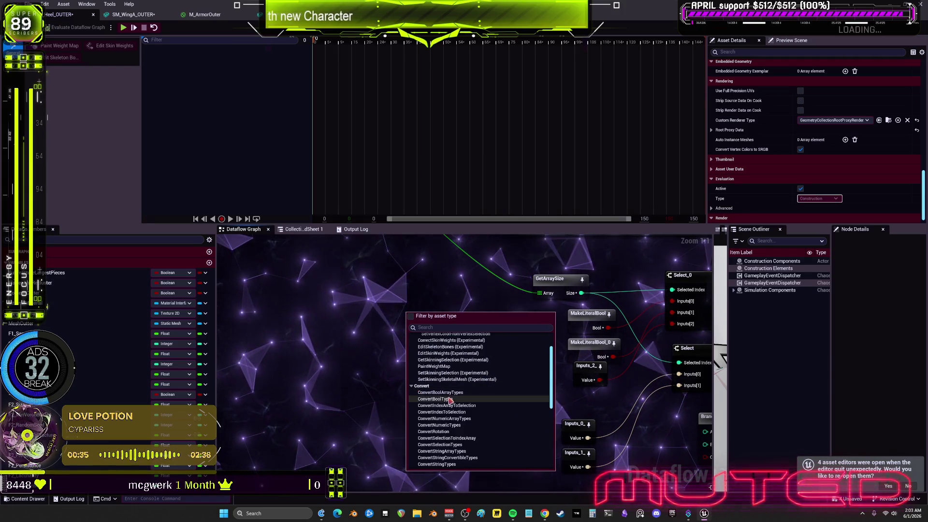
click(469, 386)
scroll(469, 386, down, 2)
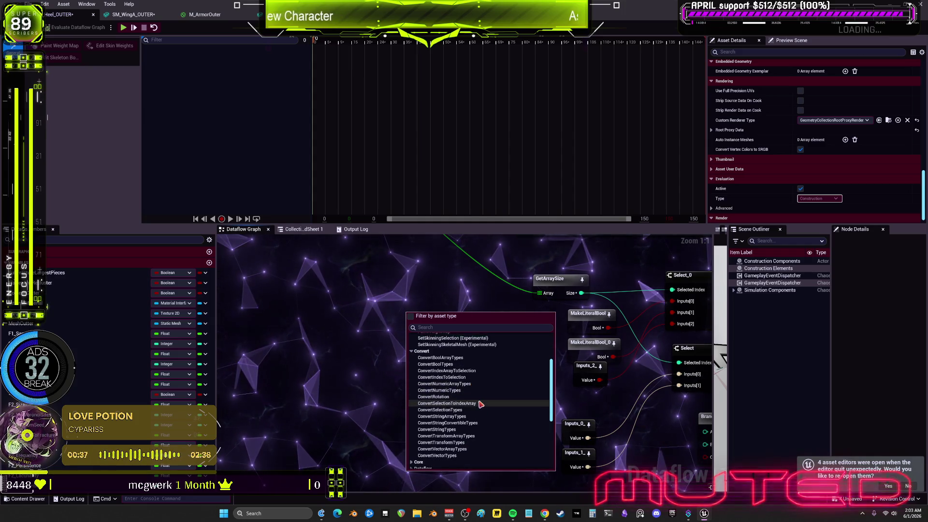
scroll(481, 416, down, 3)
click(419, 422)
click(419, 416)
scroll(420, 401, down, 5)
click(419, 387)
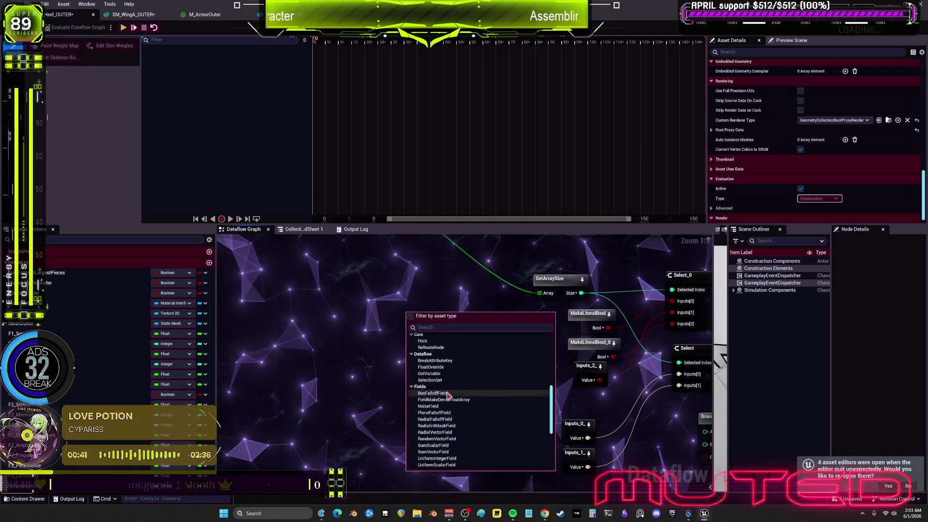
scroll(420, 401, down, 5)
click(419, 409)
scroll(419, 409, down, 2)
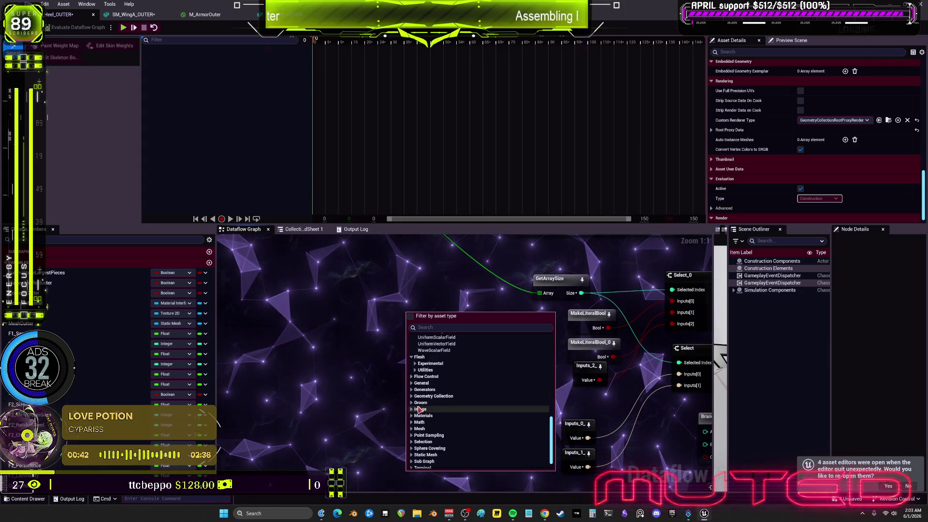
- Add a ForceDependency node from Flow Control and place it beside GetArraySize
click(412, 377)
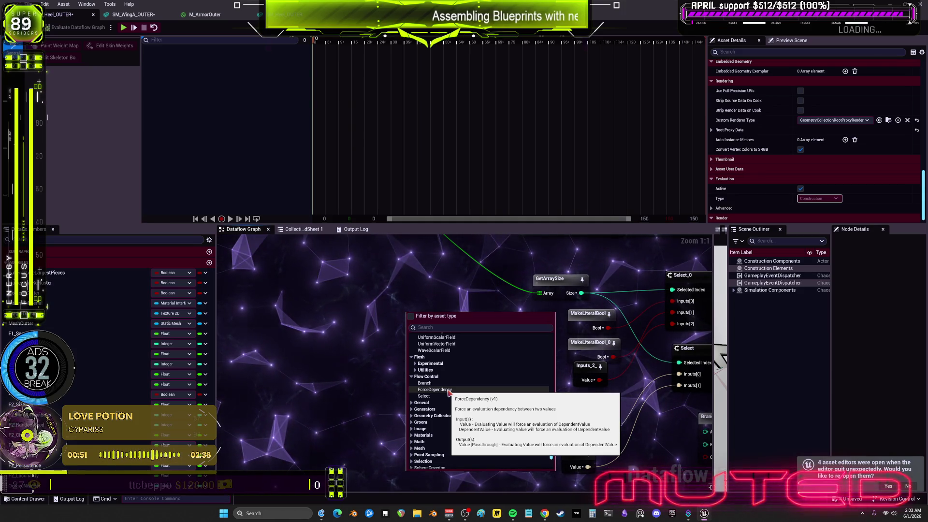
click(449, 392)
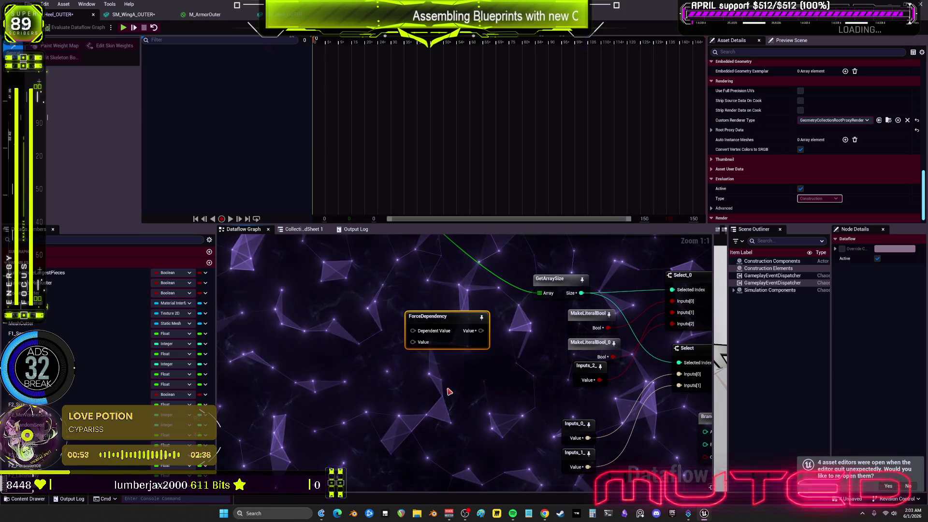
drag(446, 316, 445, 313)
- Browse the node menu's Generators and Geometry Collection Utilities categories
right_click(422, 357)
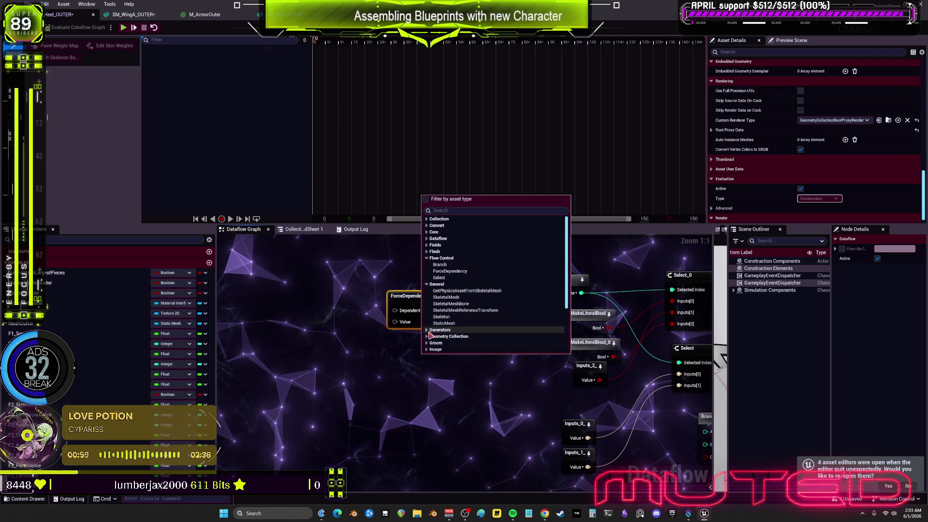
click(428, 329)
scroll(432, 314, down, 2)
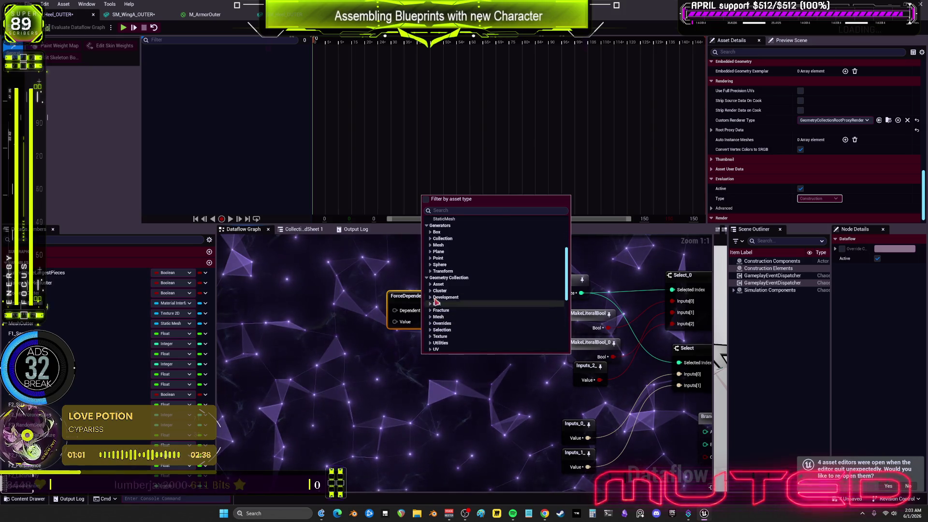
scroll(441, 288, down, 2)
scroll(440, 288, up, 3)
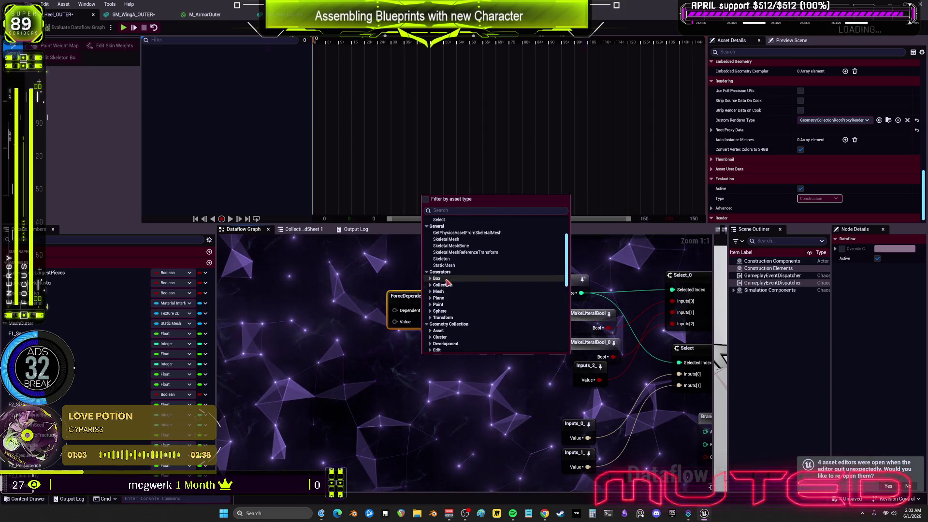
scroll(444, 292, down, 3)
scroll(454, 285, down, 3)
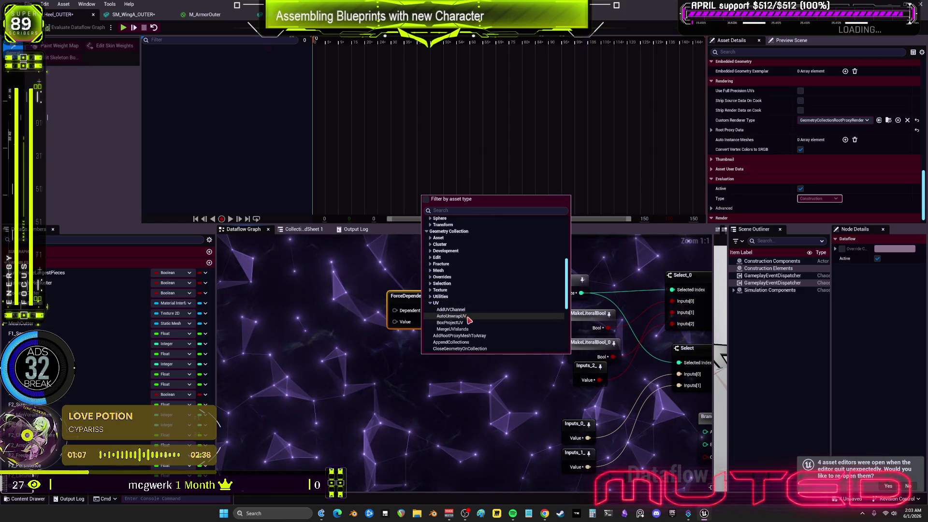
click(438, 296)
scroll(478, 285, down, 3)
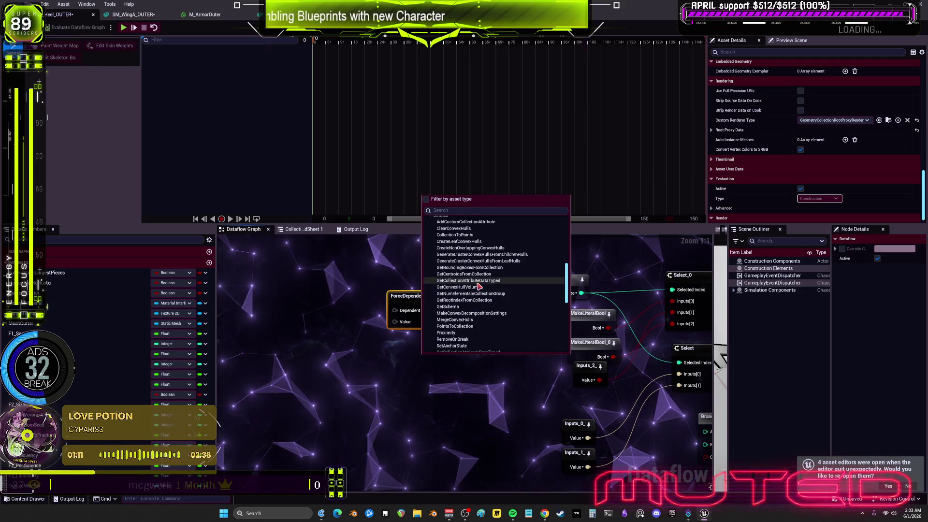
scroll(483, 290, down, 1)
scroll(484, 295, down, 1)
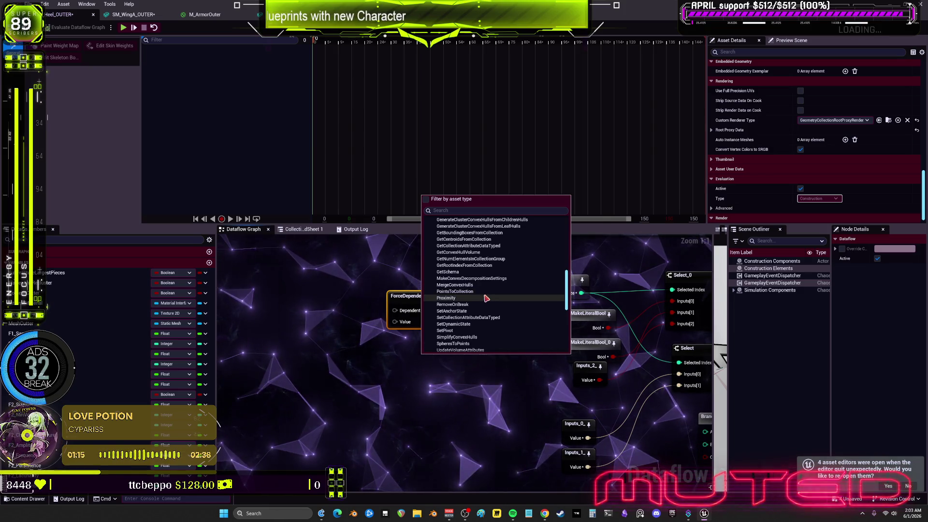
scroll(486, 299, down, 1)
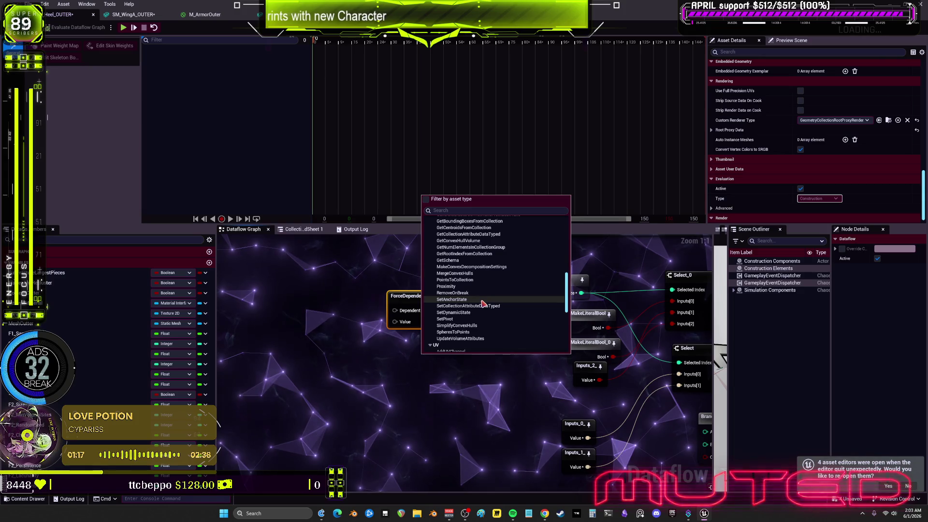
scroll(483, 300, up, 5)
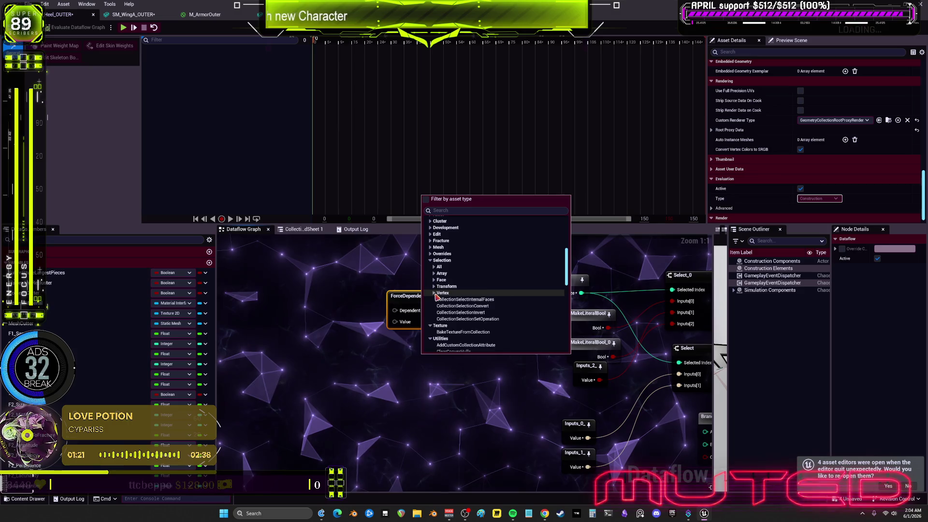
scroll(437, 290, down, 5)
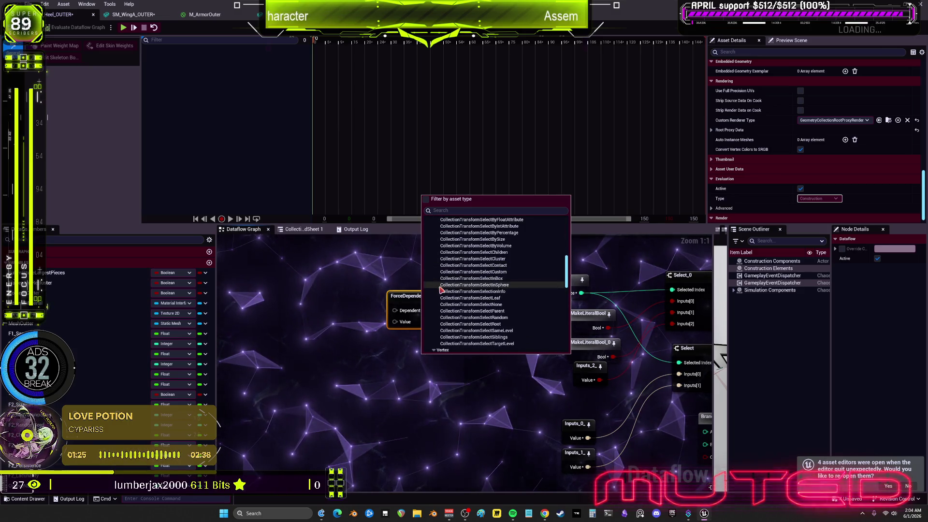
scroll(441, 289, up, 4)
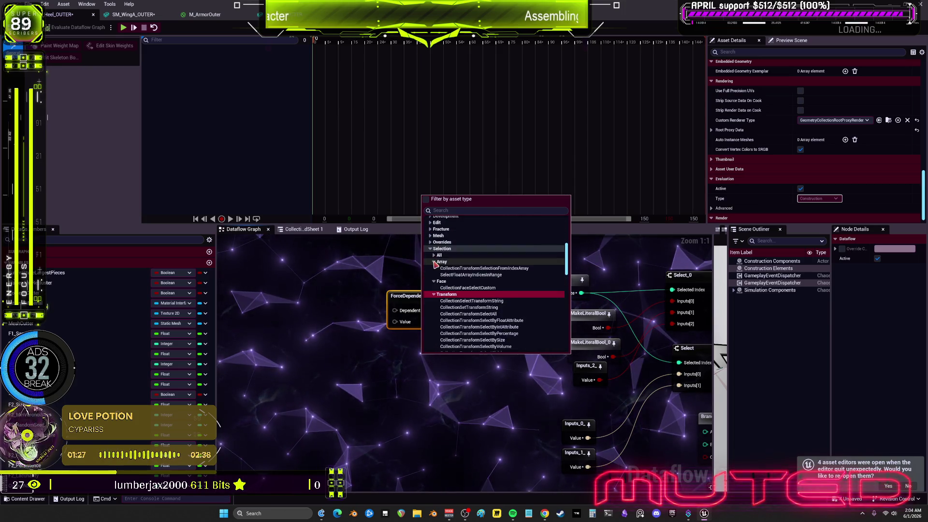
- Expand the Selection All group and the Overrides, Mesh, Fracture, Edit, Development, Cluster and Asset categories
click(434, 256)
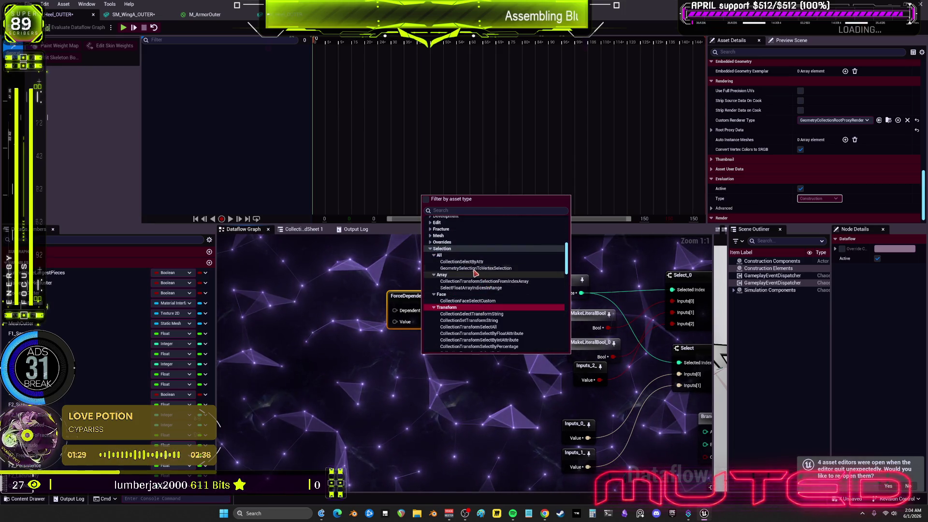
scroll(493, 290, down, 10)
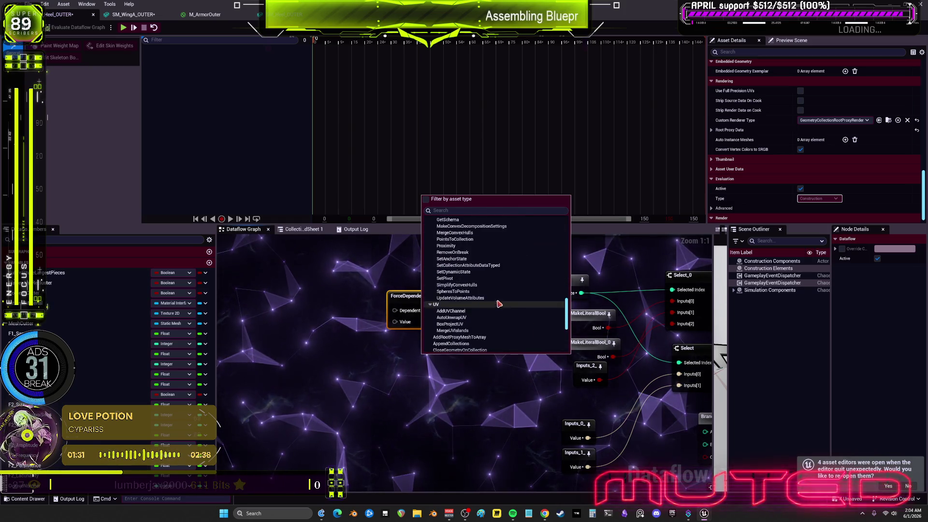
scroll(499, 305, up, 6)
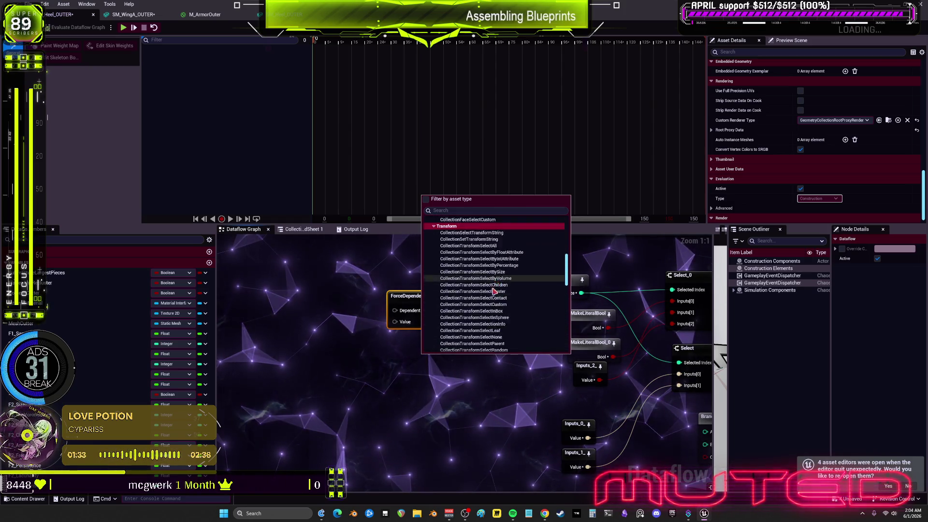
scroll(483, 288, up, 5)
click(430, 289)
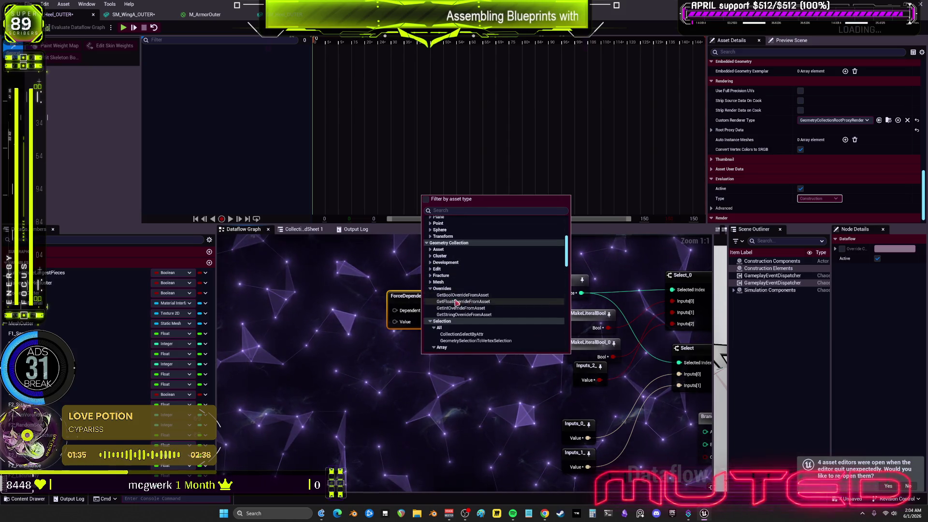
click(431, 282)
click(430, 275)
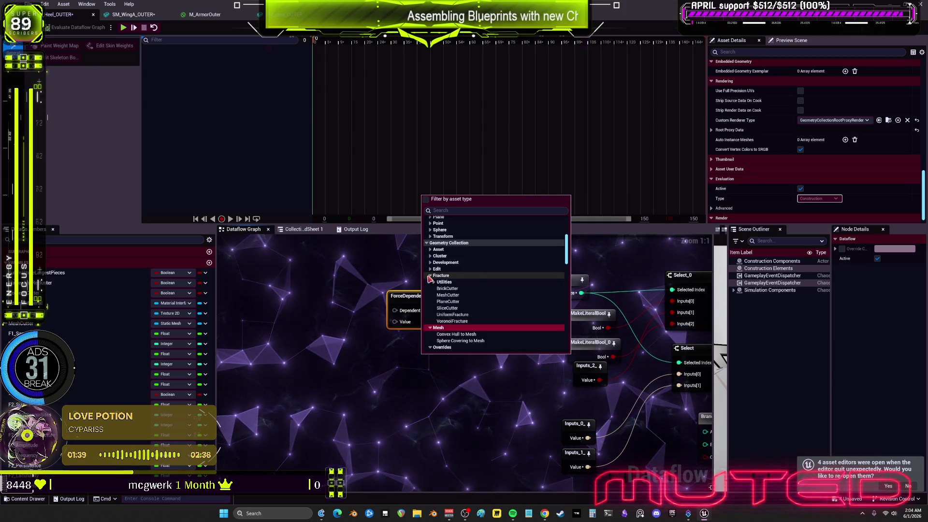
click(431, 269)
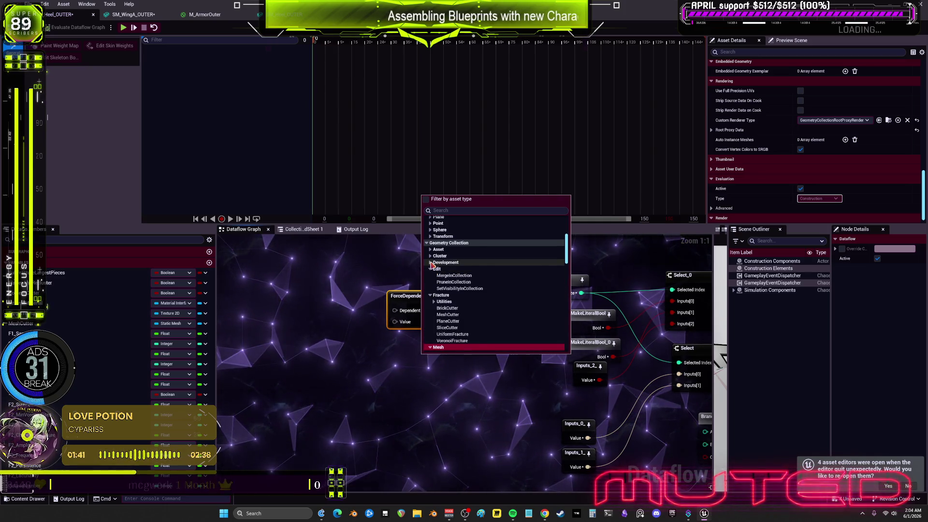
click(431, 263)
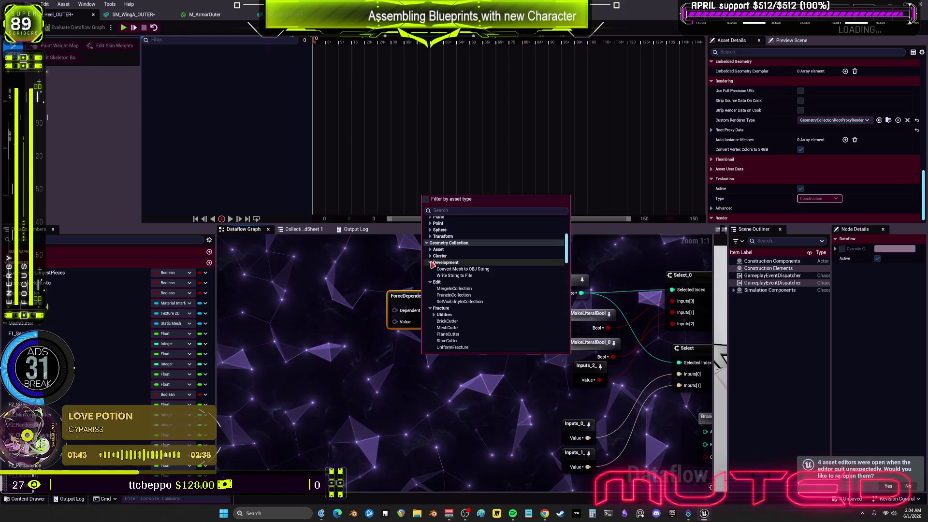
click(431, 256)
click(430, 249)
click(450, 211)
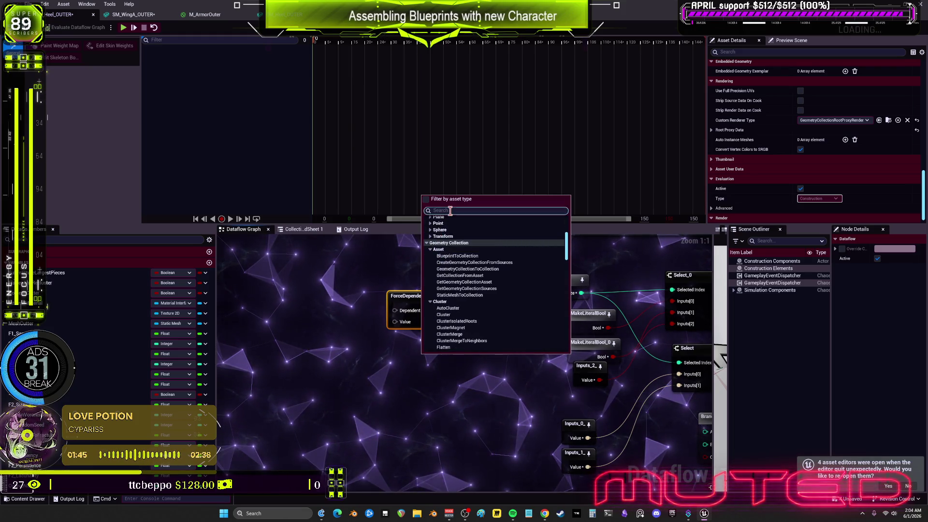
- Search 'material' and add AddToMaterialArray and AssignMaterialToCollection nodes to the graph
text(material)
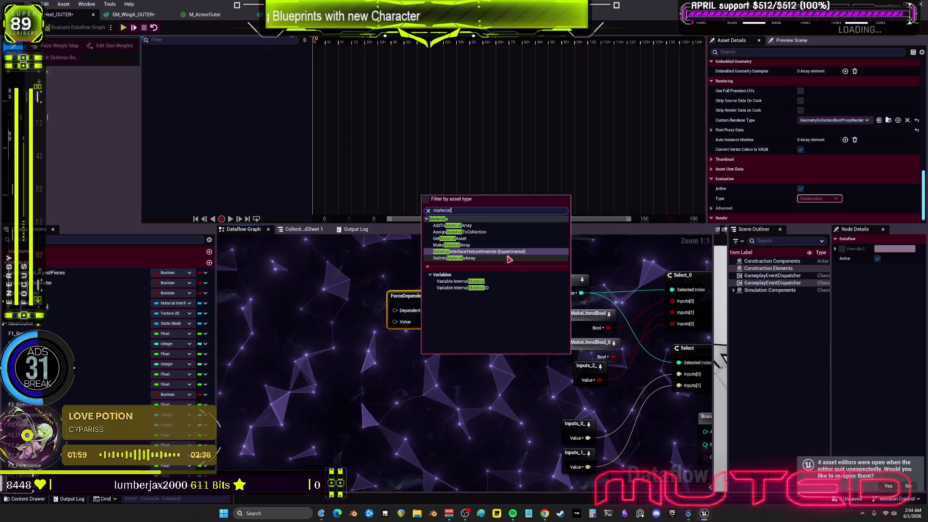
click(471, 226)
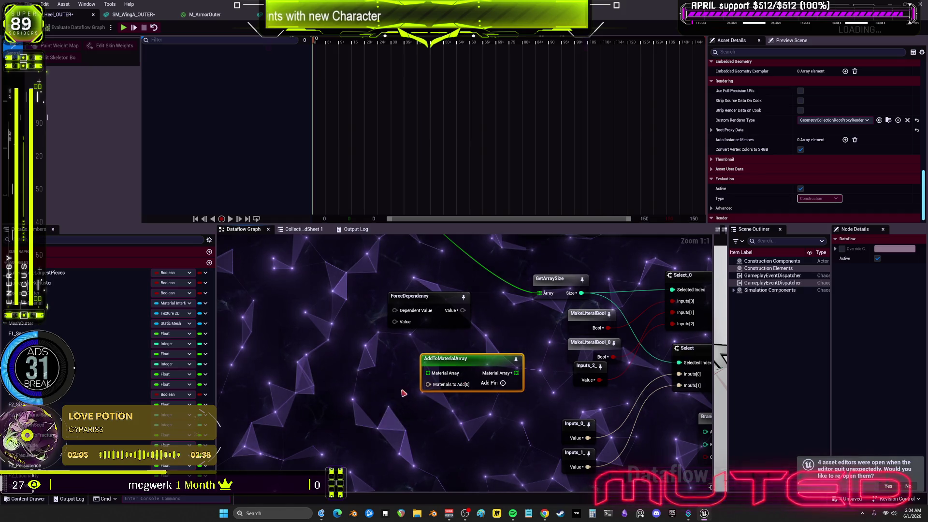
right_click(416, 413)
text(material)
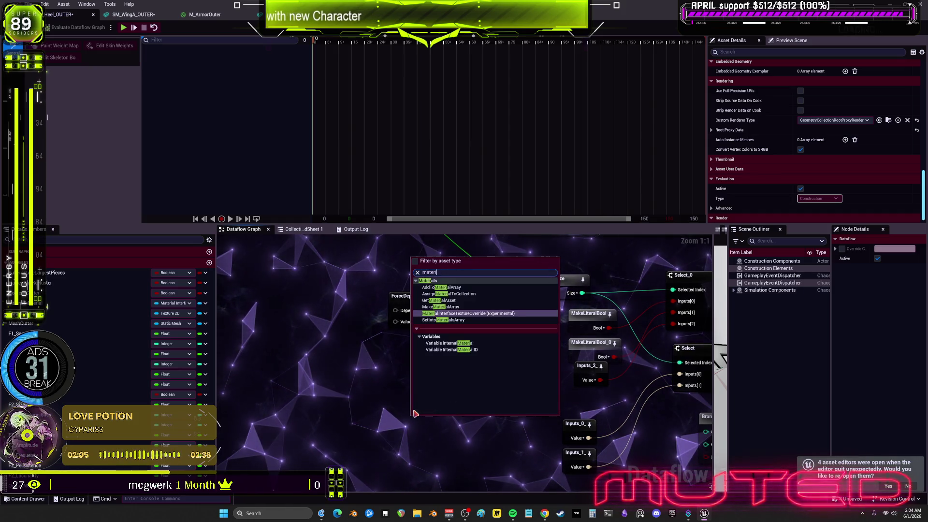
click(449, 294)
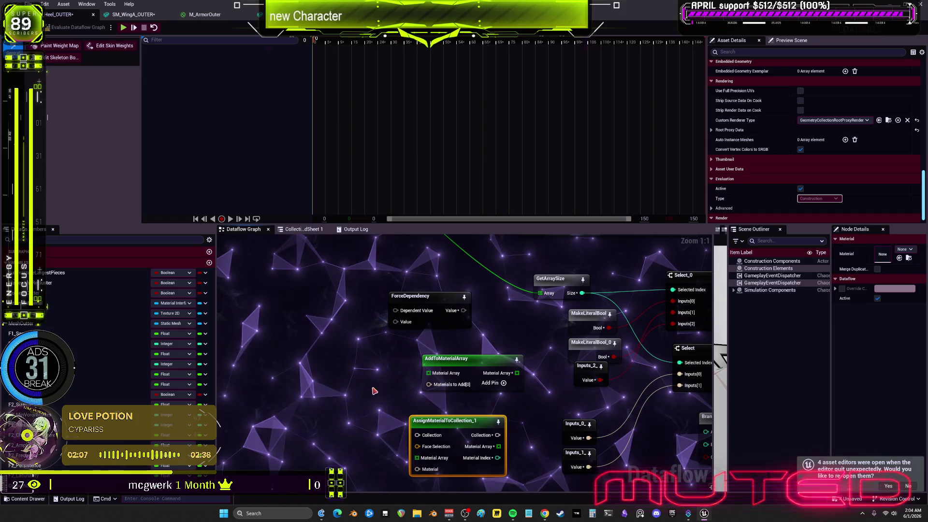
- Add MakeMaterialArray, MaterialInterfaceTextureOverride and SetIntoMaterialsArray nodes from material searches
right_click(370, 384)
text(material)
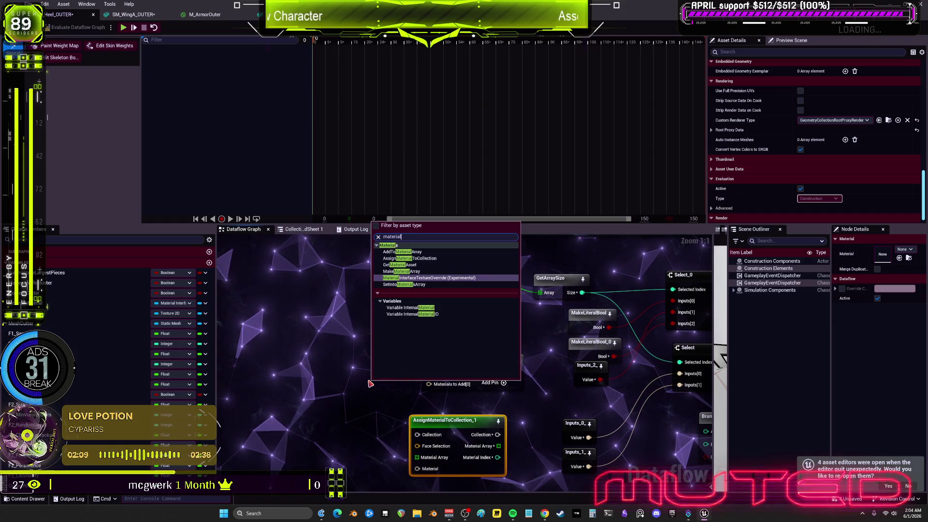
key(Escape)
right_click(333, 341)
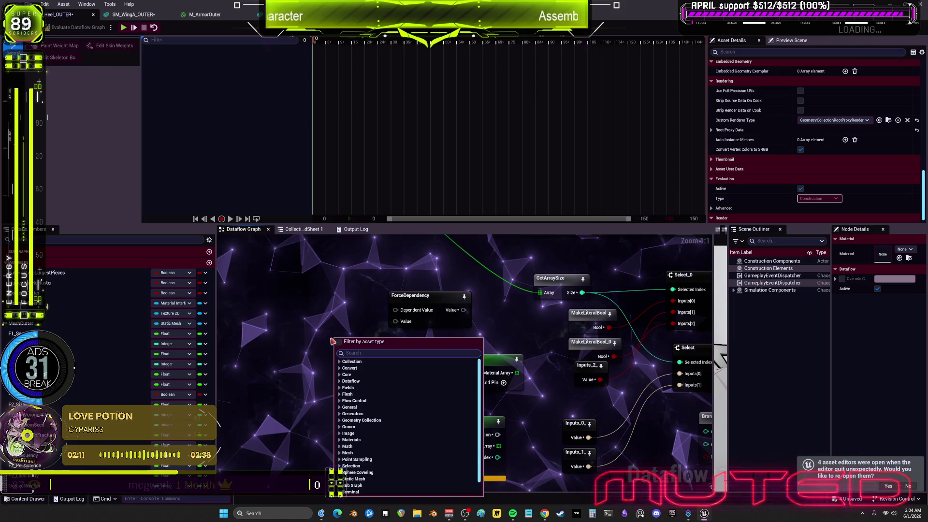
text(material)
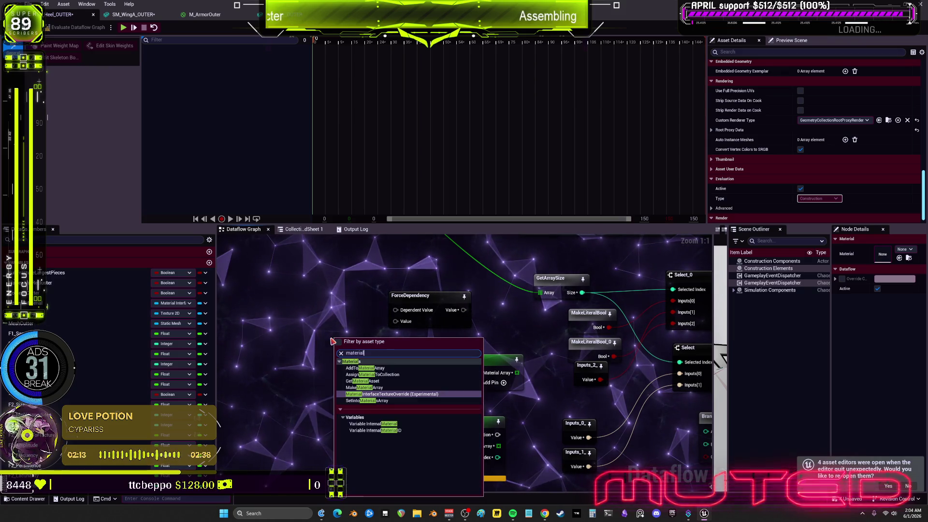
click(364, 387)
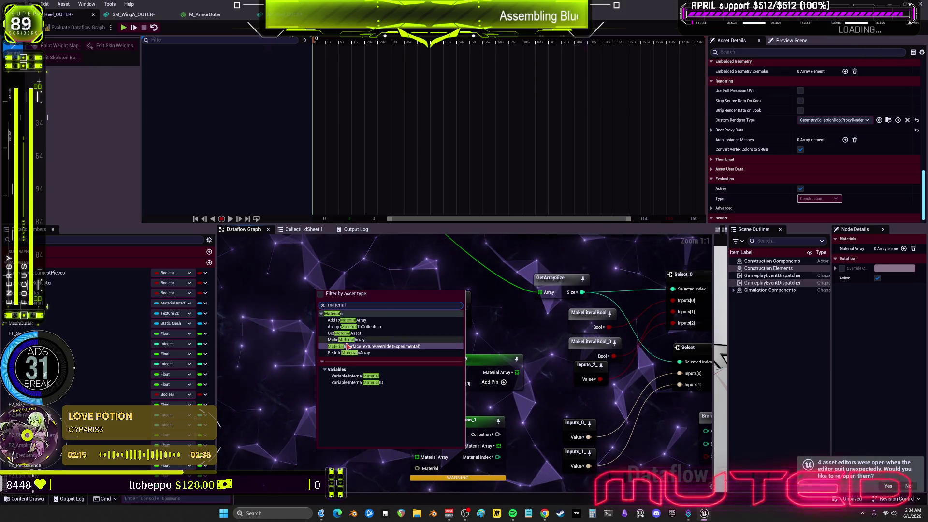
click(349, 346)
right_click(300, 379)
text(material)
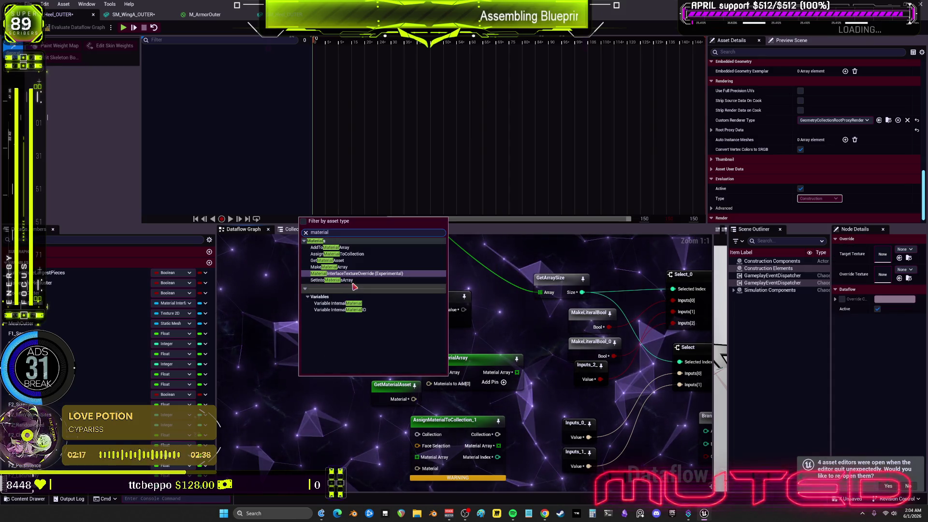
click(338, 280)
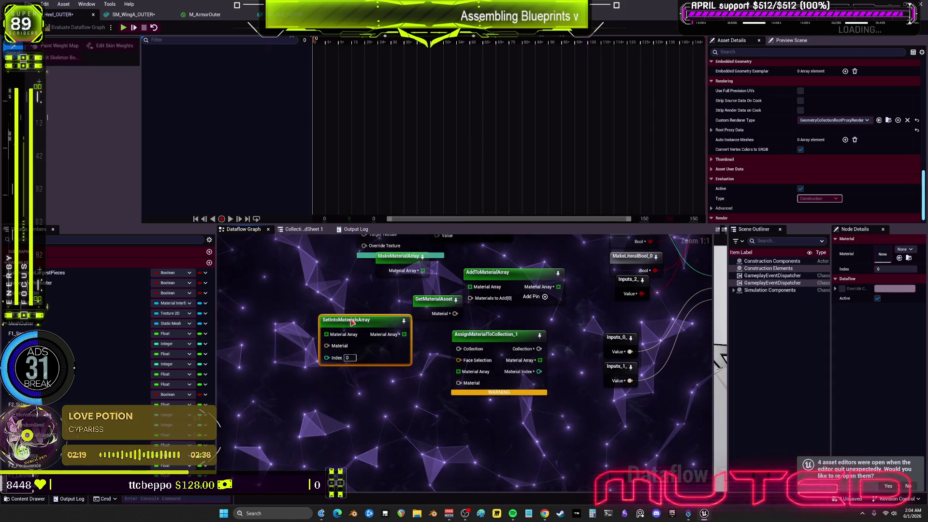
- Move the material nodes off ForceDependency into rough positions, then delete ForceDependency
drag(344, 323, 365, 361)
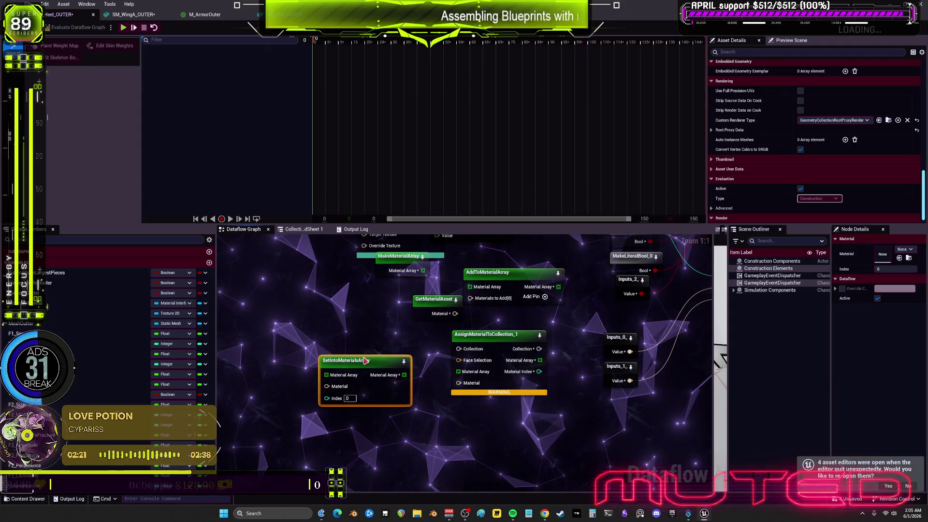
drag(476, 343, 471, 358)
mouse_move(448, 328)
mouse_down()
mouse_move(377, 316)
mouse_move(353, 330)
mouse_up()
drag(464, 300, 356, 352)
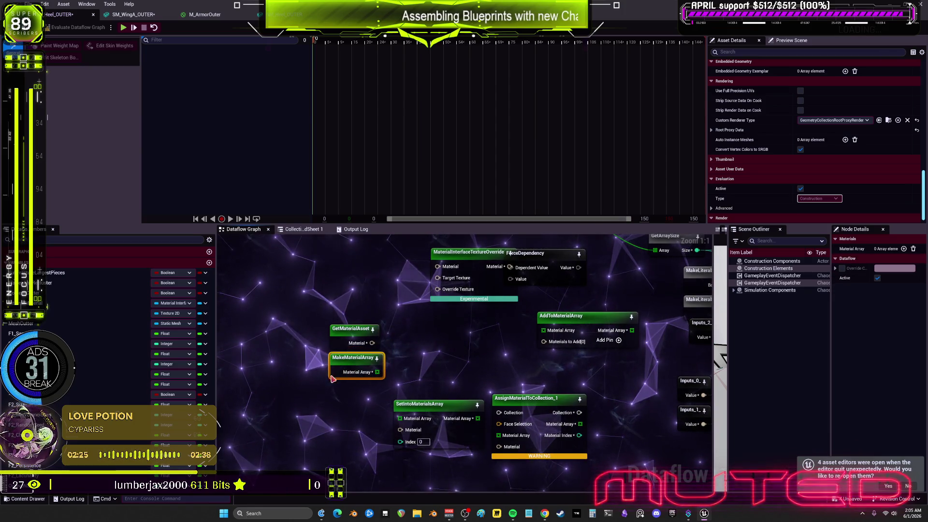
mouse_move(580, 317)
mouse_down()
mouse_move(534, 358)
mouse_move(530, 279)
mouse_move(522, 381)
mouse_up()
drag(473, 318, 377, 313)
click(518, 289)
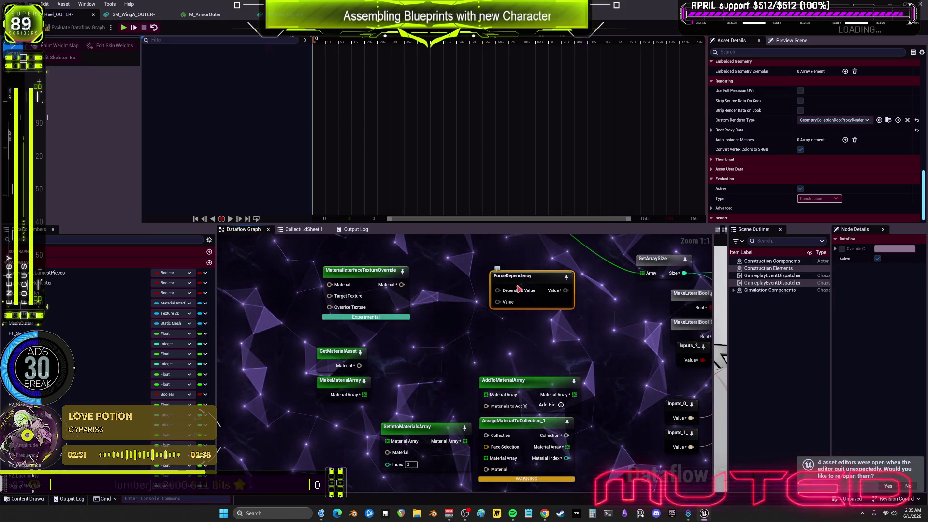
key(Delete)
- Stack SetIntoMaterialsArray, the texture override, GetMaterialAsset and MakeMaterialArray into a tidy column
mouse_move(362, 279)
mouse_down()
mouse_move(371, 260)
mouse_move(433, 309)
mouse_up()
mouse_move(420, 405)
mouse_down()
mouse_move(534, 312)
mouse_move(519, 312)
mouse_up()
drag(464, 303, 464, 359)
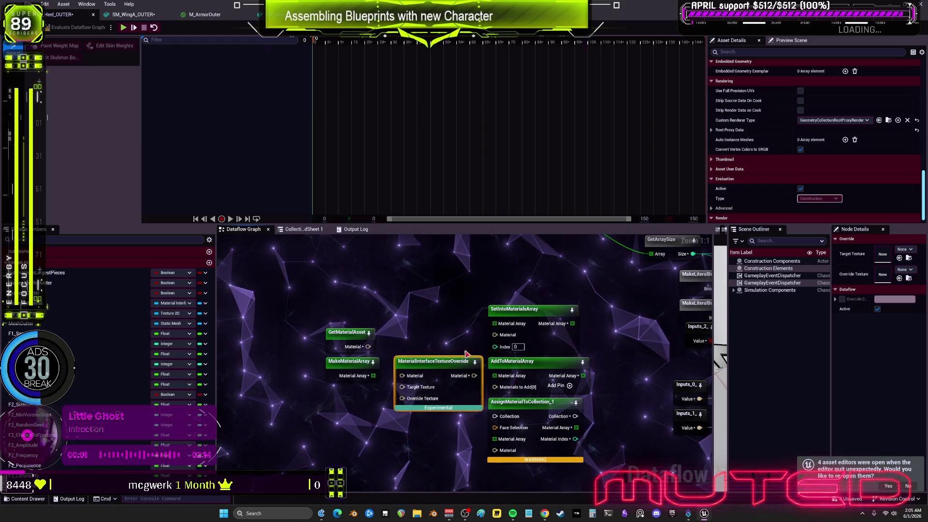
mouse_move(467, 428)
mouse_down()
mouse_move(537, 432)
mouse_move(560, 464)
mouse_move(560, 450)
mouse_up()
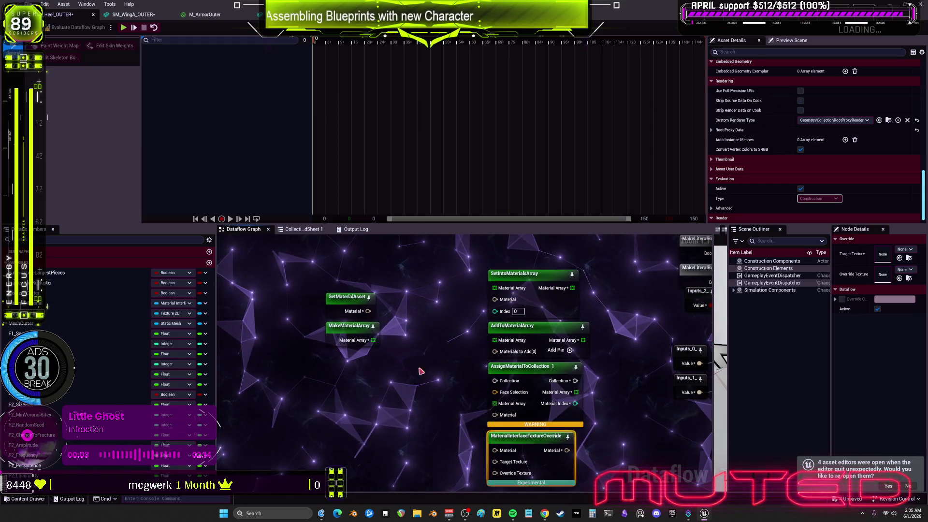
click(346, 305)
drag(344, 340, 401, 381)
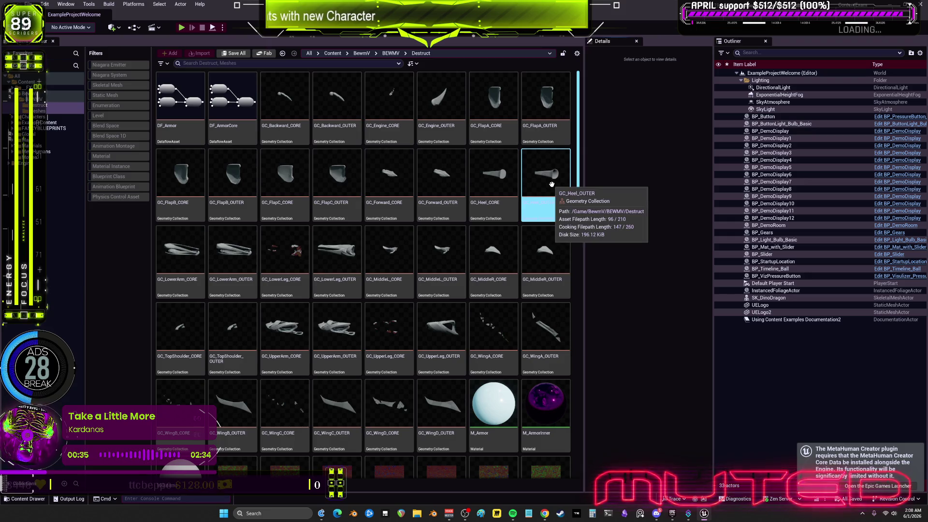
- Restore the mesh editor window and open SM_Backward_OUTER, the Engine meshes and the FlapA meshes
scroll(527, 387, down, 1)
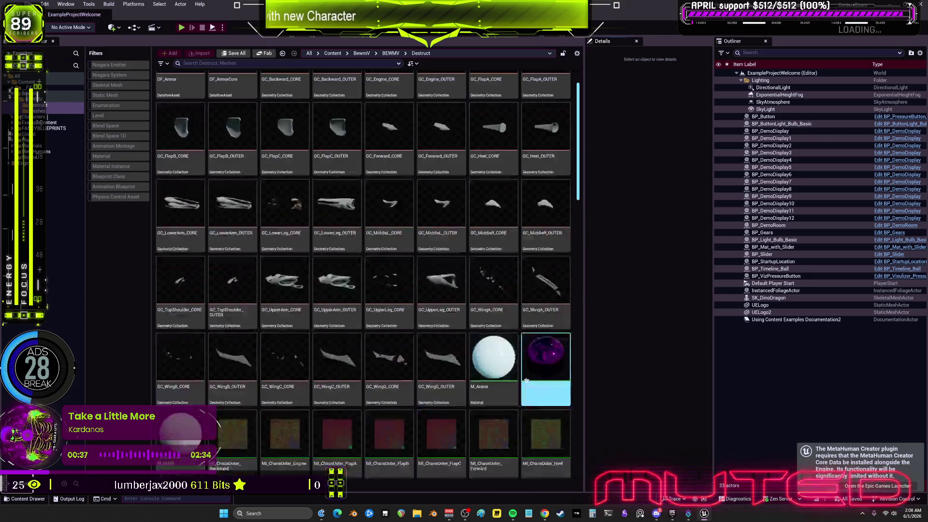
scroll(527, 387, down, 12)
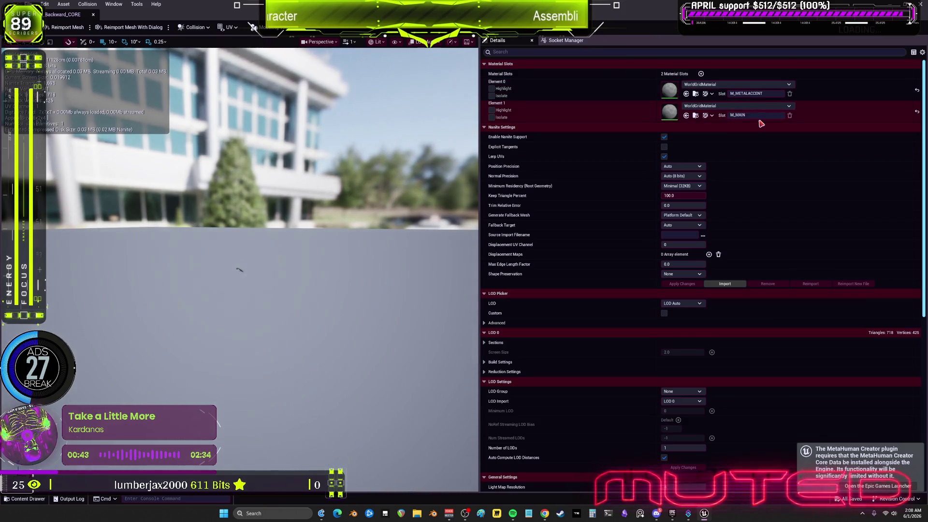
double_click(624, 5)
click(356, 273)
double_click(356, 273)
double_click(389, 263)
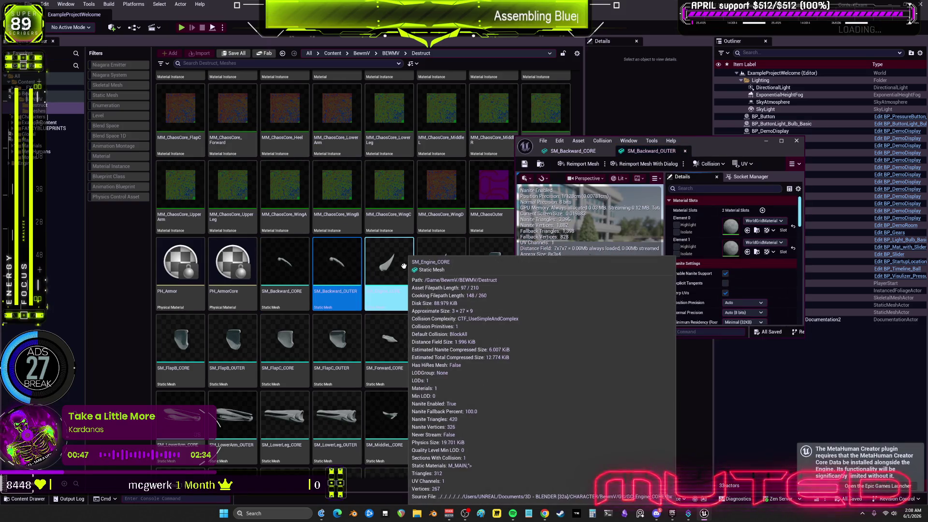
double_click(446, 271)
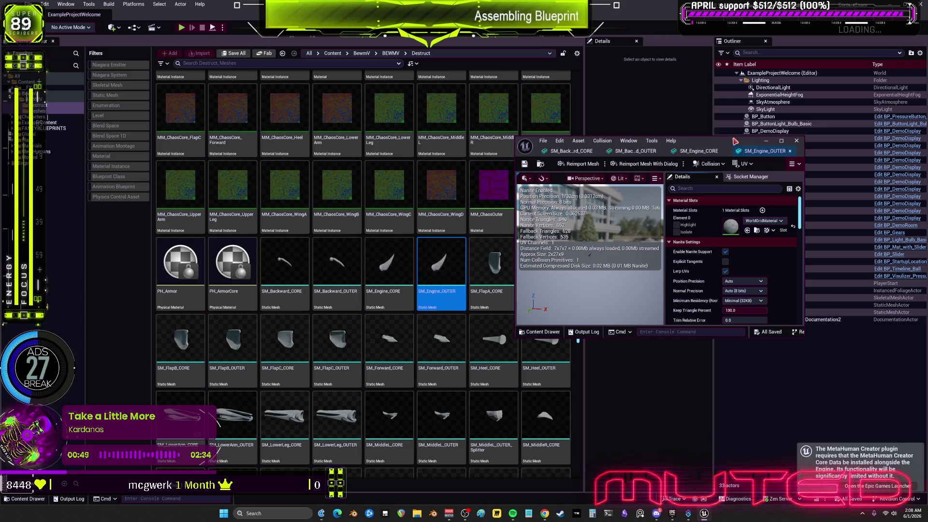
double_click(505, 270)
double_click(553, 273)
- Open the FlapB, FlapC, Forward and Heel meshes, plus SM_LowerArm_OUTER and SM_LowerLeg_CORE
double_click(166, 356)
double_click(220, 347)
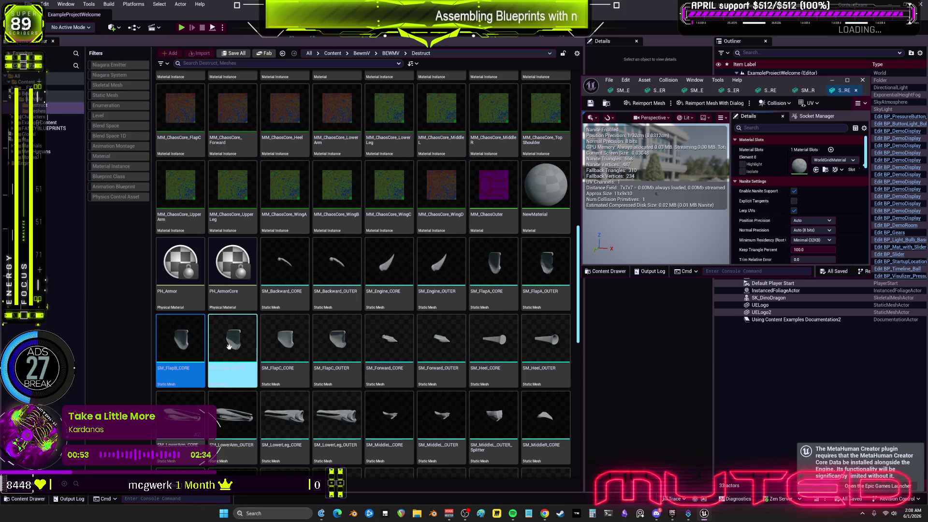
double_click(287, 343)
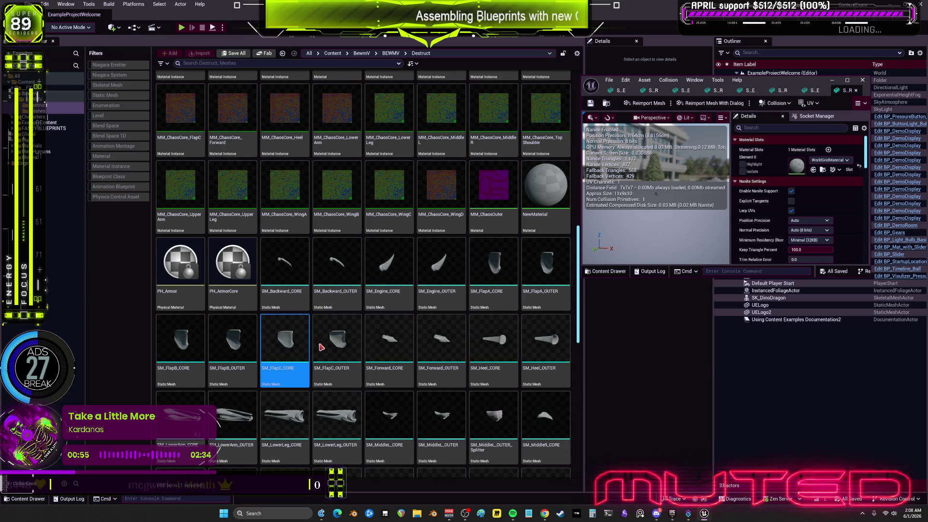
double_click(344, 345)
double_click(392, 350)
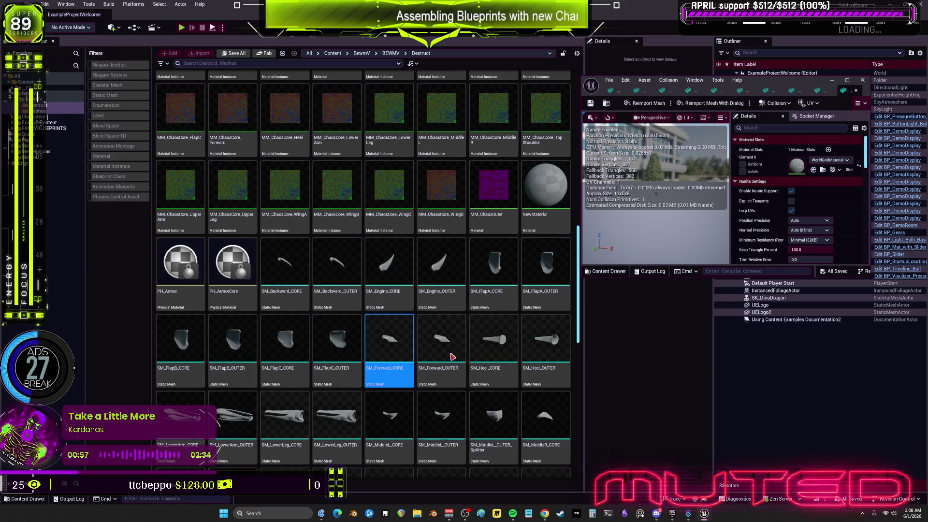
double_click(452, 356)
double_click(498, 350)
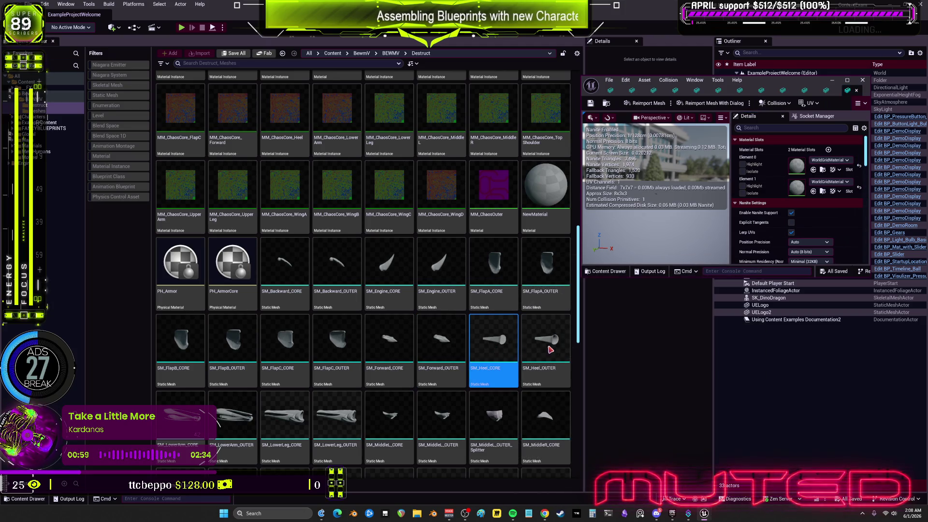
double_click(548, 345)
double_click(227, 423)
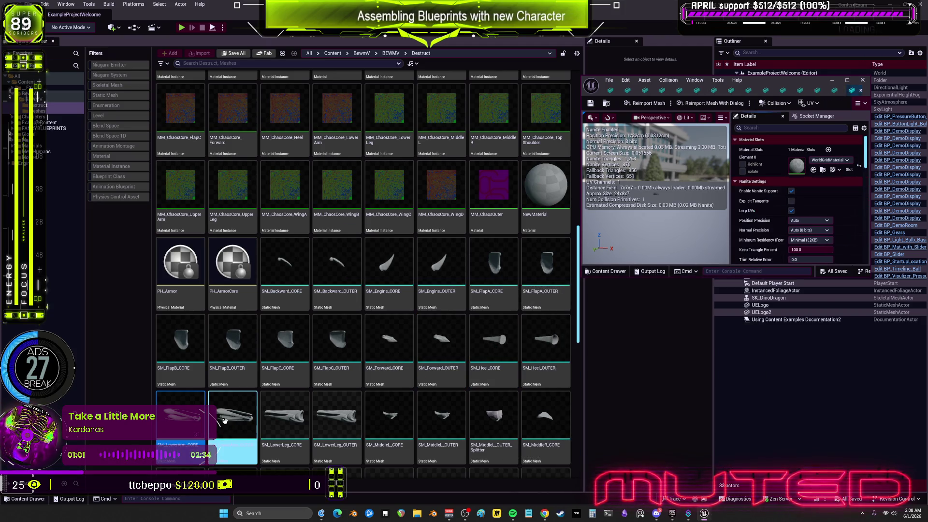
double_click(285, 420)
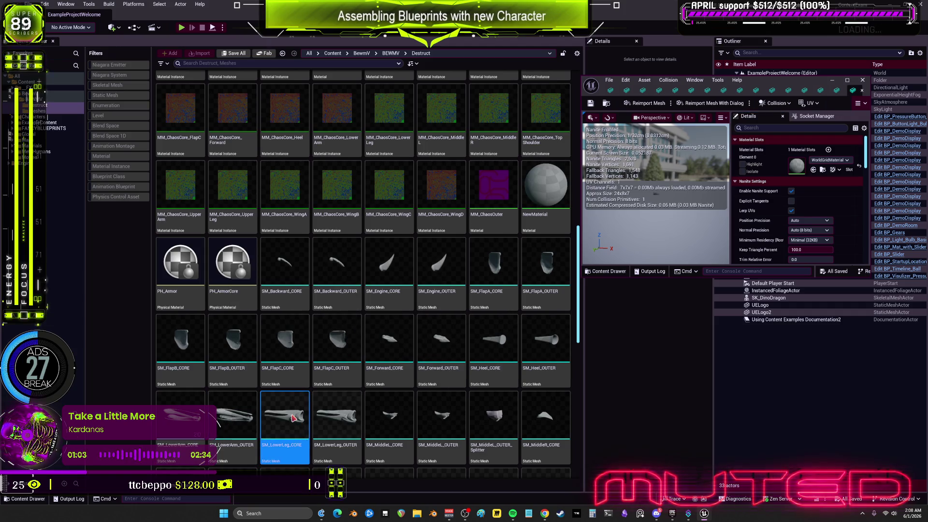
scroll(347, 385, down, 2)
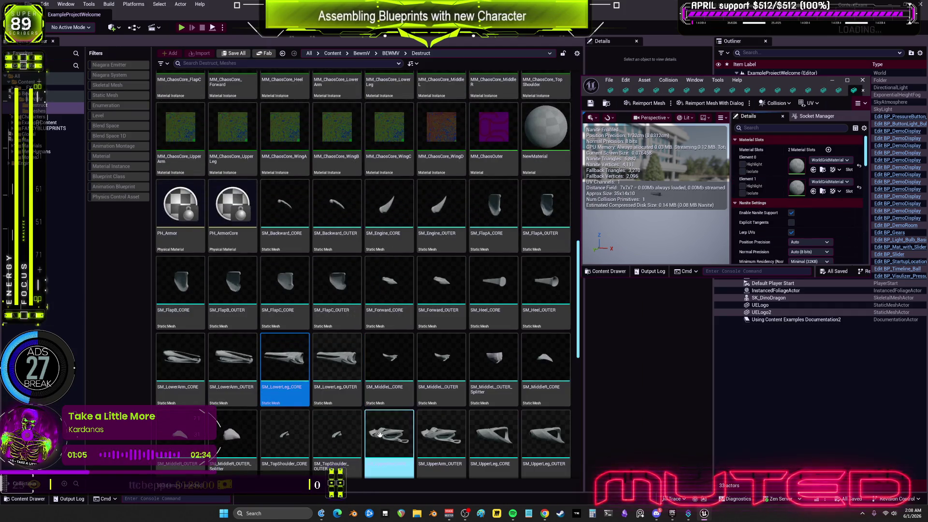
- Open the MiddleL, MiddleR, TopShoulder, UpperArm and UpperLeg meshes in the static mesh editor
click(352, 359)
double_click(387, 362)
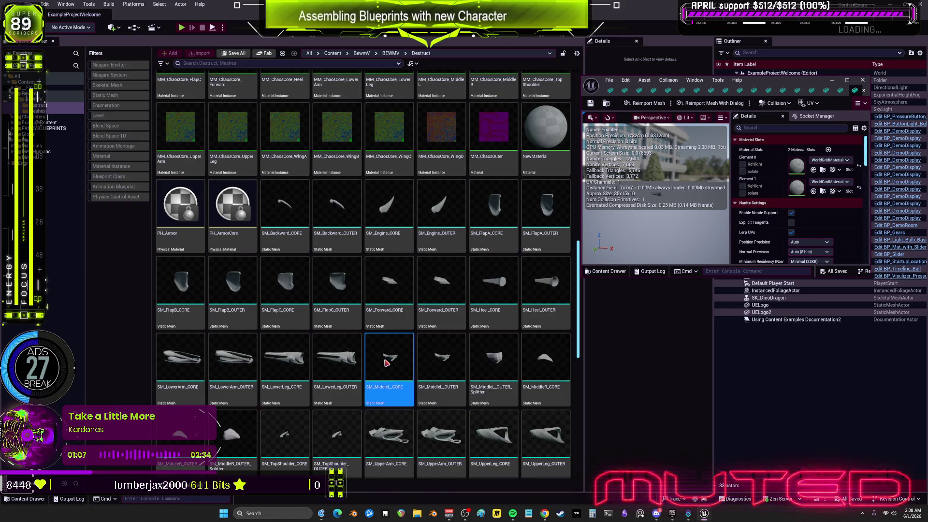
scroll(406, 315, down, 2)
click(455, 198)
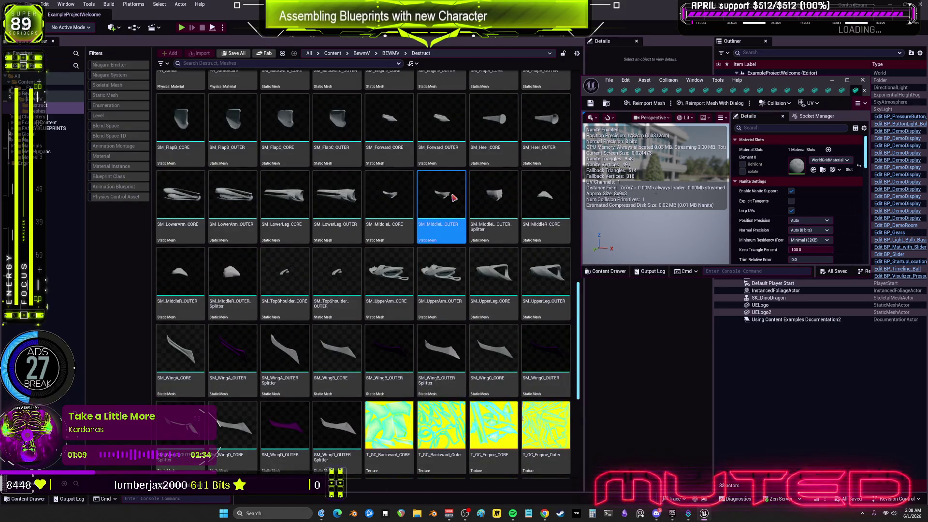
double_click(492, 197)
double_click(554, 198)
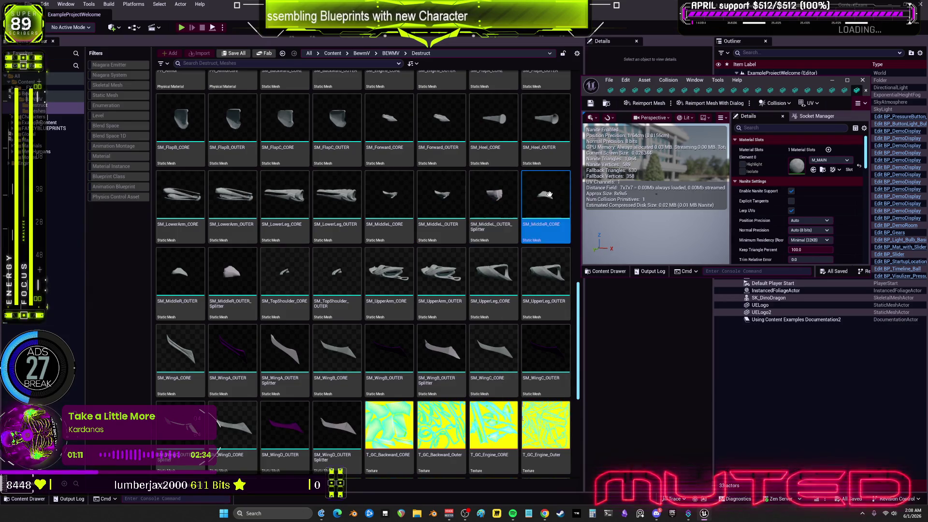
click(190, 281)
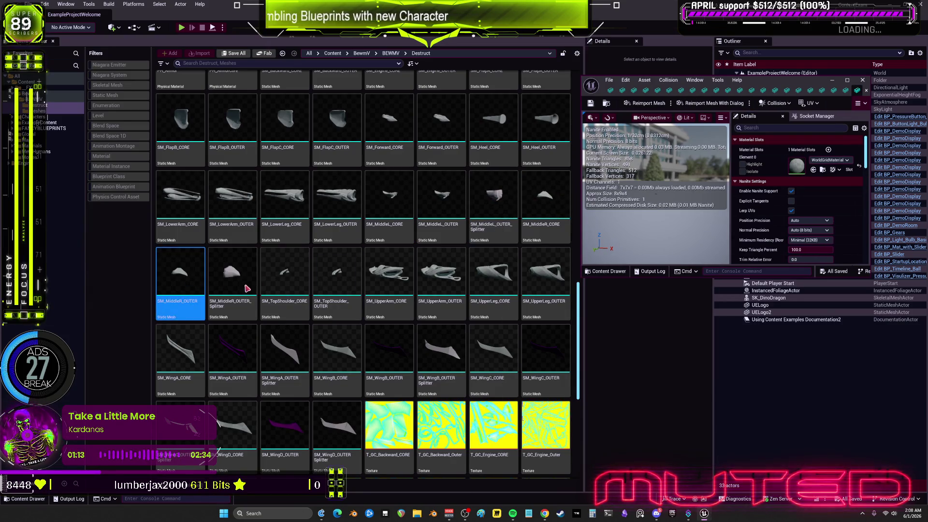
double_click(236, 274)
double_click(290, 278)
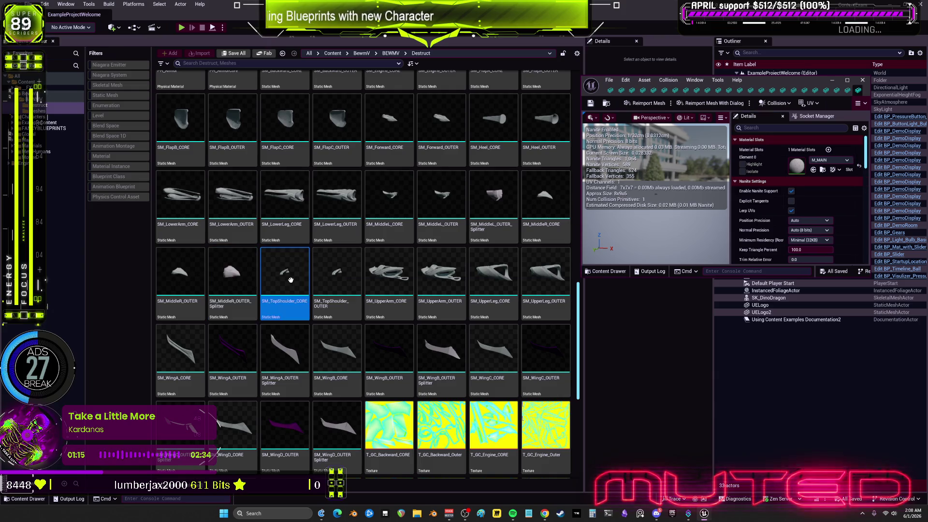
double_click(337, 276)
double_click(389, 281)
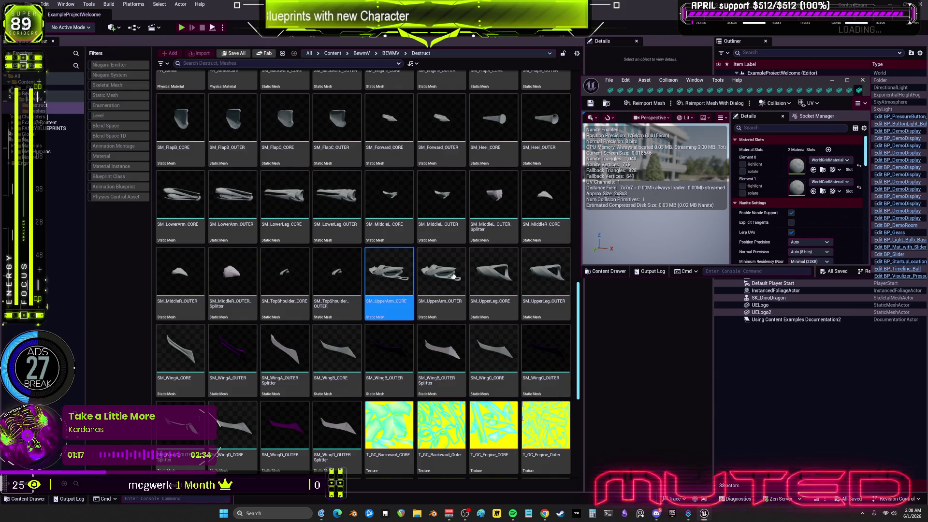
double_click(455, 278)
double_click(507, 276)
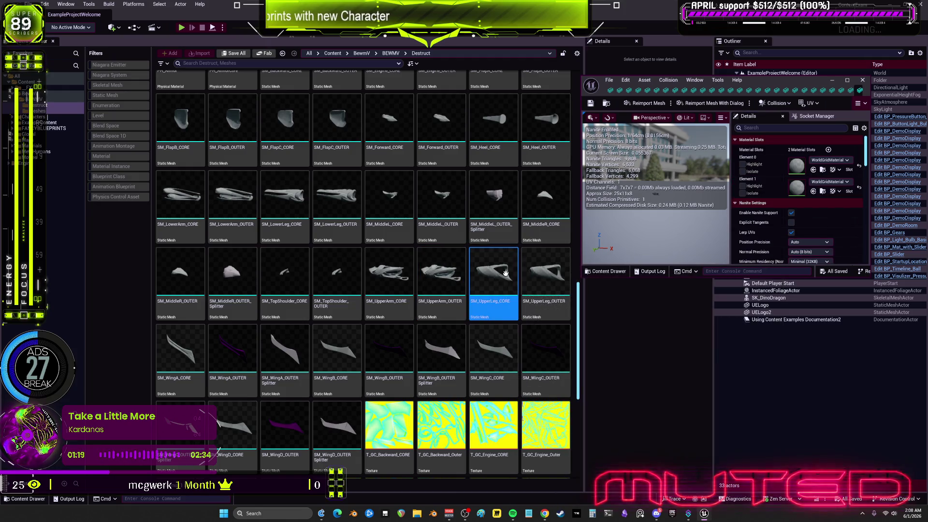
double_click(546, 274)
- Open the WingA, WingB, WingC and WingD meshes, ending with SM_WingD_OUTER_Splitter
double_click(193, 354)
double_click(245, 363)
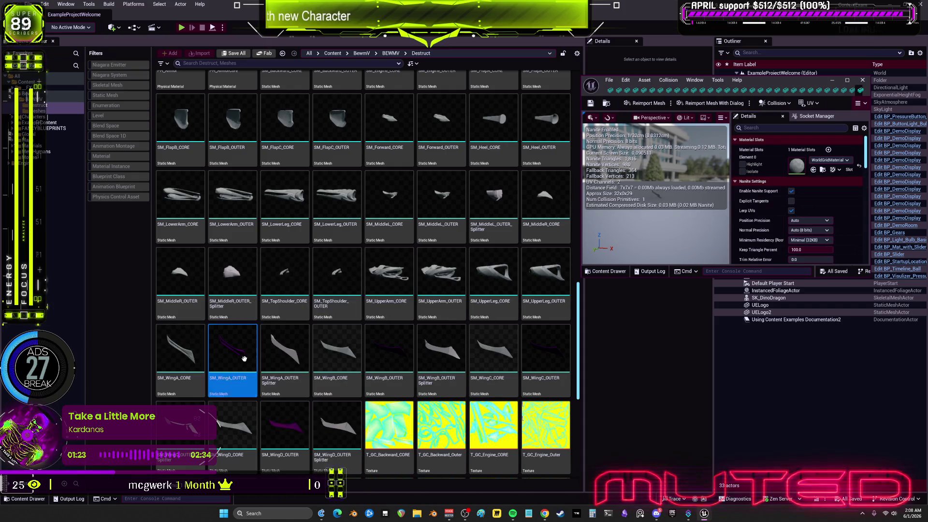
double_click(292, 359)
double_click(343, 357)
double_click(396, 358)
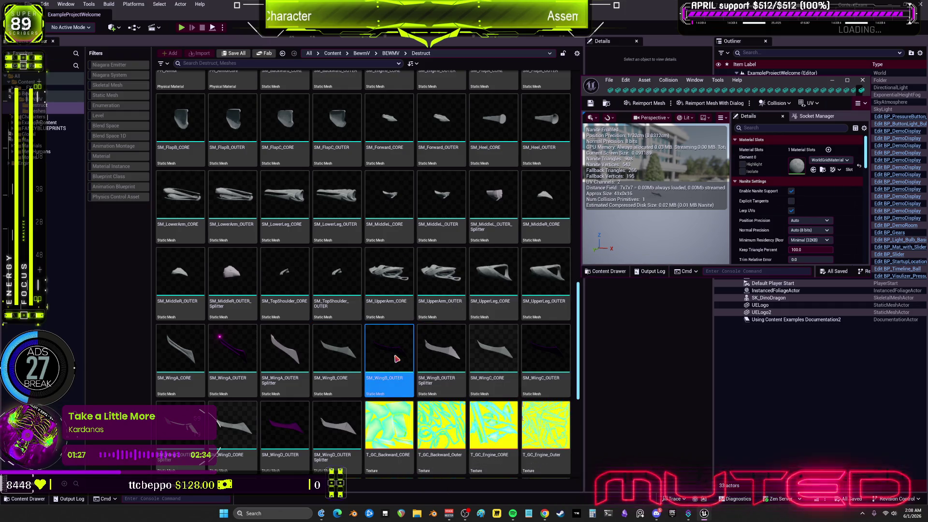
double_click(451, 355)
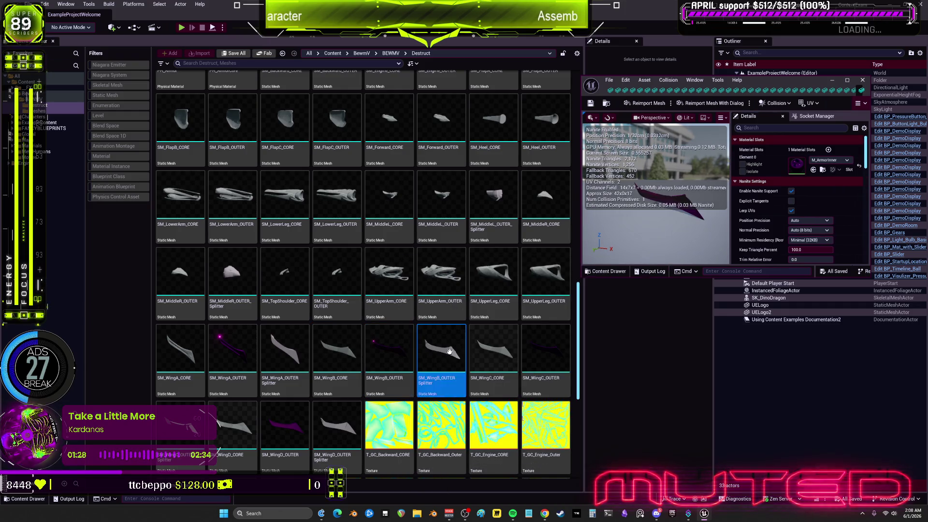
double_click(505, 352)
double_click(549, 347)
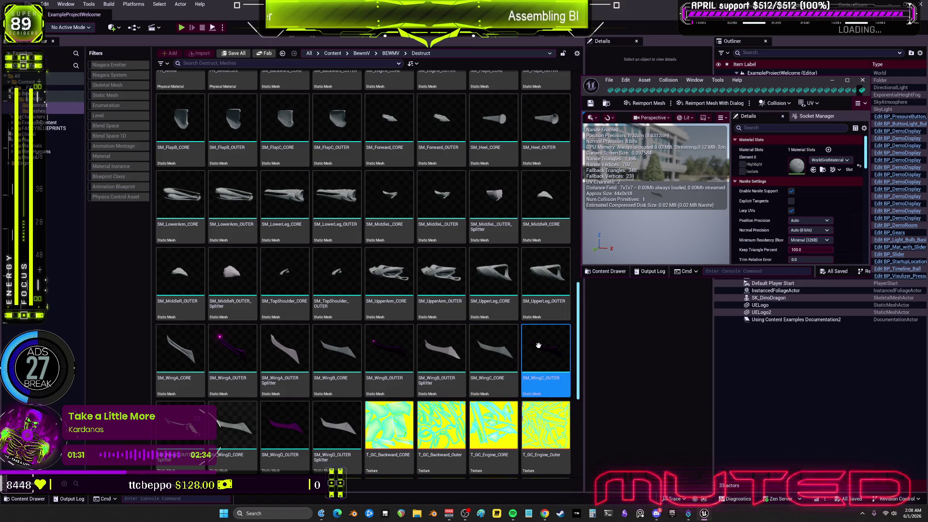
double_click(188, 431)
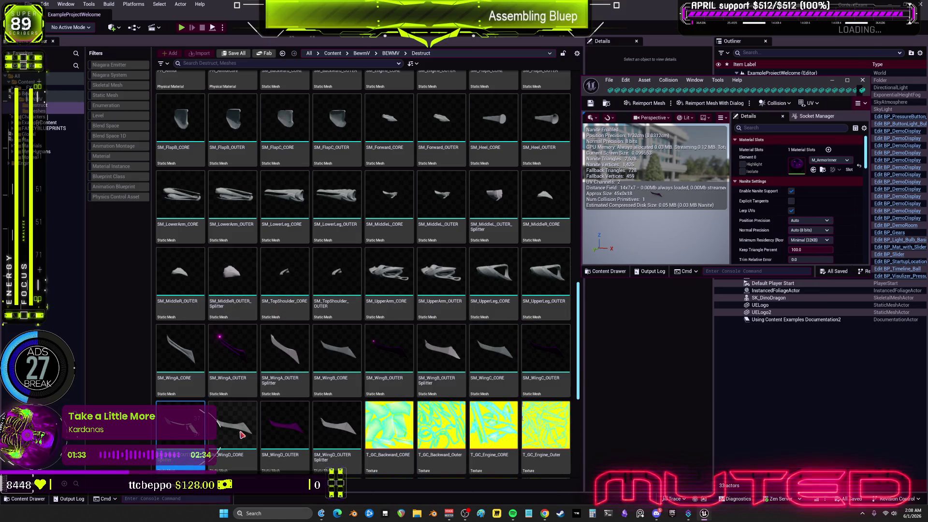
double_click(240, 431)
double_click(285, 428)
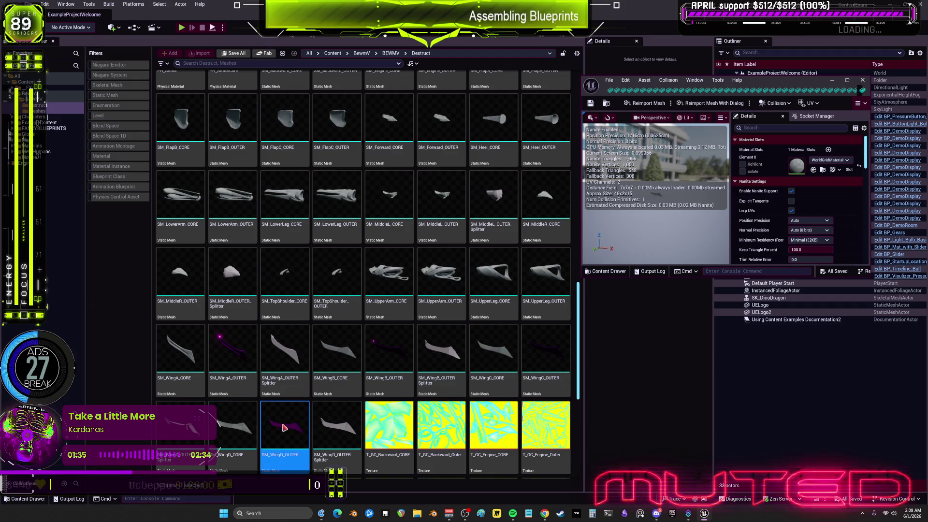
double_click(338, 426)
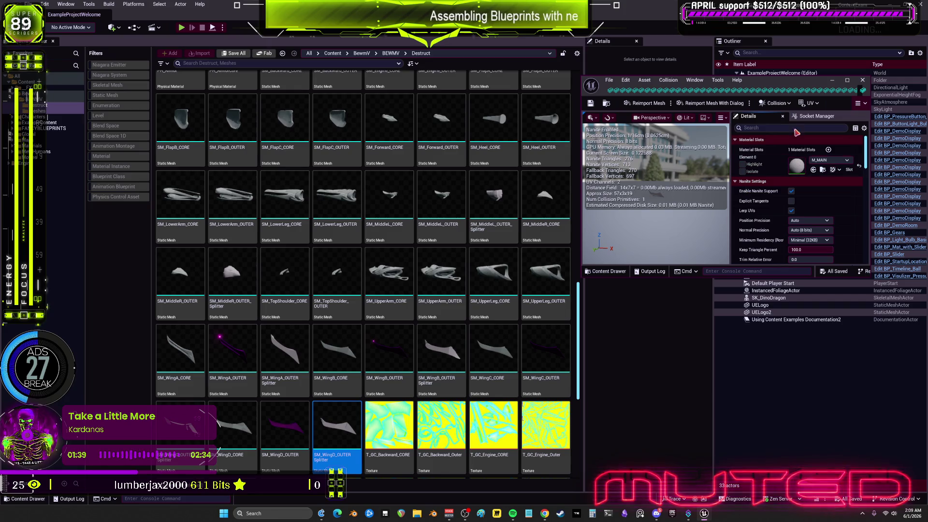
scroll(381, 274, down, 4)
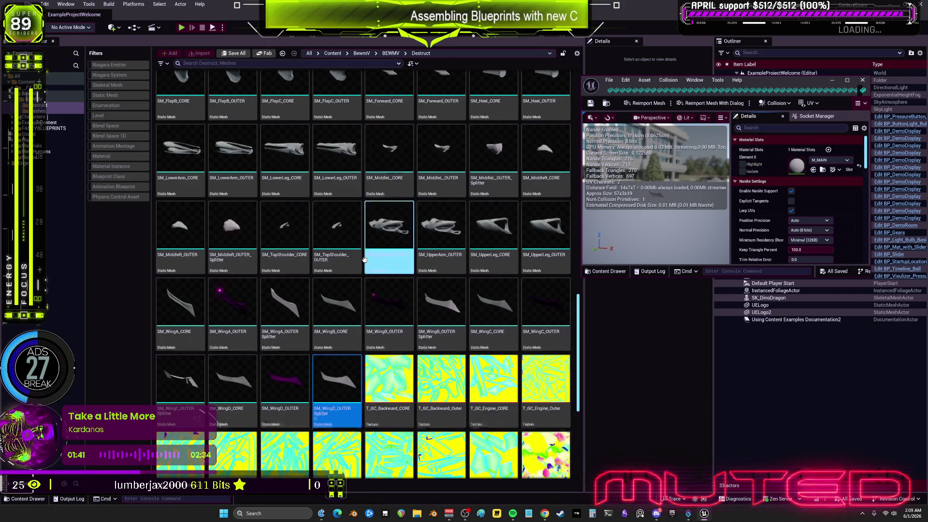
- Select the M_Armor material in the Content Browser and maximize the Static Mesh editor
scroll(381, 274, down, 2)
scroll(372, 290, up, 10)
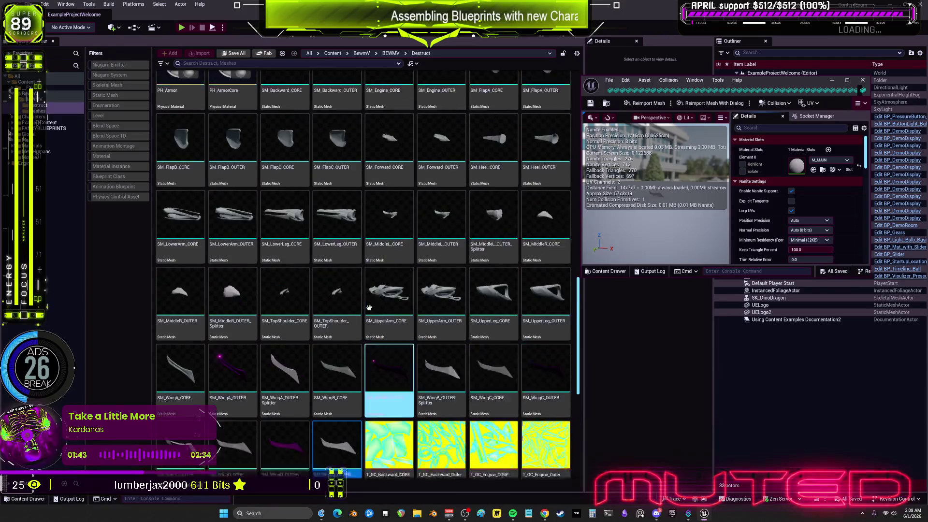
scroll(370, 306, up, 5)
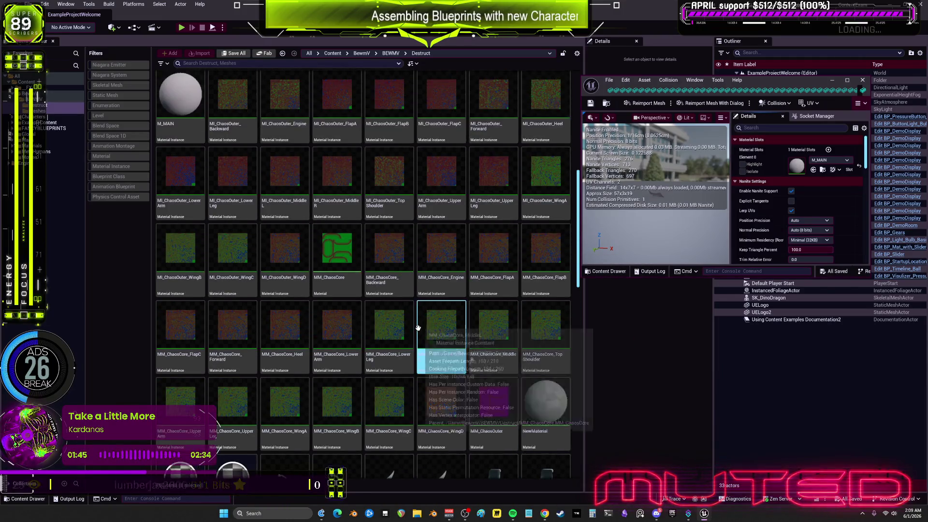
scroll(339, 252, up, 2)
click(537, 203)
click(516, 213)
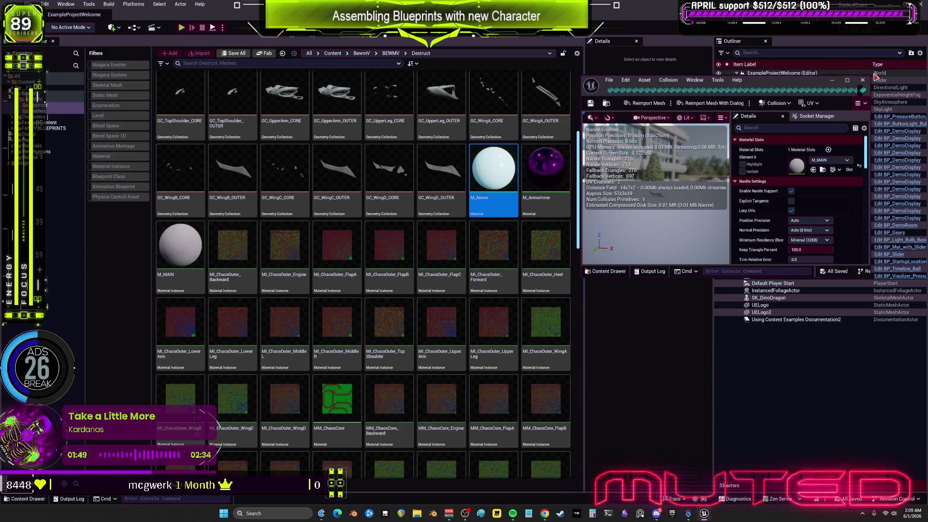
click(847, 80)
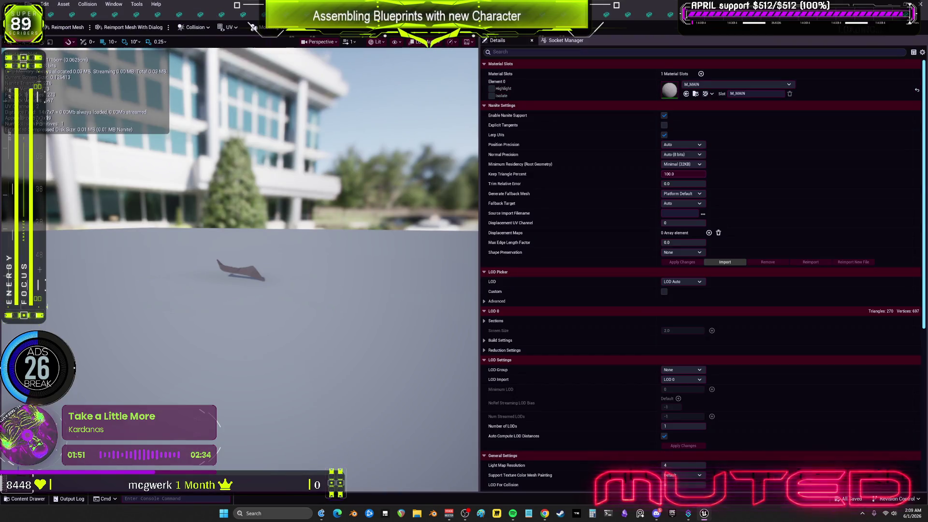
- Inspect the Material Slots of each open destruct mesh, keeping the M_MAIN slot name, then return to the level editor
click(686, 94)
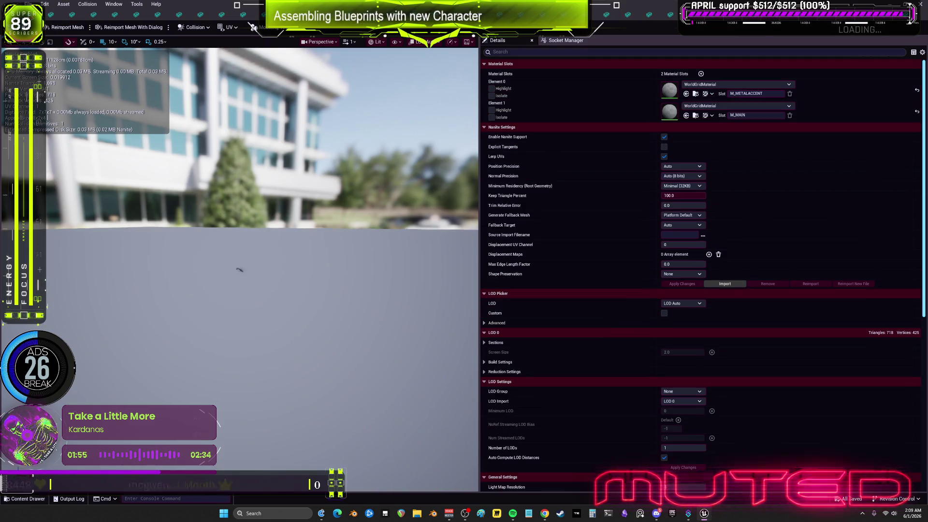
key(Return)
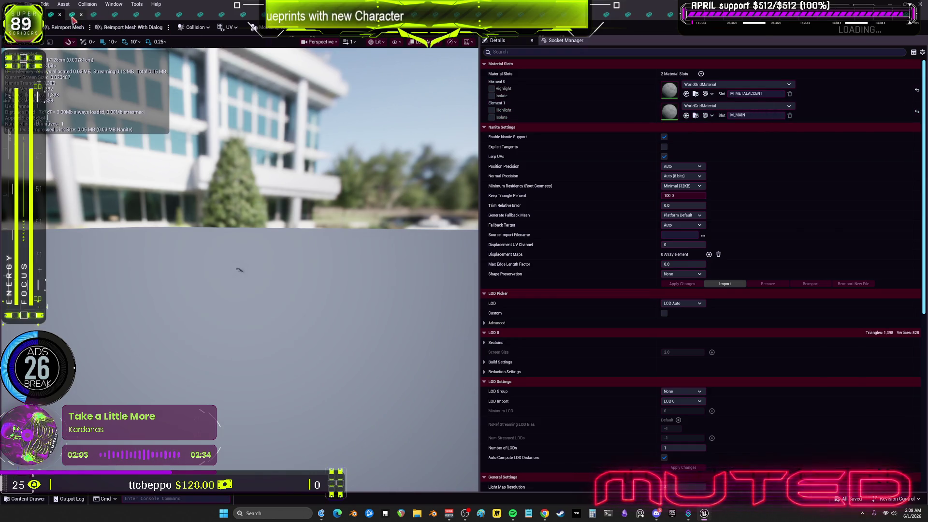
click(72, 20)
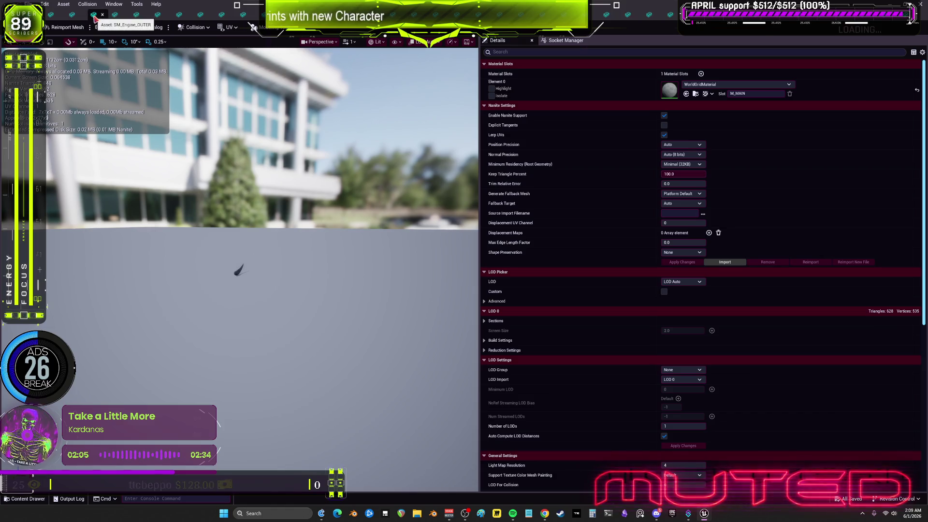
click(115, 15)
click(137, 16)
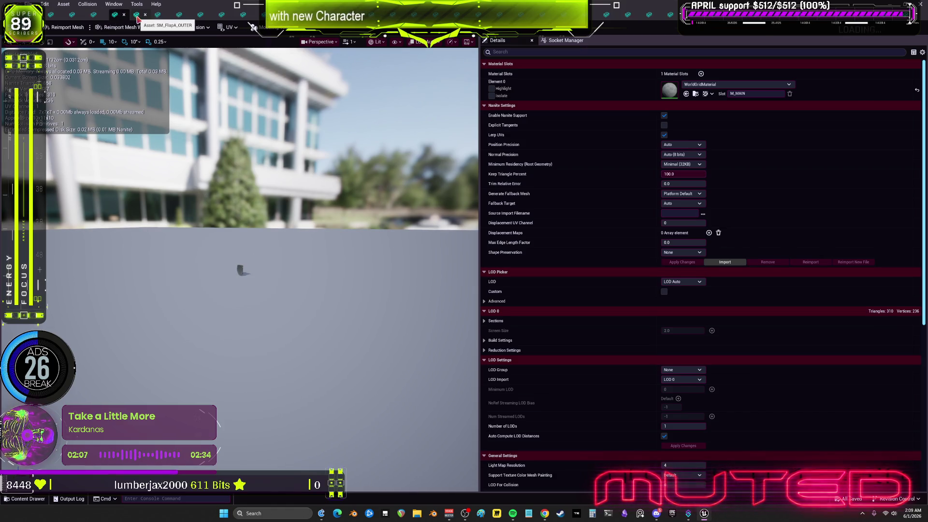
click(184, 18)
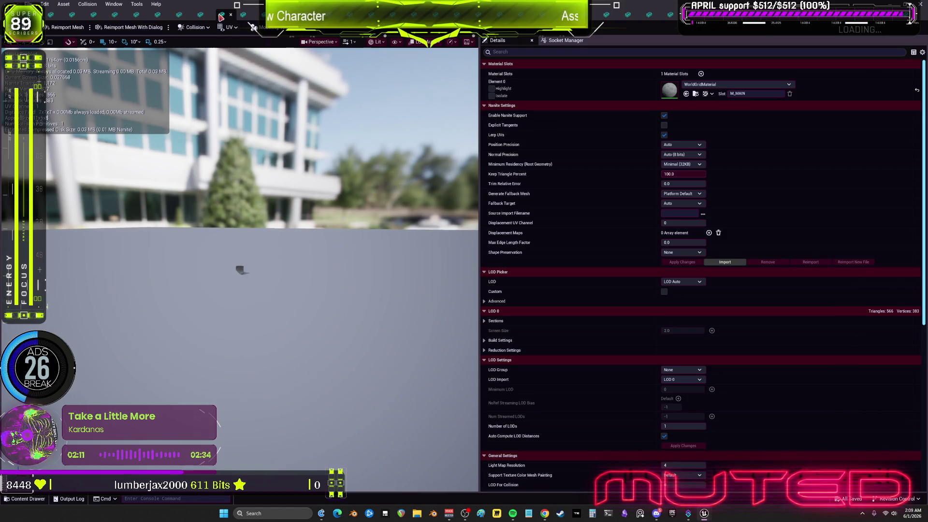
click(243, 18)
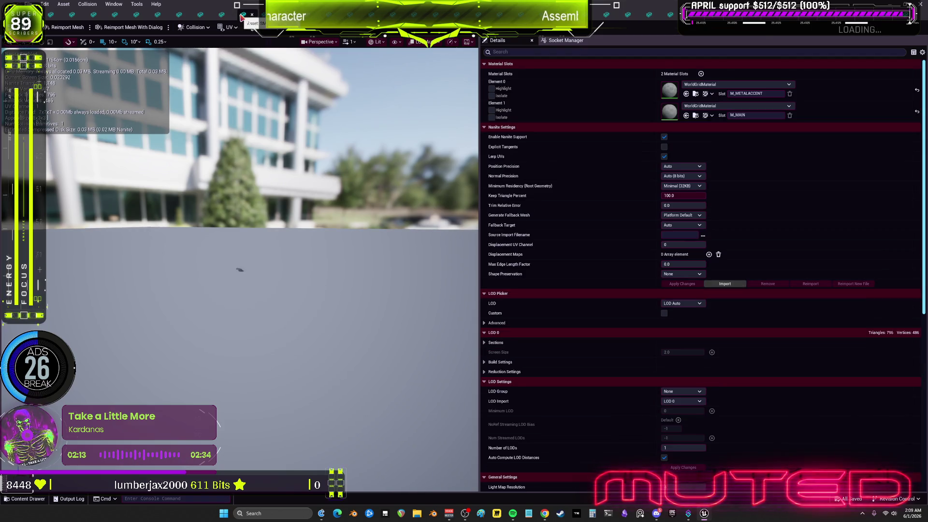
click(290, 15)
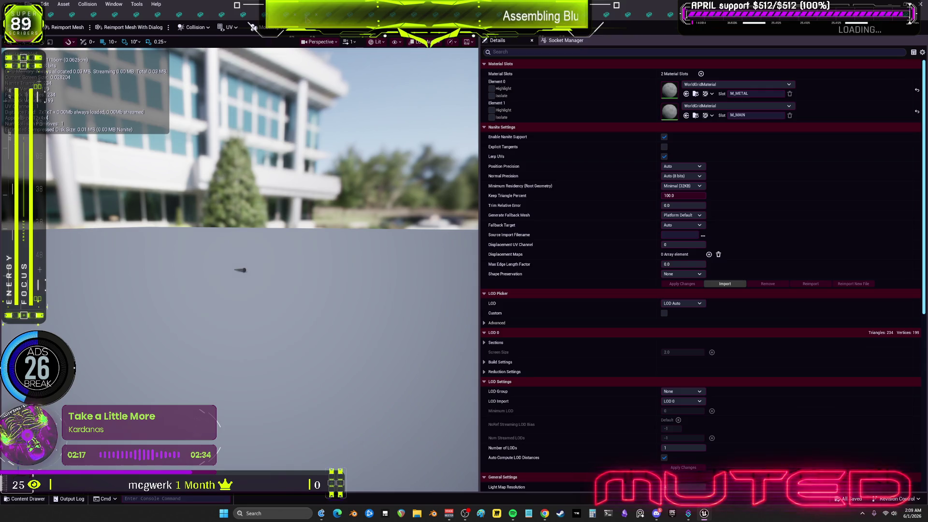
click(329, 19)
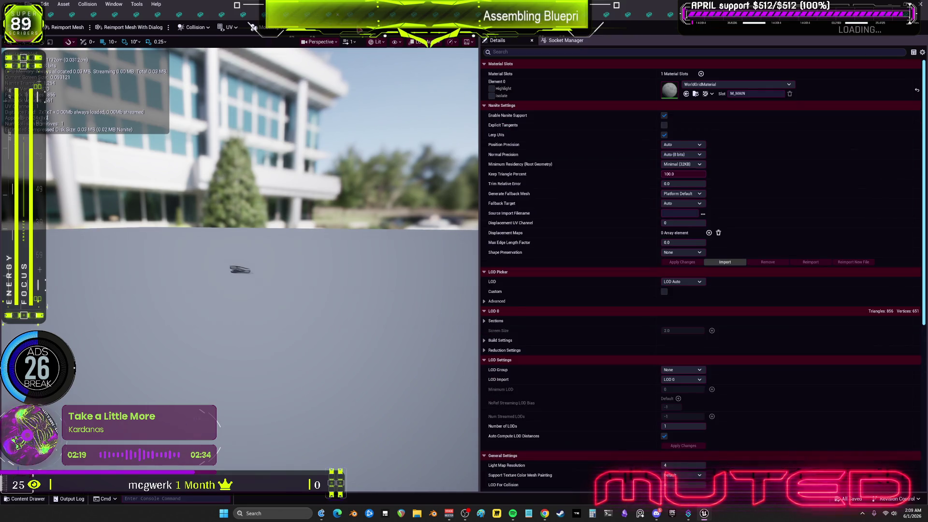
click(371, 21)
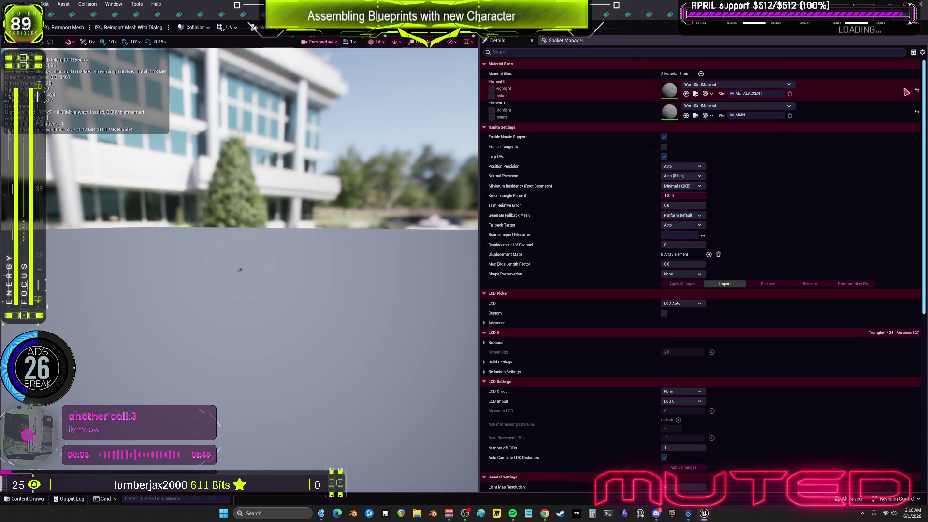
key(alt+Tab)
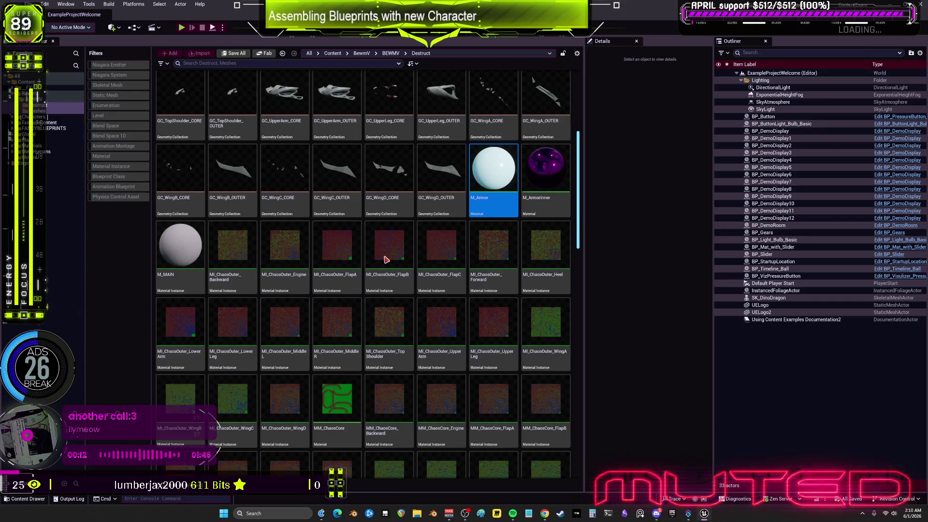
- Open GC_LowerLeg_OUTER from the Destruct folder in the Dataflow editor
scroll(427, 119, up, 3)
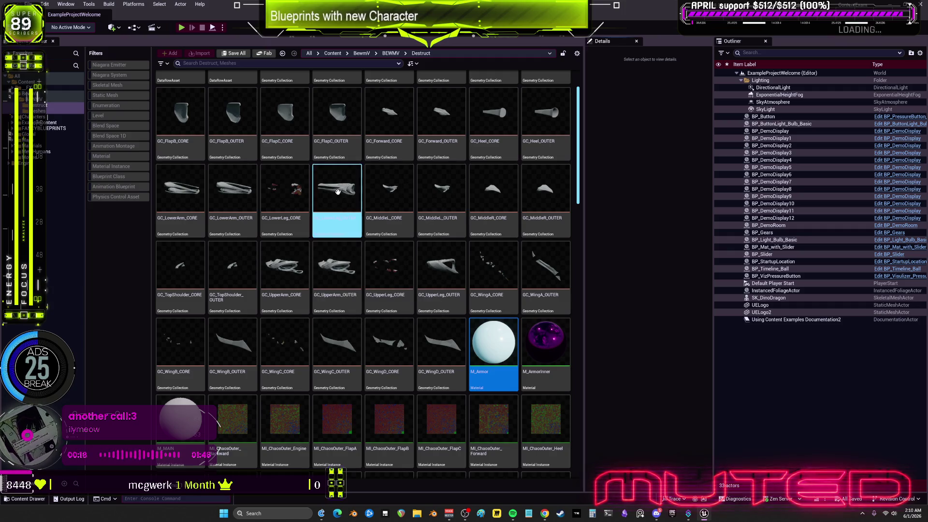
double_click(339, 194)
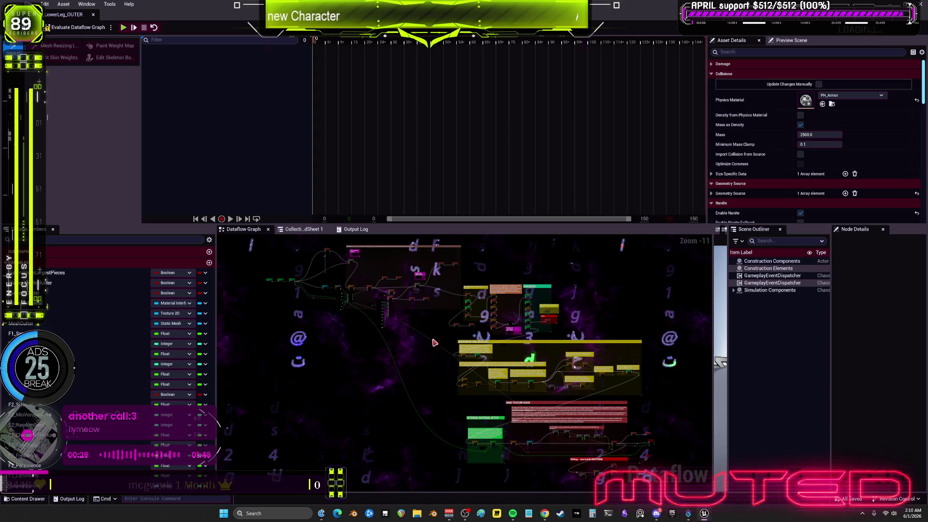
- Break the wire into GeometryCollectionTerminal's Collection pin and pan back to the source nodes
scroll(435, 352, up, 9)
mouse_move(523, 358)
mouse_down()
mouse_move(482, 445)
mouse_move(610, 352)
mouse_move(484, 334)
mouse_move(532, 358)
mouse_move(502, 368)
mouse_up()
scroll(504, 302, down, 3)
mouse_move(504, 302)
mouse_down()
mouse_move(491, 338)
mouse_move(416, 362)
mouse_move(485, 372)
mouse_up()
scroll(485, 372, up, 6)
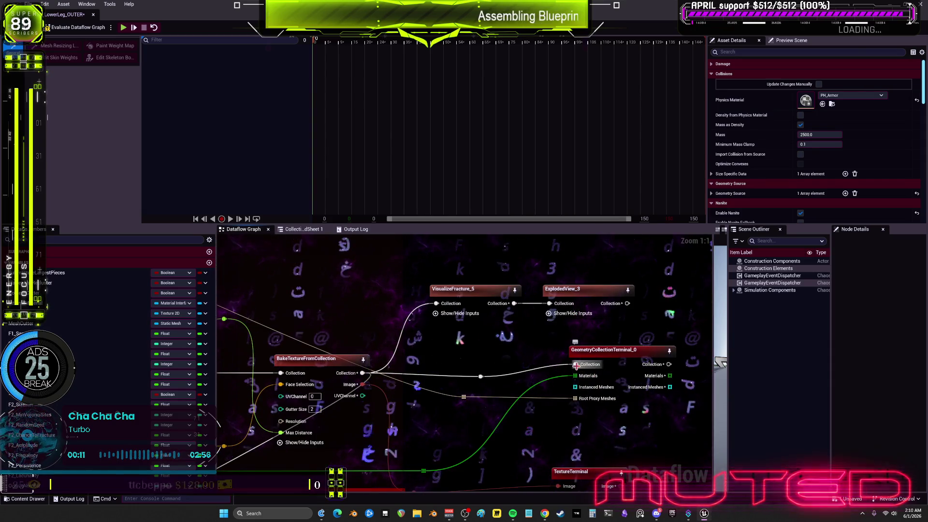
alt+click(577, 365)
scroll(575, 383, down, 3)
mouse_move(575, 383)
mouse_down()
mouse_move(448, 347)
mouse_move(437, 442)
mouse_move(393, 439)
mouse_move(462, 333)
mouse_up()
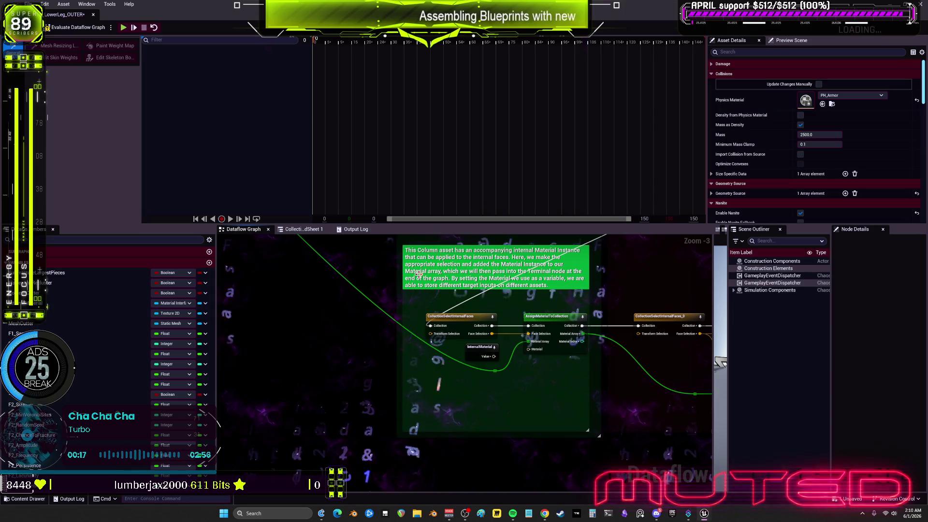
scroll(548, 372, up, 4)
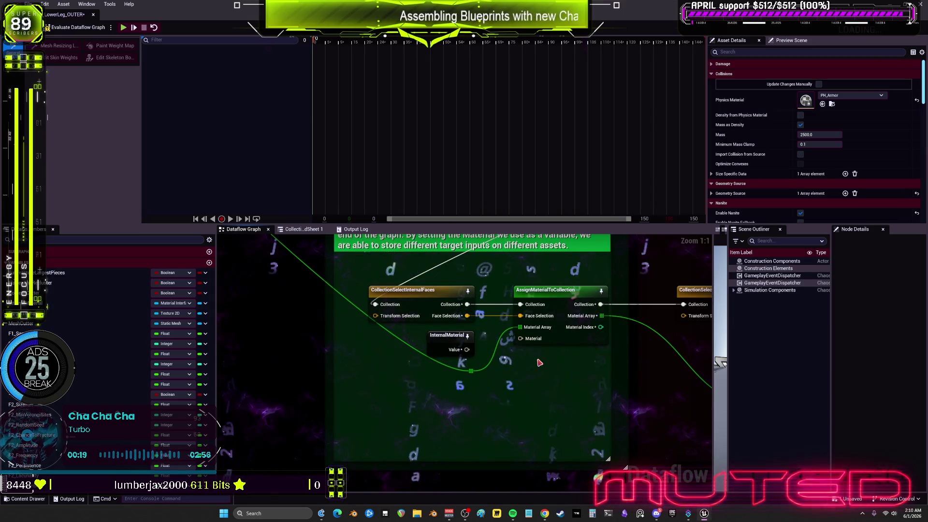
scroll(498, 396, up, 6)
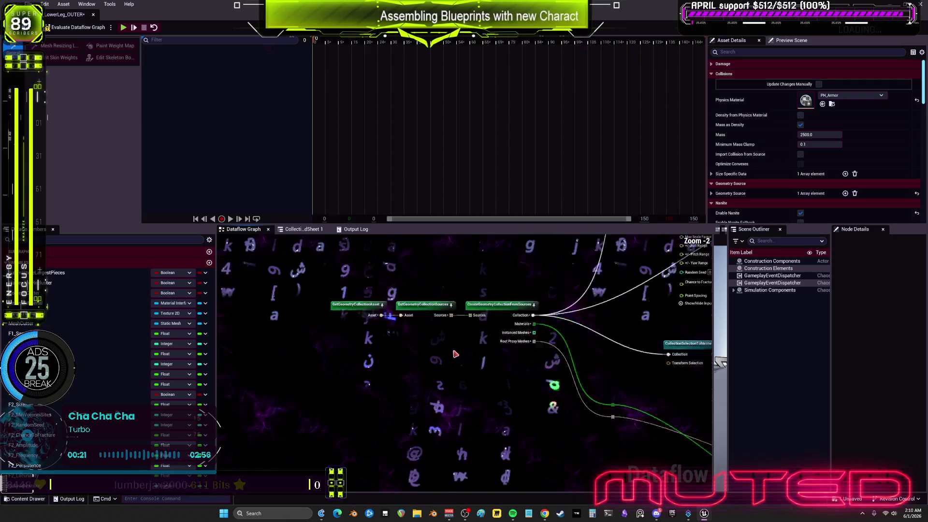
- Add a SetIntoMaterialsArray node from the Materials output, with asset-type filtering turned off
mouse_move(514, 290)
mouse_down()
mouse_move(455, 398)
mouse_move(463, 398)
mouse_up()
text(l)
key(BackSpace)
text(for)
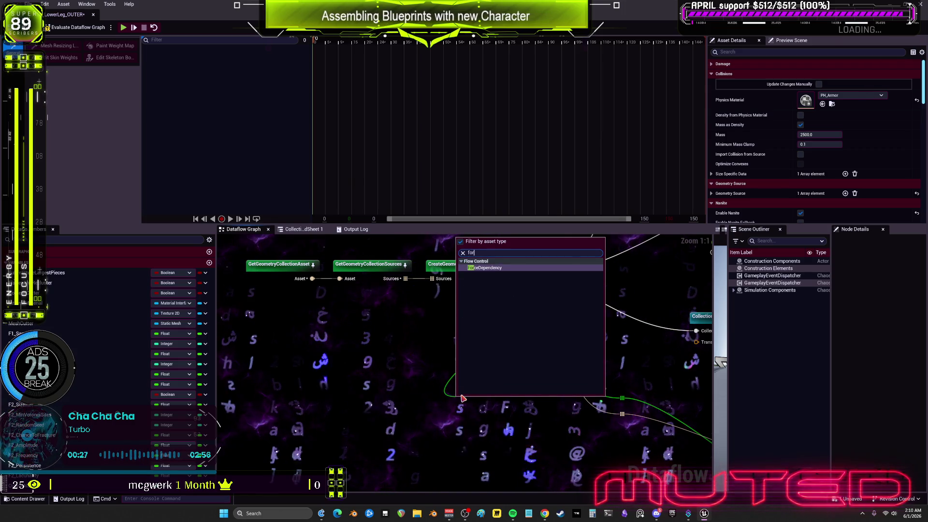
key(Escape)
drag(517, 289, 411, 435)
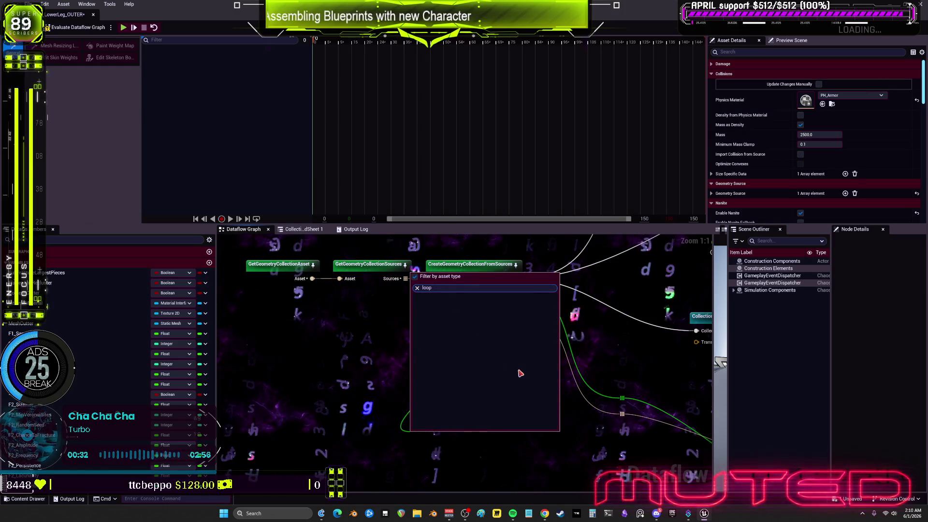
click(416, 276)
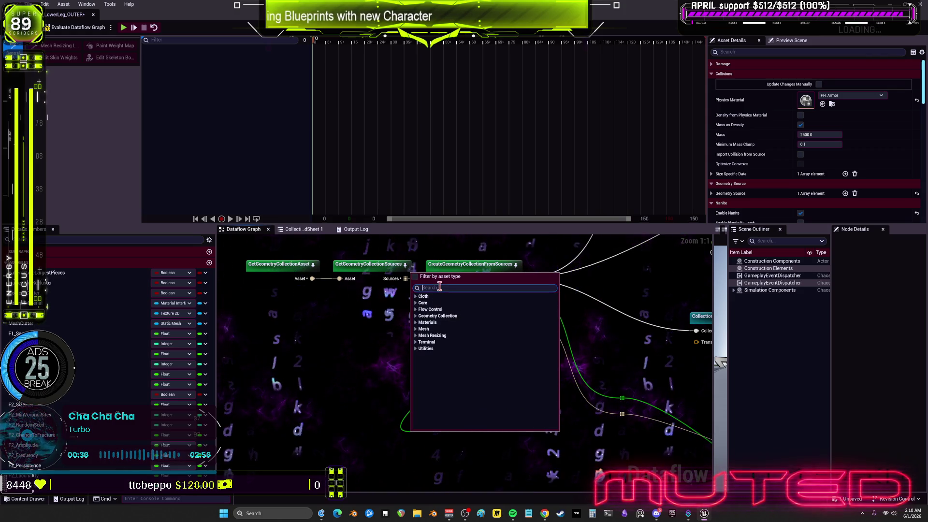
click(426, 322)
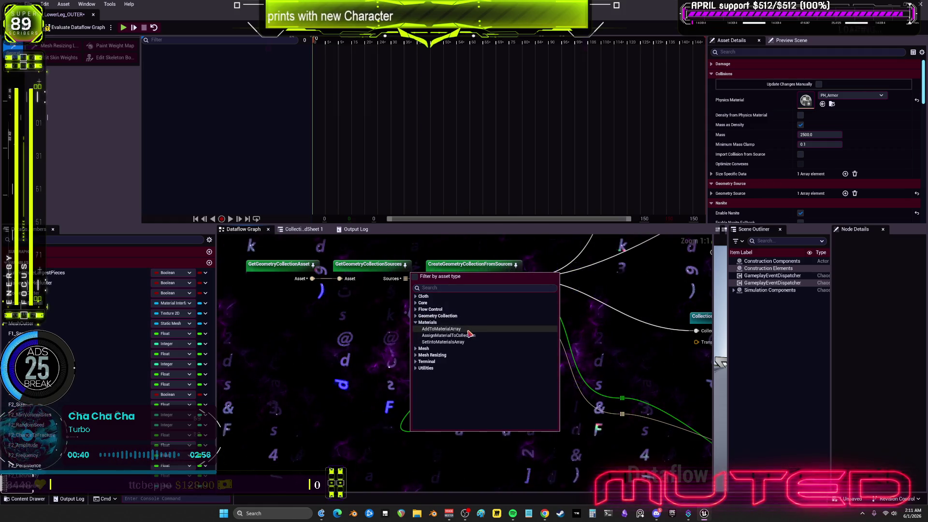
click(462, 341)
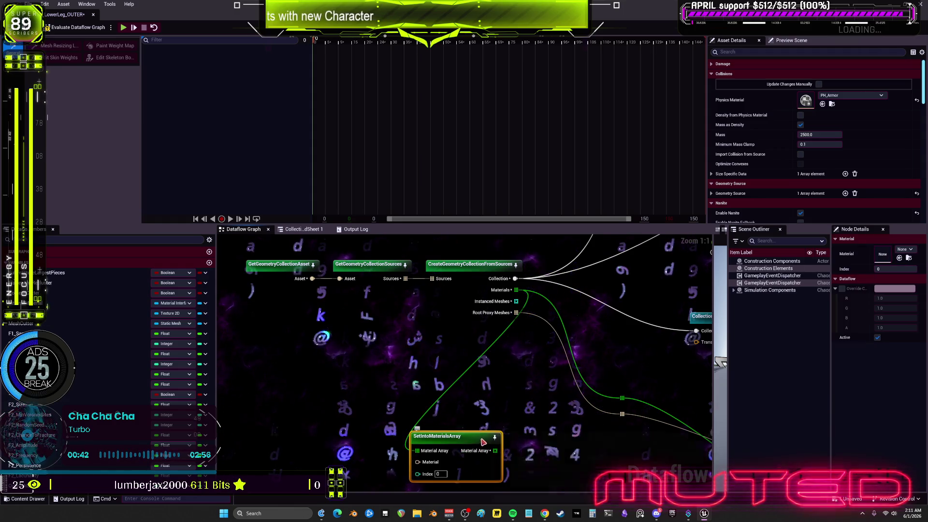
- Move the SetIntoMaterialsArray node up and left and deselect it
drag(445, 436, 394, 385)
click(394, 385)
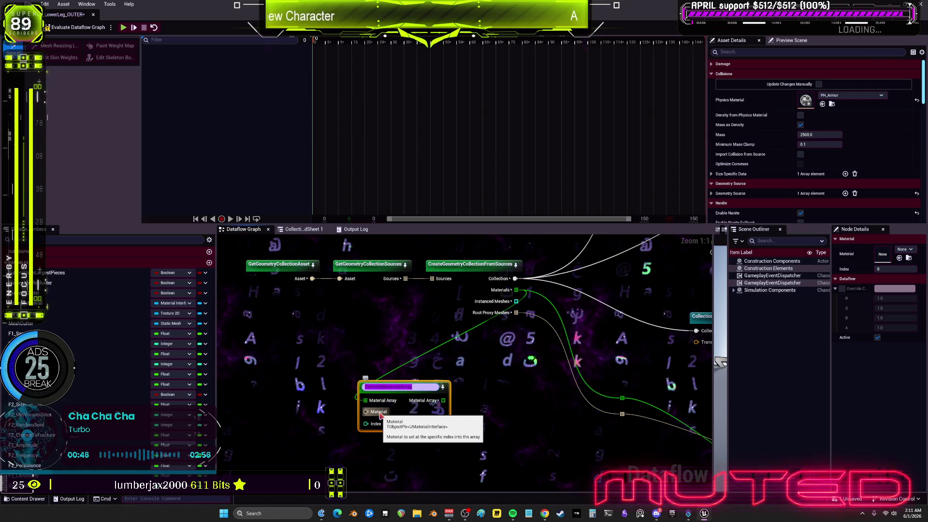
click(510, 432)
click(510, 431)
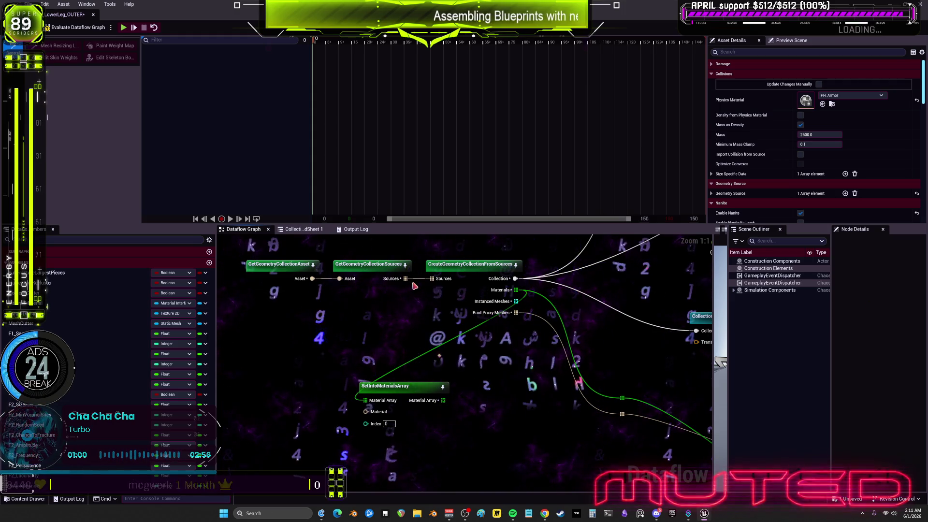
drag(532, 341, 464, 340)
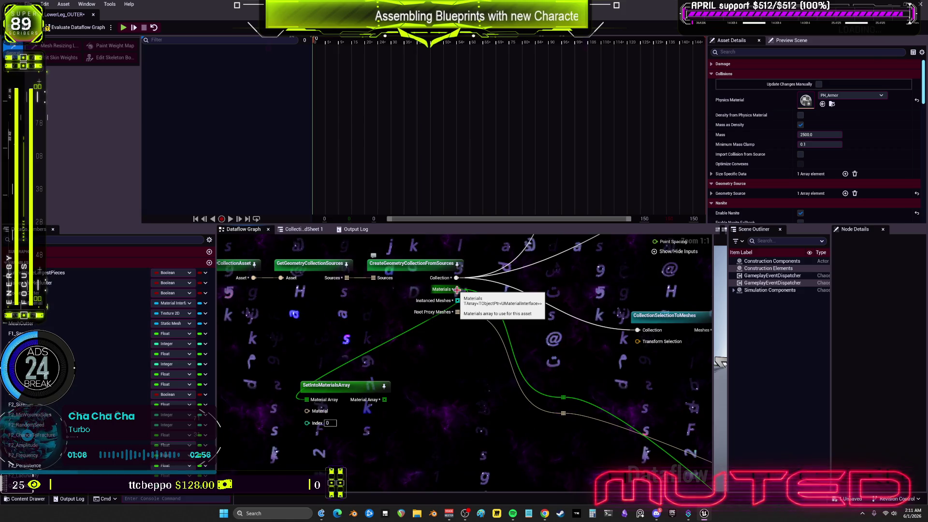
- Move SetIntoMaterialsArray near the source nodes and search for a node from its Material Array output
drag(342, 389, 412, 337)
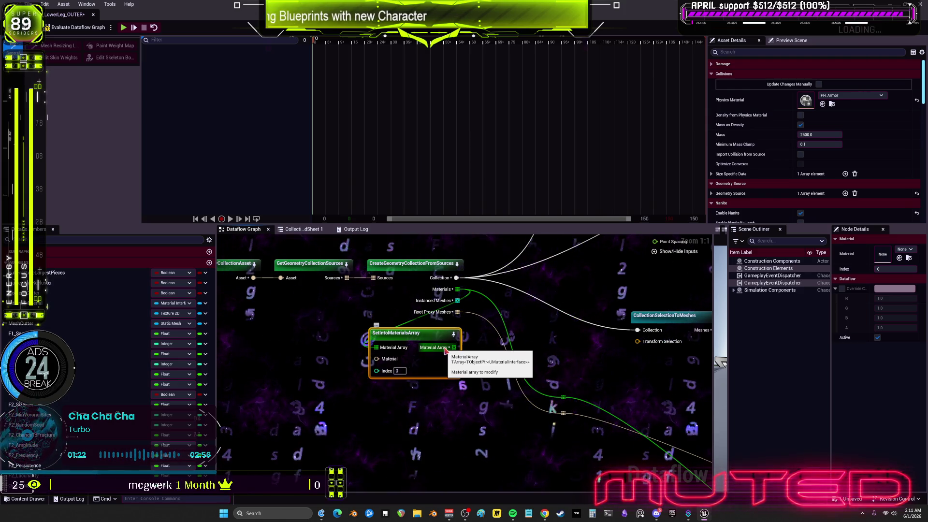
drag(446, 350, 478, 439)
text(nam)
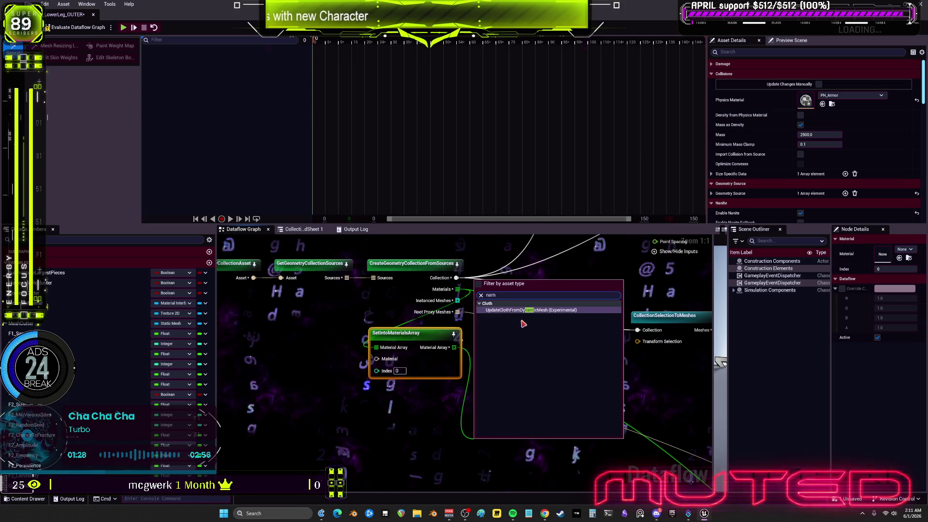
text(e)
key(Escape)
drag(454, 348, 433, 415)
text(name)
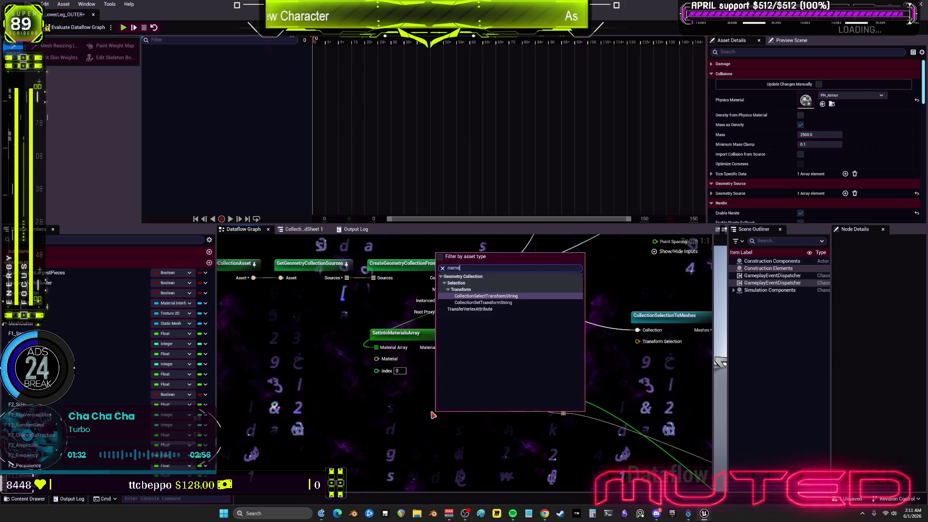
key(BackSpace)
key(BackSpace)
key(BackSpace)
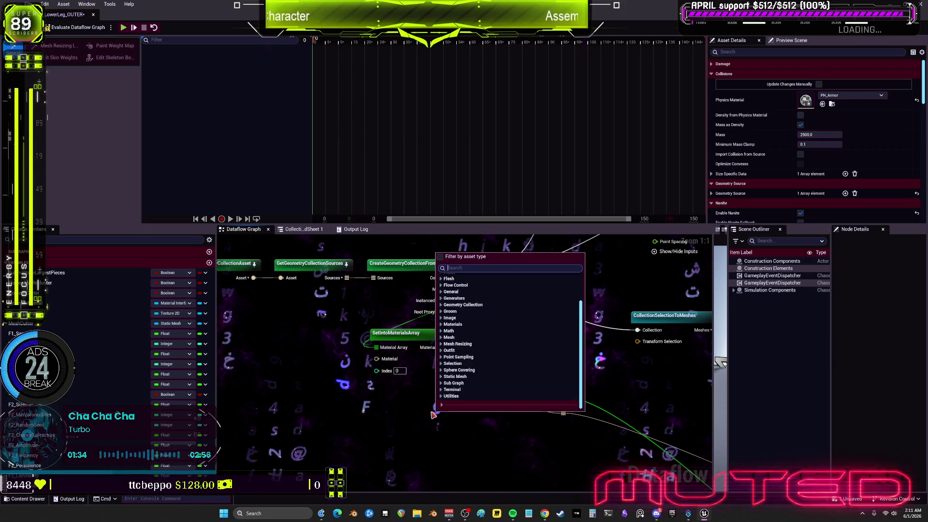
text(is)
key(BackSpace)
text(d)
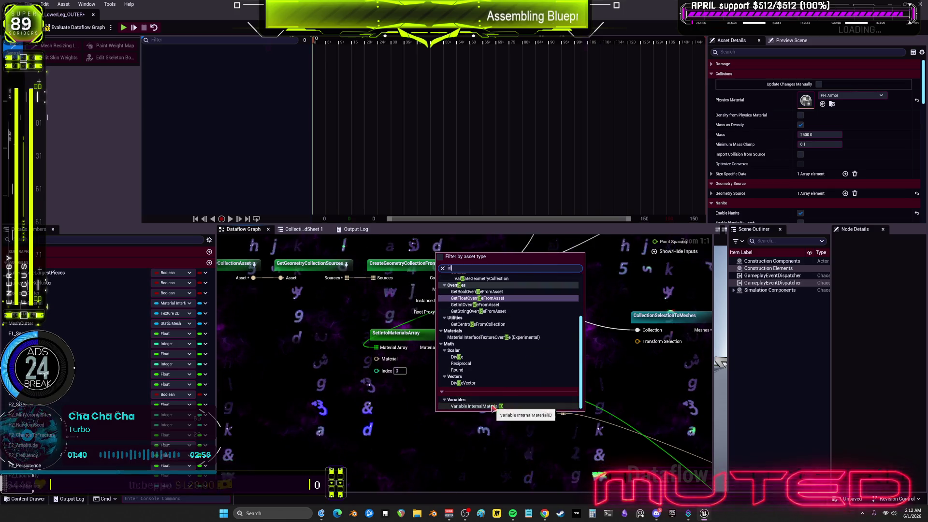
- Search 'mater' and place a GetMaterialAsset node to the lower left
scroll(502, 368, up, 3)
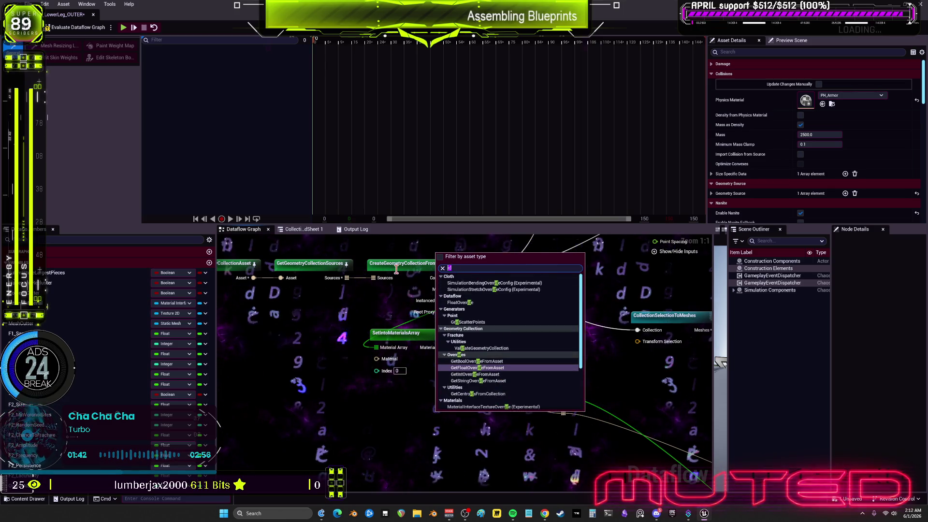
key(BackSpace)
key(BackSpace)
text(mater)
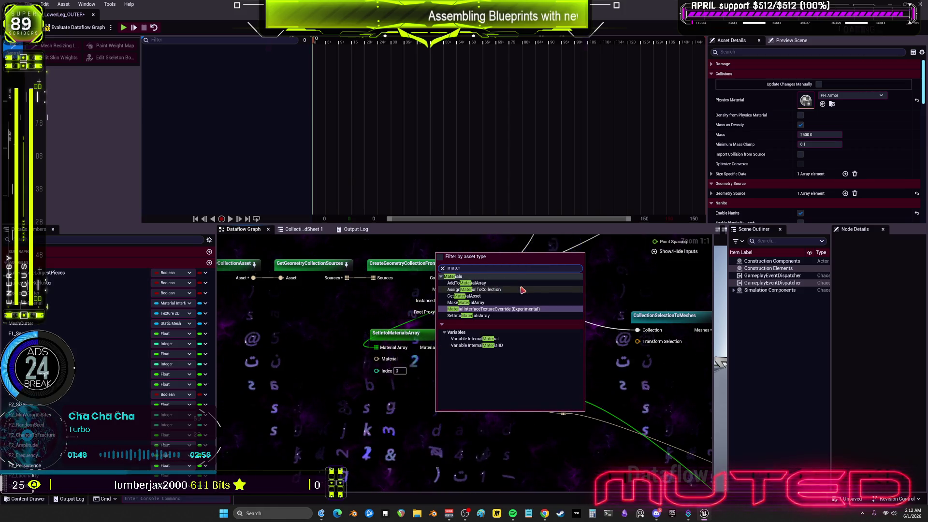
click(481, 299)
mouse_move(457, 421)
mouse_down()
mouse_move(448, 431)
mouse_move(309, 426)
mouse_move(365, 411)
mouse_move(335, 369)
mouse_up()
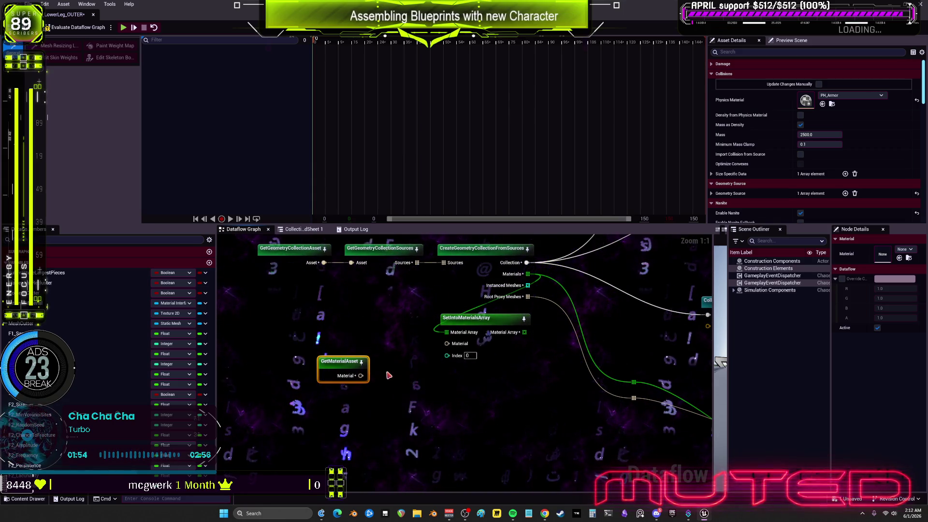
- Wire GetMaterialAsset into SetIntoMaterialsArray's Material input and add a MaterialInterfaceTextureOverride node
mouse_move(426, 353)
mouse_down()
mouse_move(447, 344)
mouse_move(485, 375)
mouse_move(473, 383)
mouse_move(482, 366)
mouse_up()
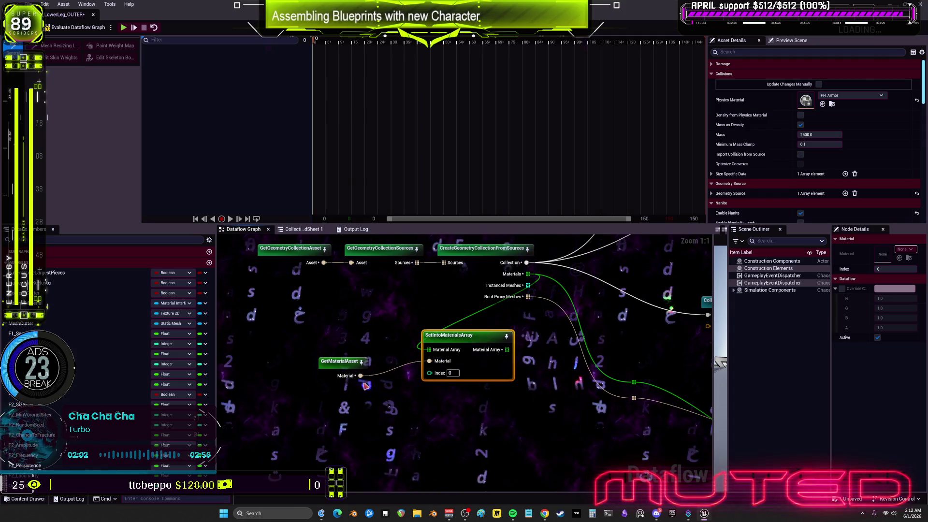
click(345, 371)
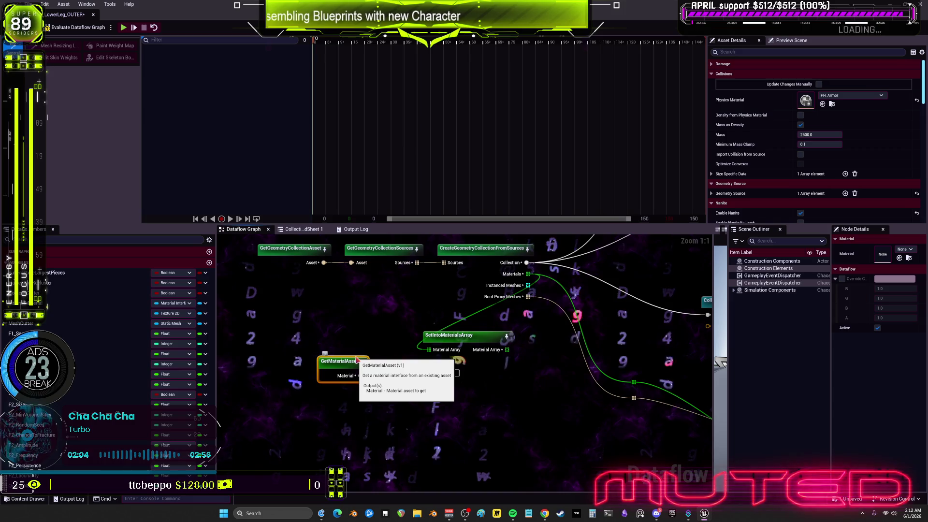
right_click(372, 410)
text(mater)
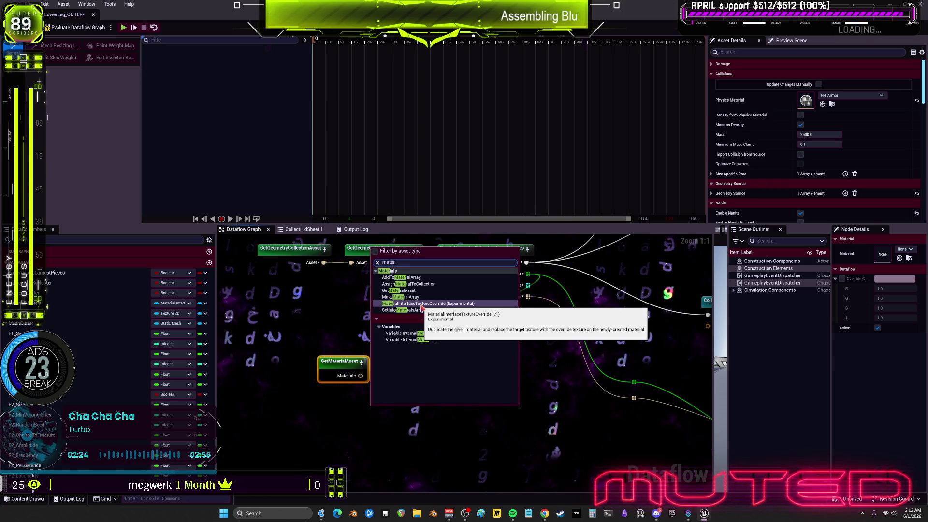
click(421, 304)
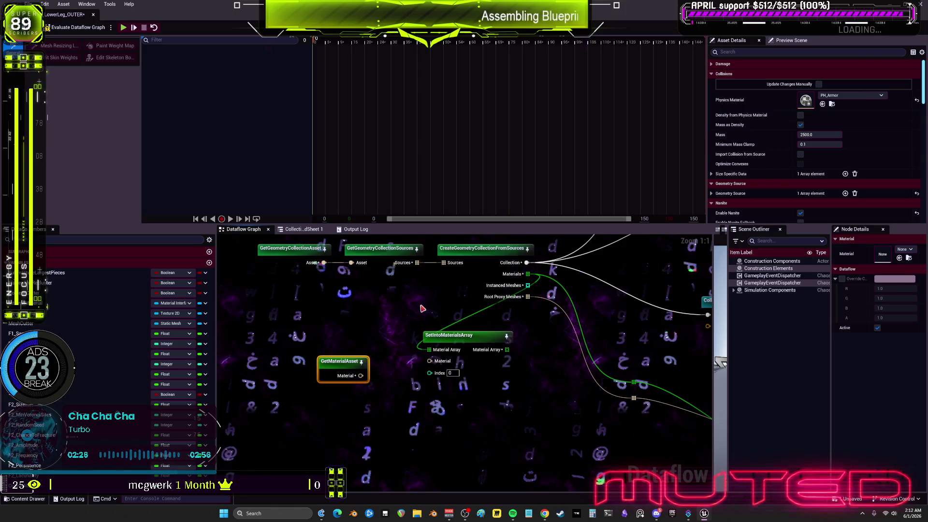
- Pan the graph to bring BakeTextureFromCollection and the terminal nodes into view
scroll(470, 313, down, 5)
drag(470, 313, 390, 333)
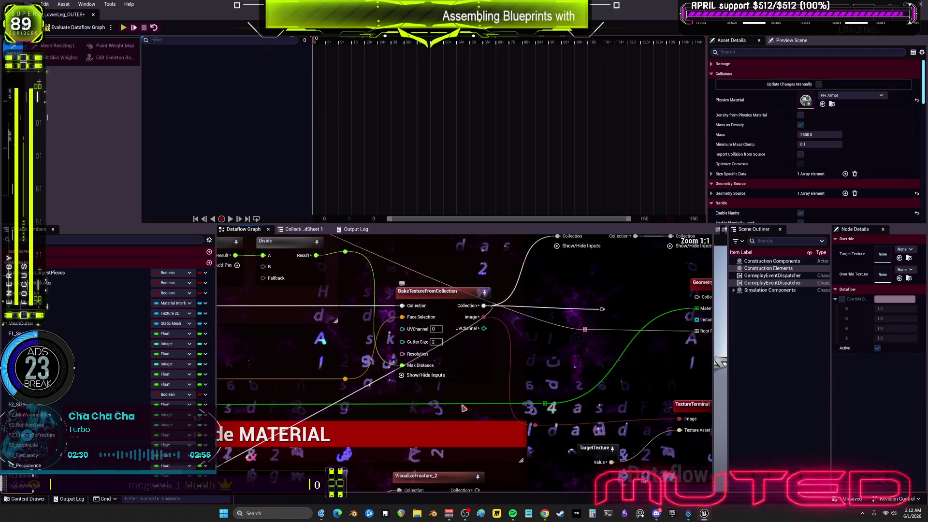
scroll(434, 424, up, 4)
mouse_move(572, 280)
mouse_down()
mouse_move(548, 332)
mouse_move(489, 396)
mouse_move(491, 412)
mouse_up()
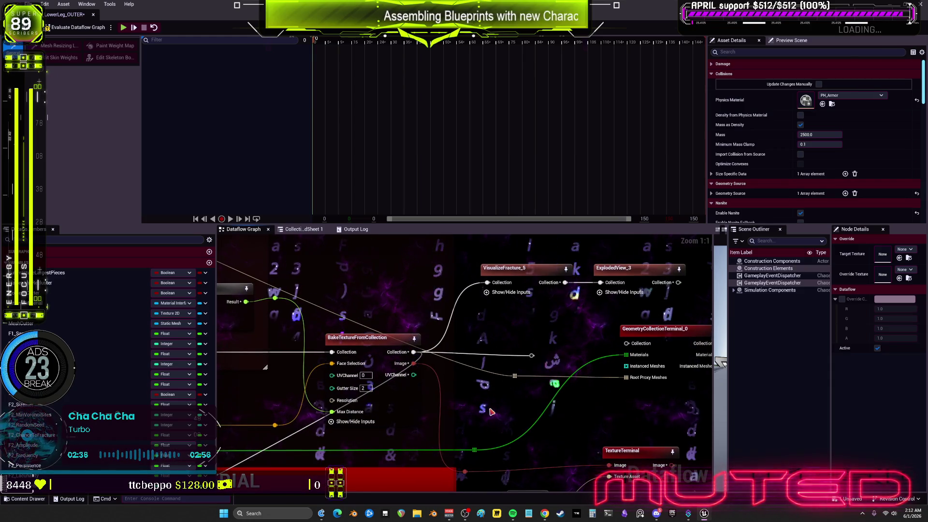
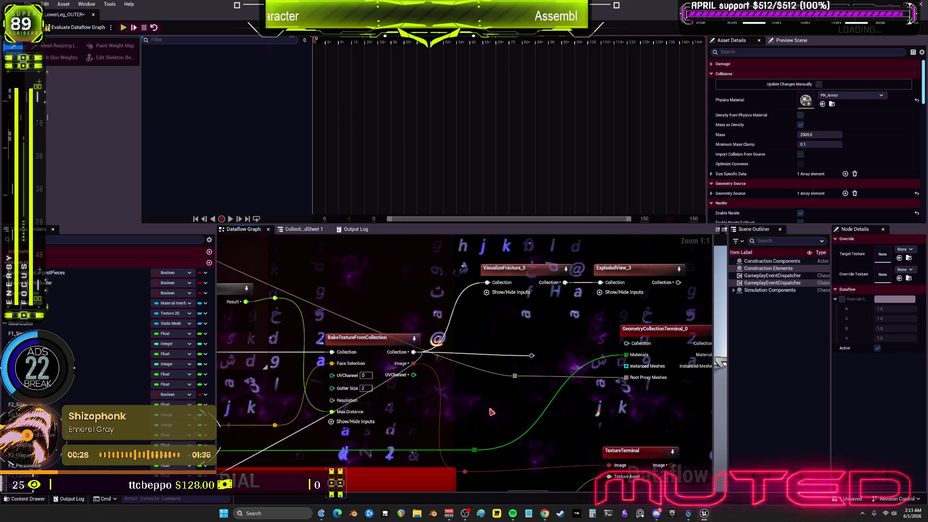
- Bring the AssignMaterialToCollection comment into view in the Dataflow graph, then return to the level editor
scroll(491, 412, down, 1)
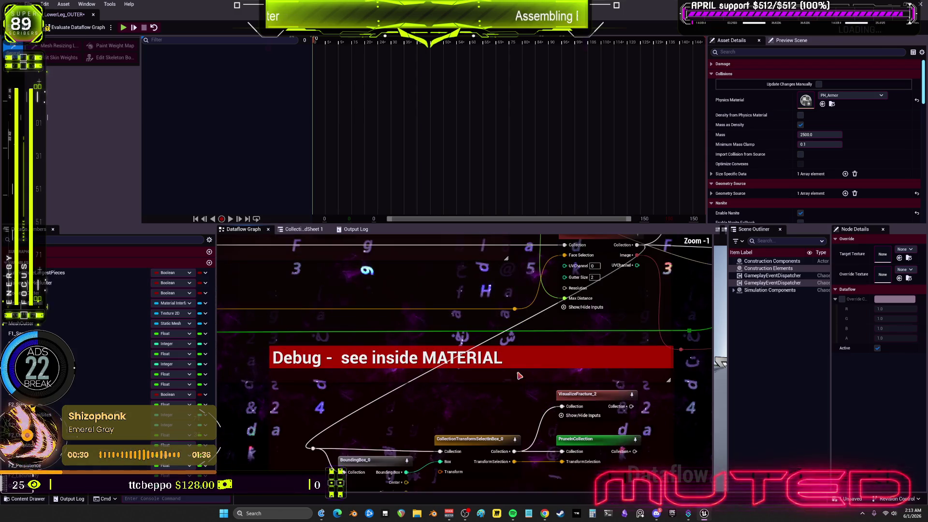
scroll(448, 347, down, 2)
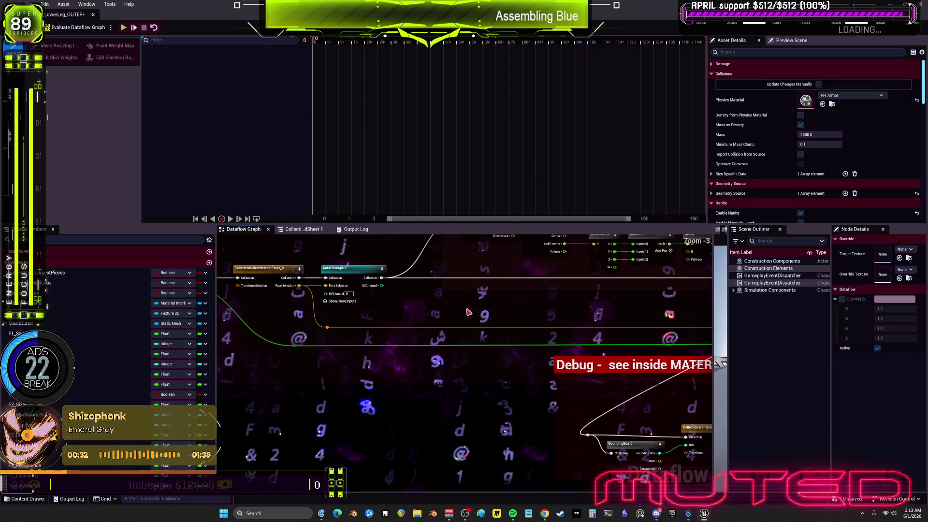
scroll(621, 330, up, 3)
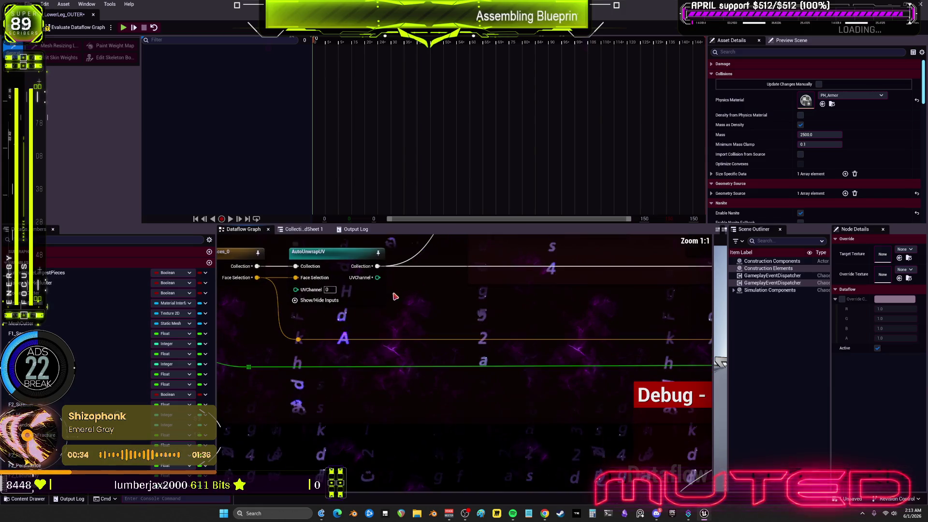
scroll(425, 338, down, 2)
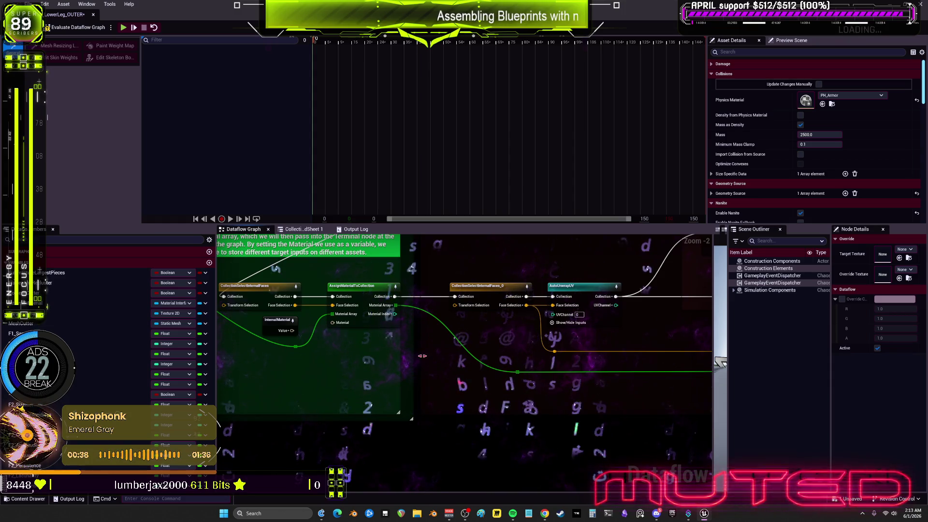
scroll(379, 355, up, 1)
drag(379, 355, 488, 364)
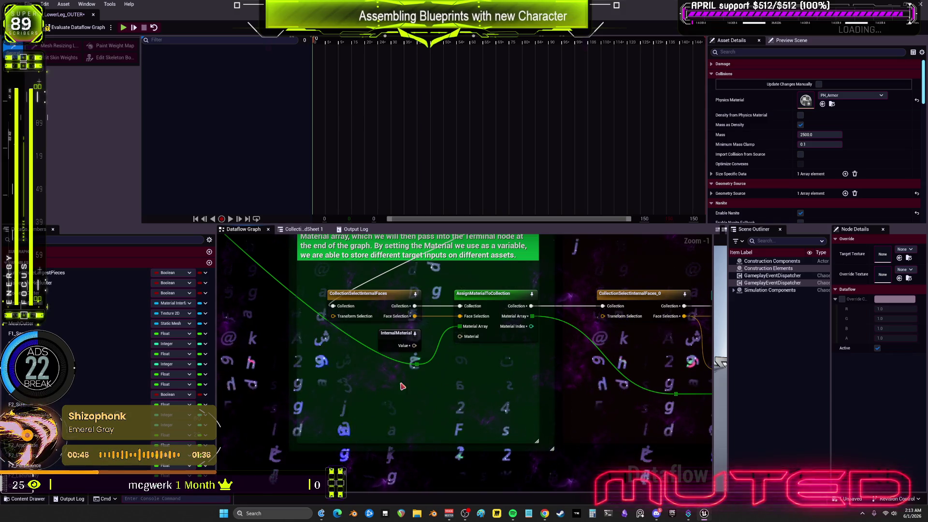
drag(405, 384, 411, 446)
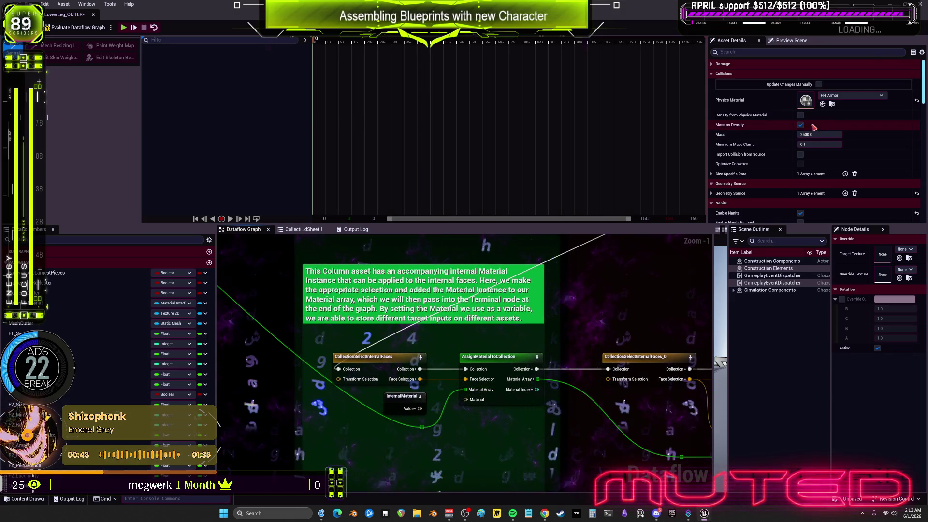
key(alt+Tab)
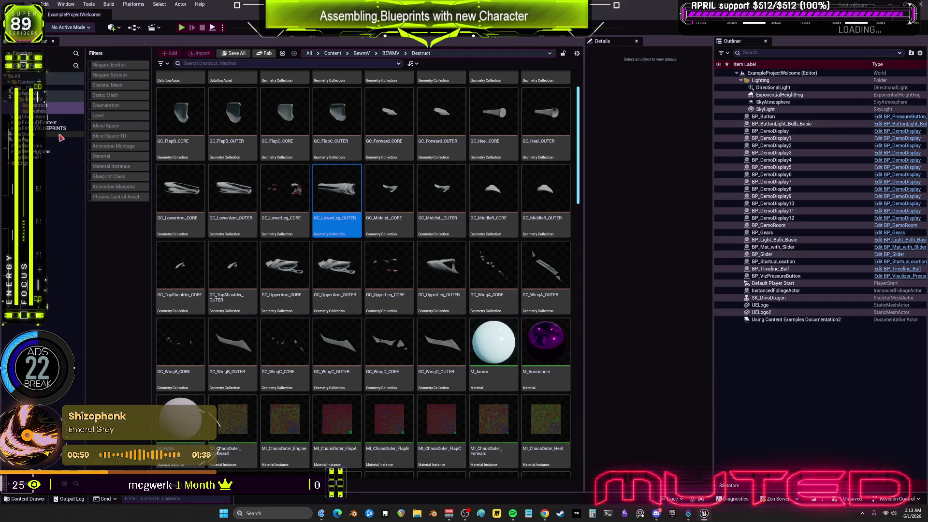
- Load Physics_Destruction from Content/Maps/Physics, answering the unsaved DF_Armor save prompt
click(24, 140)
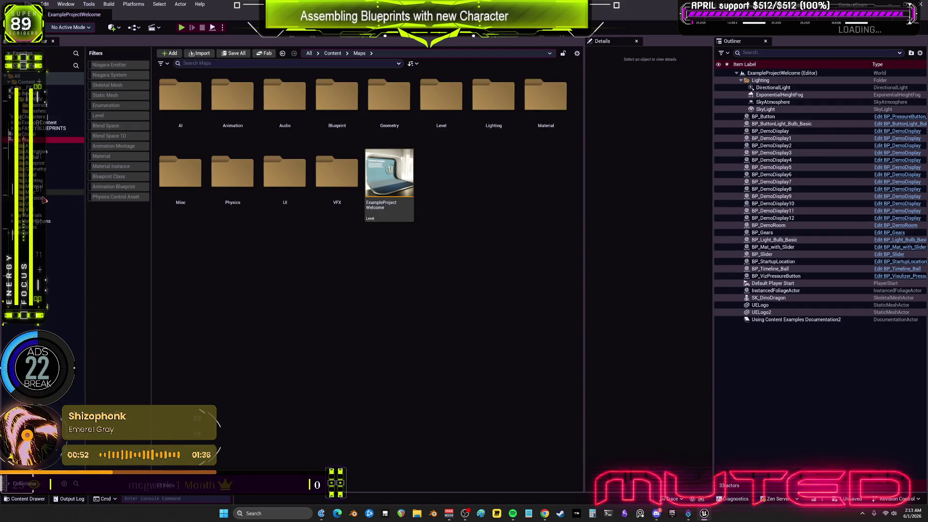
click(42, 198)
click(348, 101)
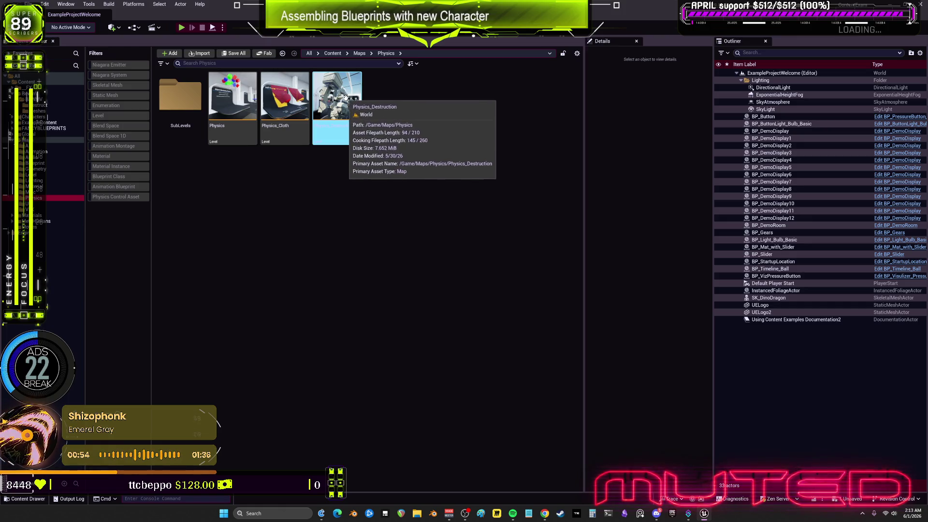
double_click(348, 102)
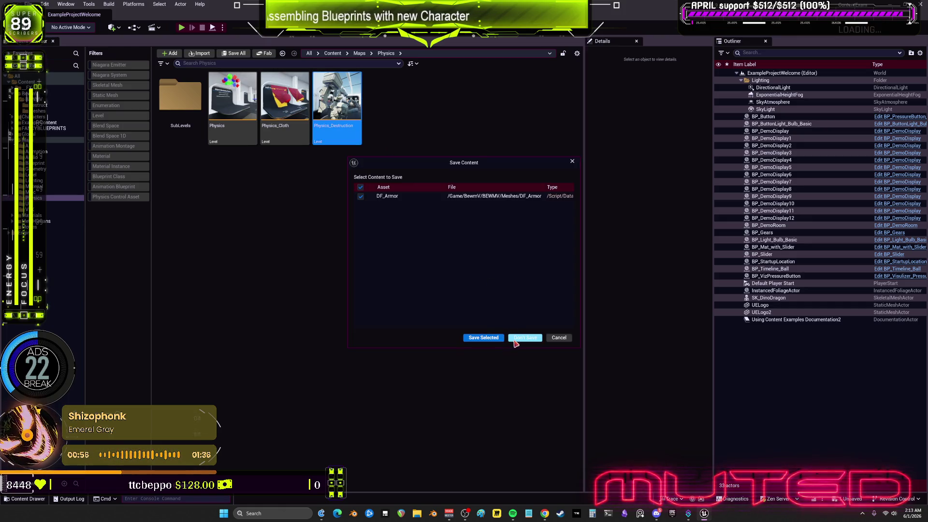
click(496, 339)
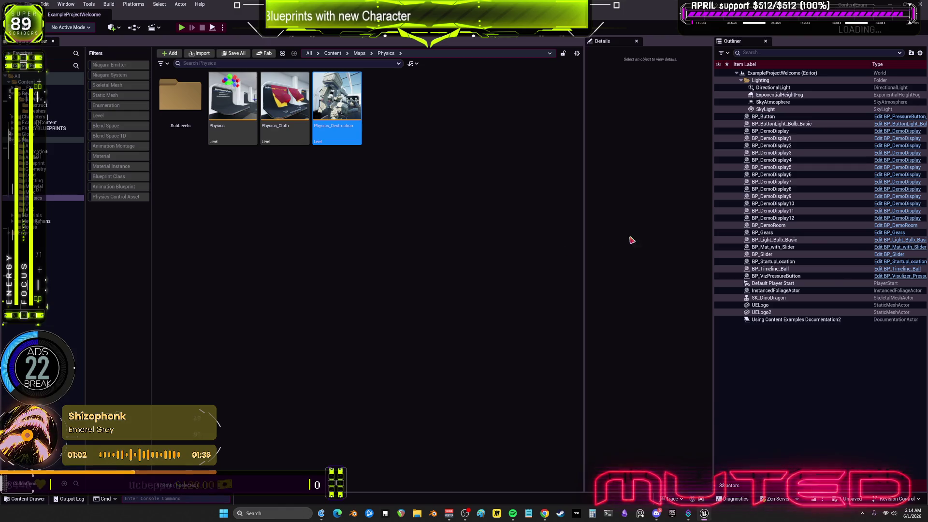
scroll(854, 315, down, 2)
- Add a floating Viewport 1 from Window > Viewports and drag it into position
scroll(854, 315, down, 15)
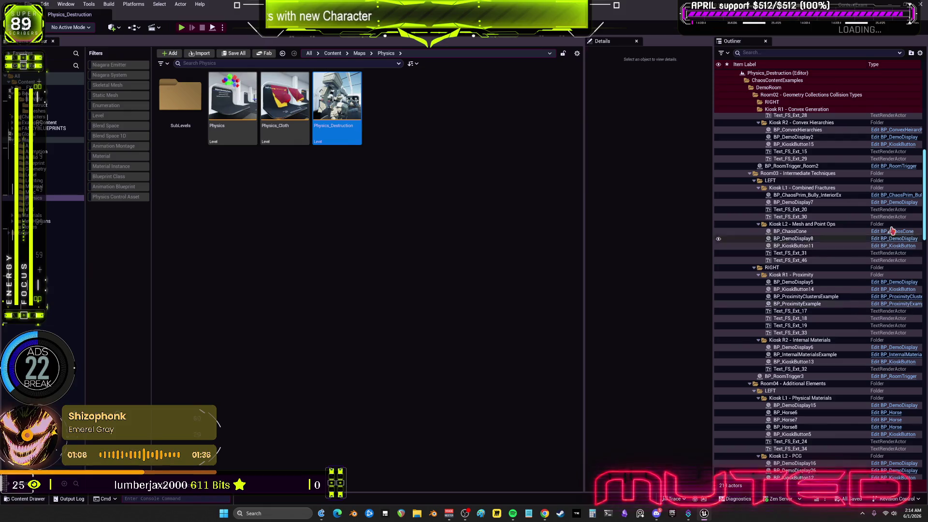
scroll(888, 237, down, 15)
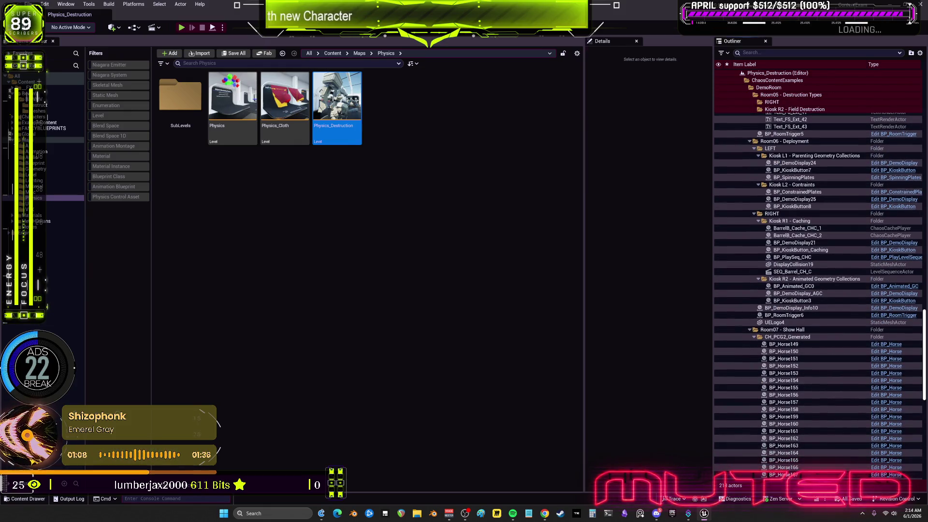
scroll(820, 291, down, 15)
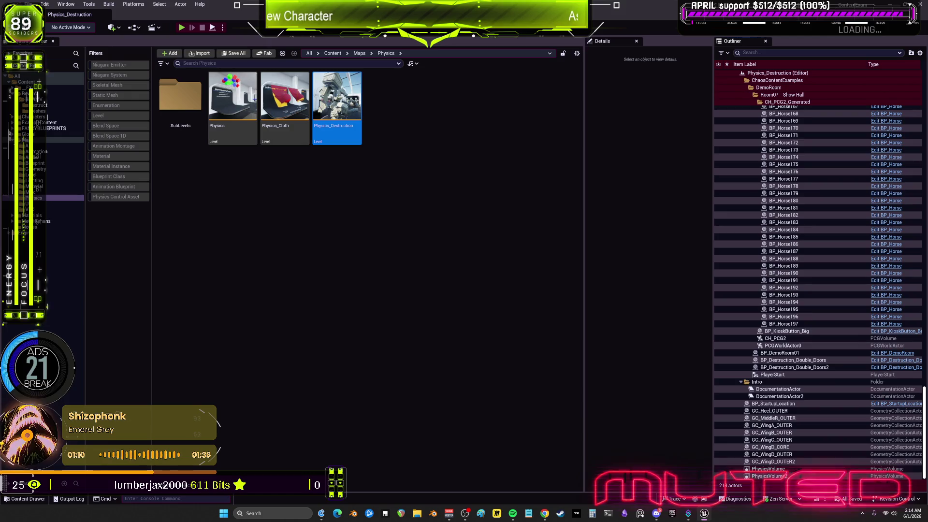
click(65, 4)
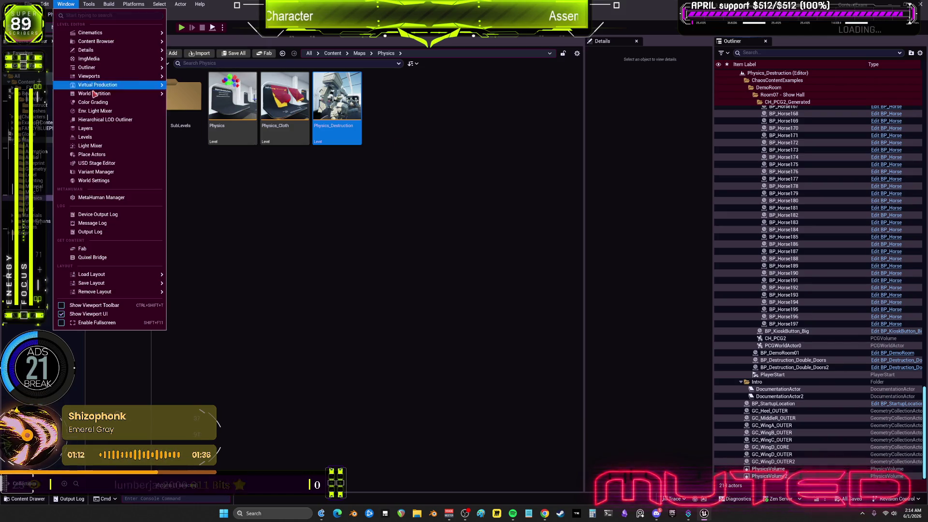
click(66, 4)
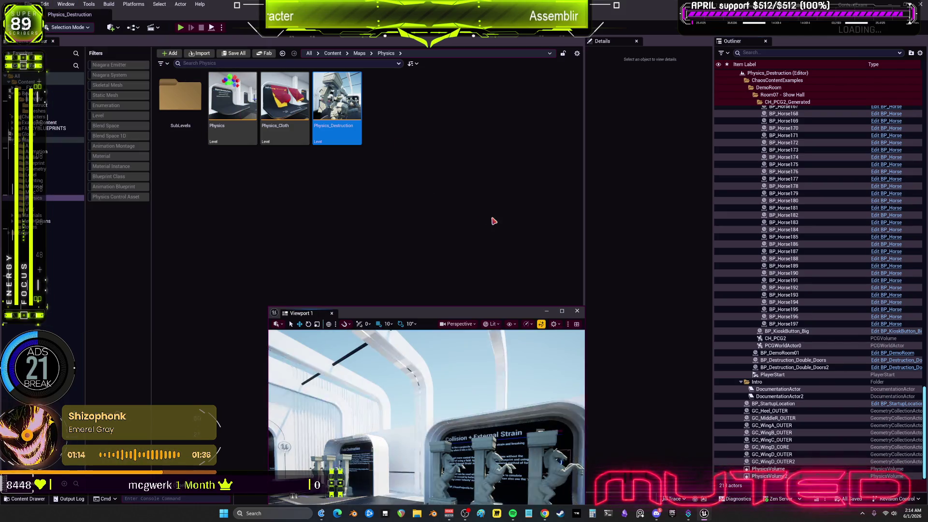
drag(484, 315, 463, 91)
- Fly the camera down the hallway to the Parenting Geometry Collections kiosk and leave immersive mode
mouse_move(451, 279)
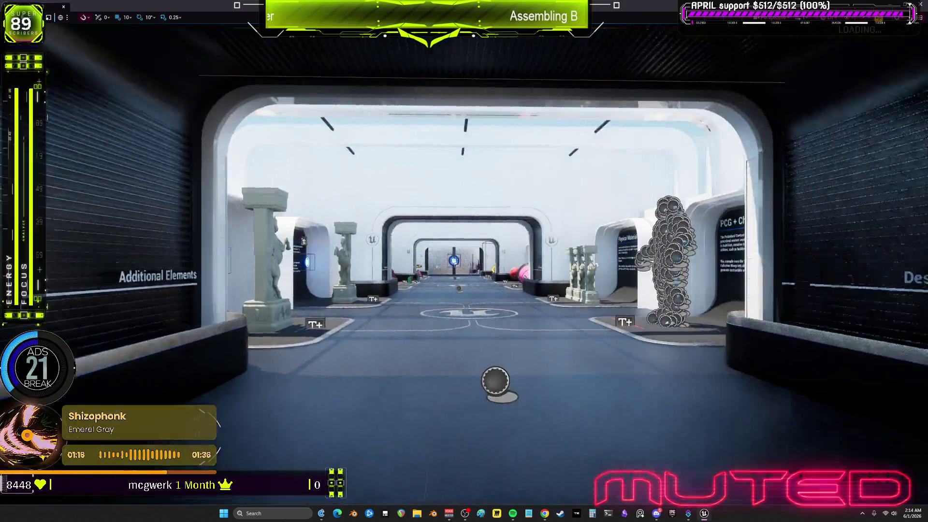
mouse_move(464, 261)
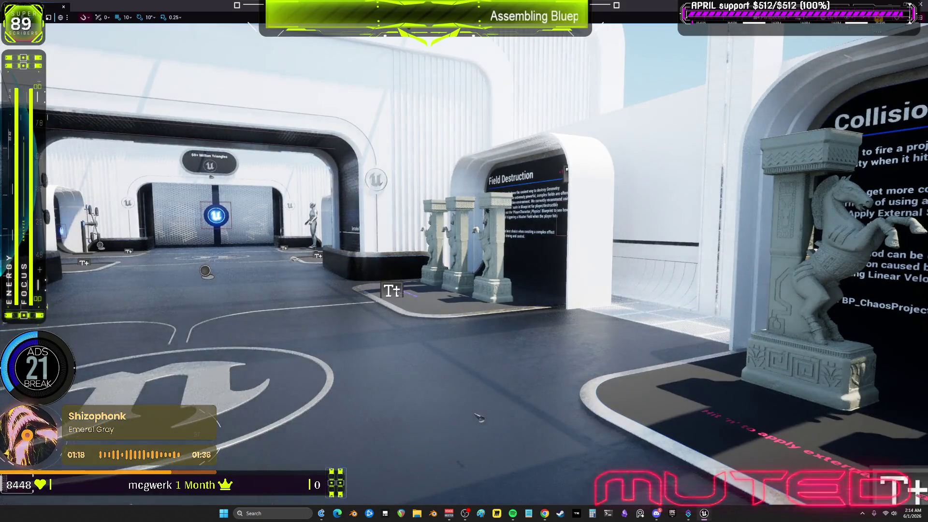
key(w)
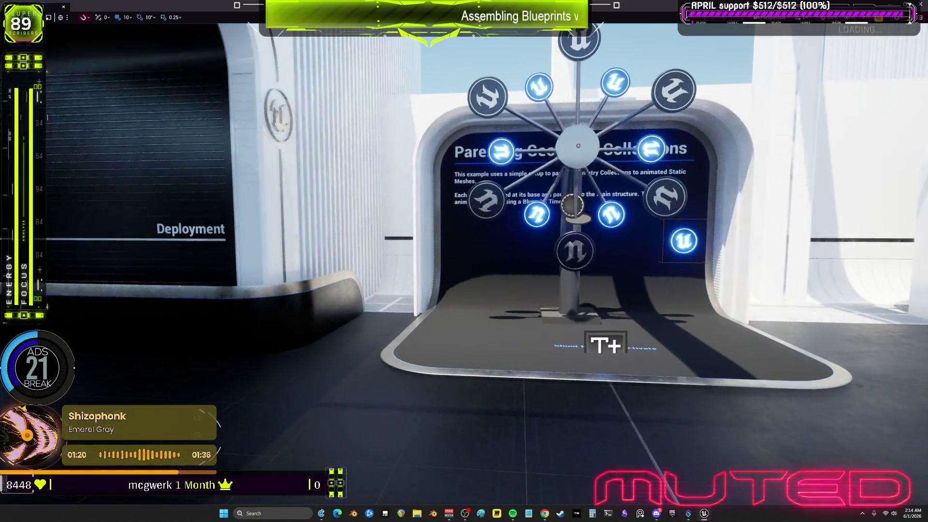
key(w)
mouse_move(507, 237)
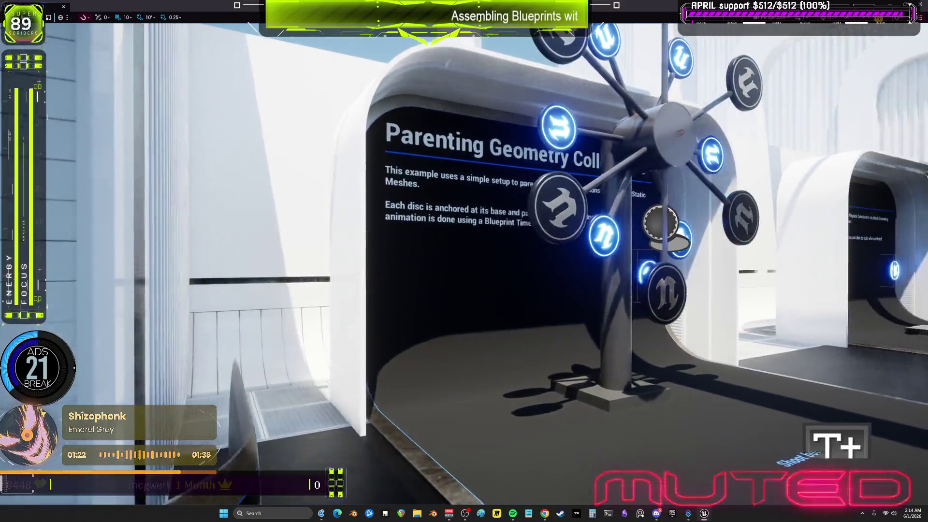
key(F11)
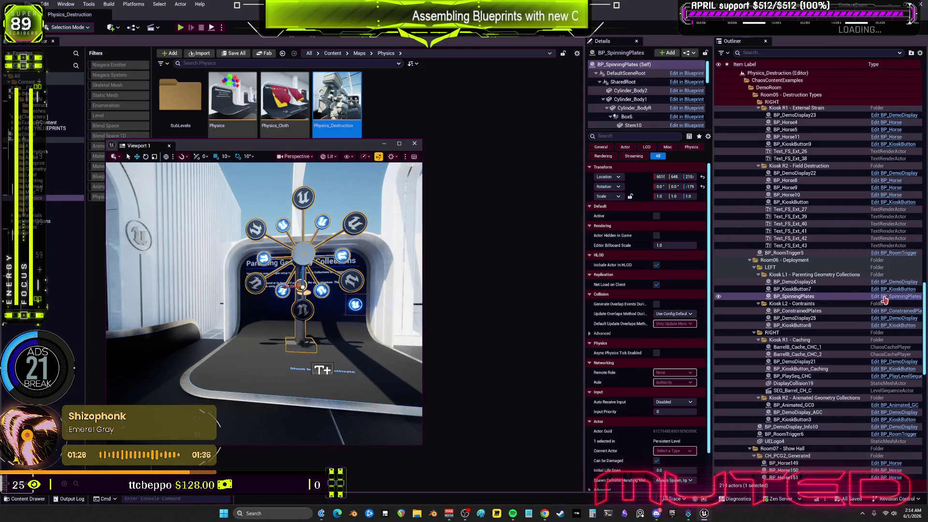
- Open BP_SpinningPlates and pan its EventGraph to the Timeline and rotation nodes
click(885, 300)
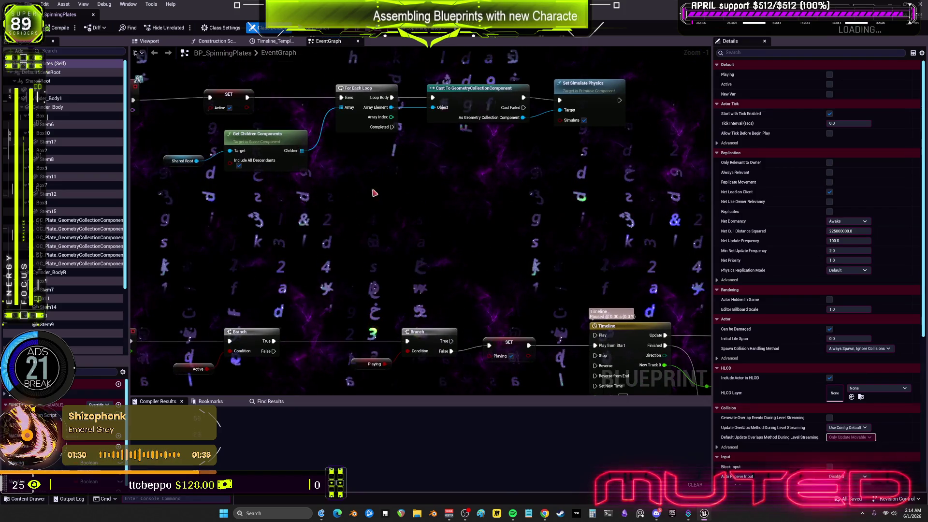
drag(317, 244, 536, 136)
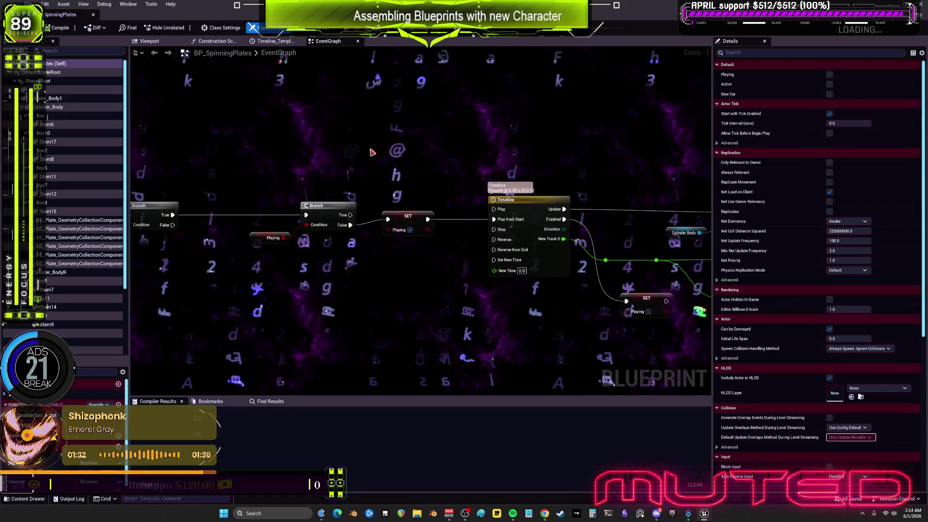
scroll(390, 243, down, 6)
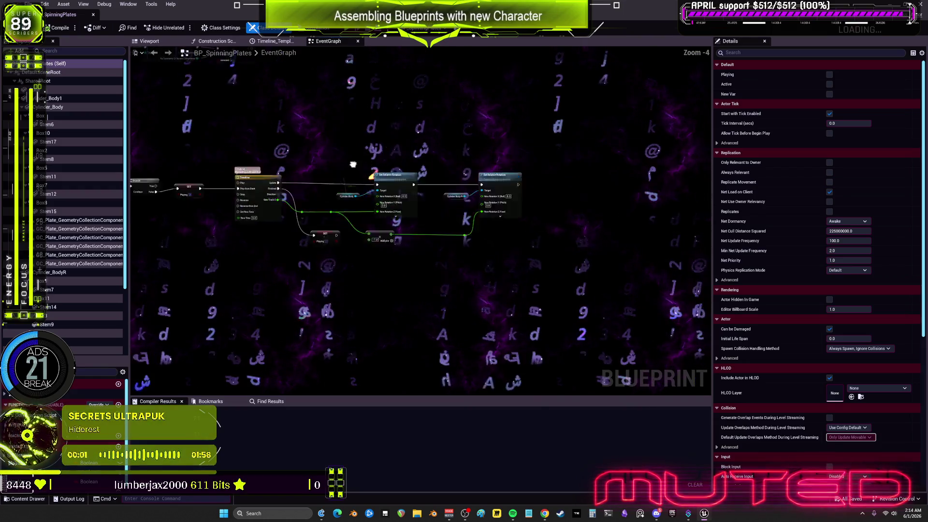
scroll(389, 243, up, 3)
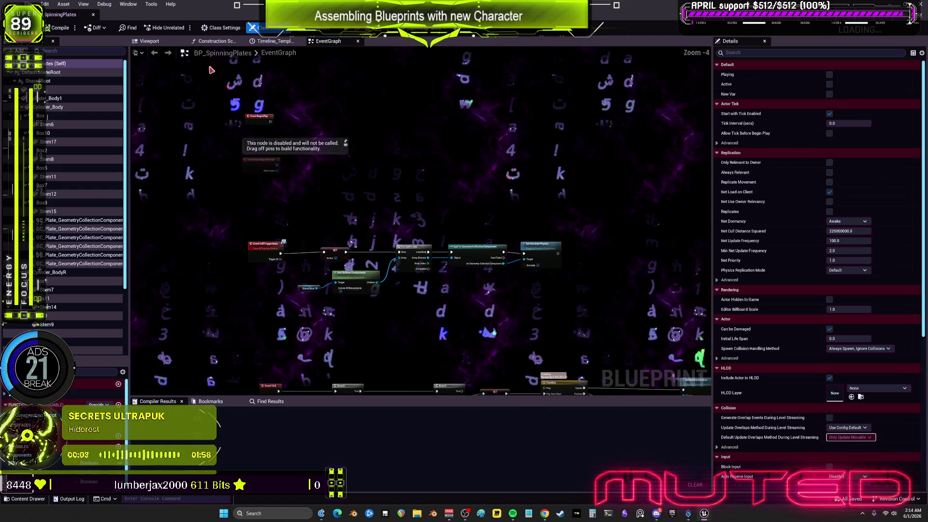
- Look through the Timeline_Template, Construction Script and Viewport tabs of the blueprint
click(272, 41)
click(225, 41)
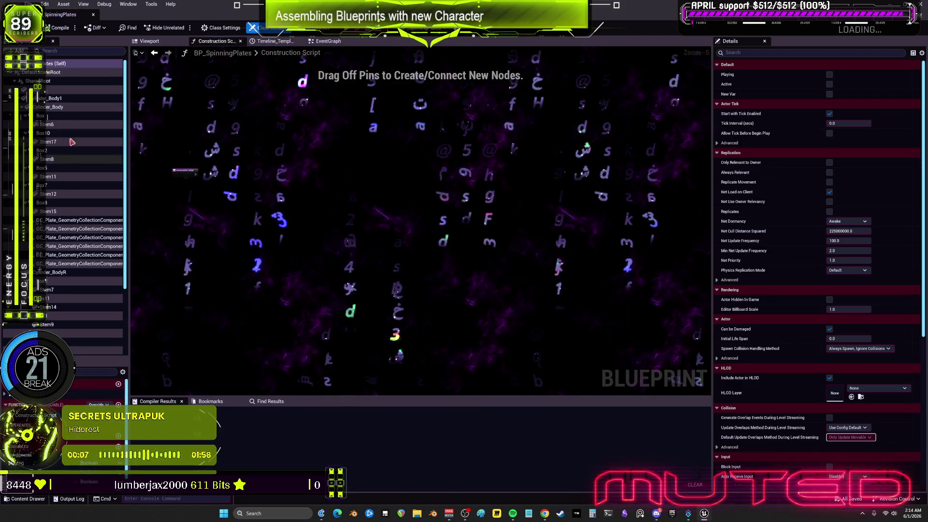
click(150, 41)
scroll(421, 228, down, 5)
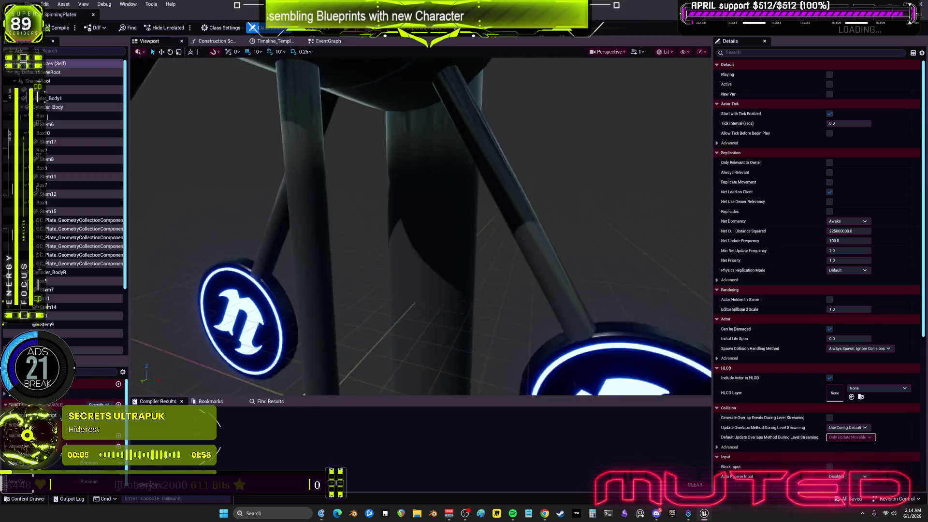
- Frame the plates, check the dark plate's Collision and Chaos Physics settings, and open GC_UELogo
click(537, 302)
key(f)
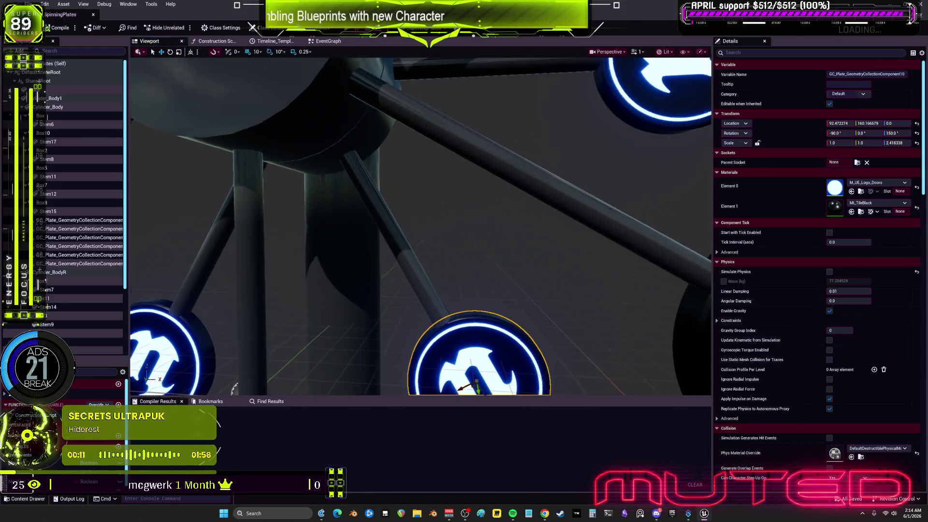
click(586, 204)
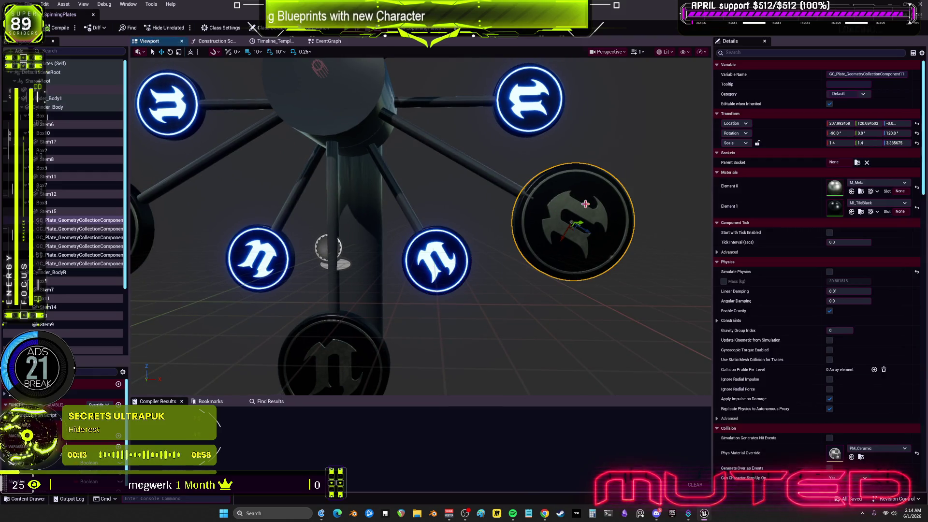
click(437, 270)
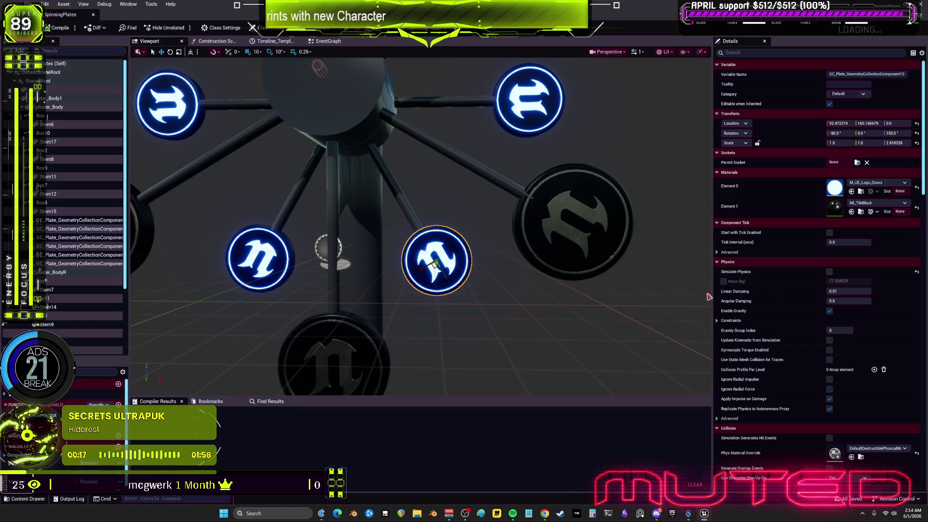
scroll(791, 351, down, 5)
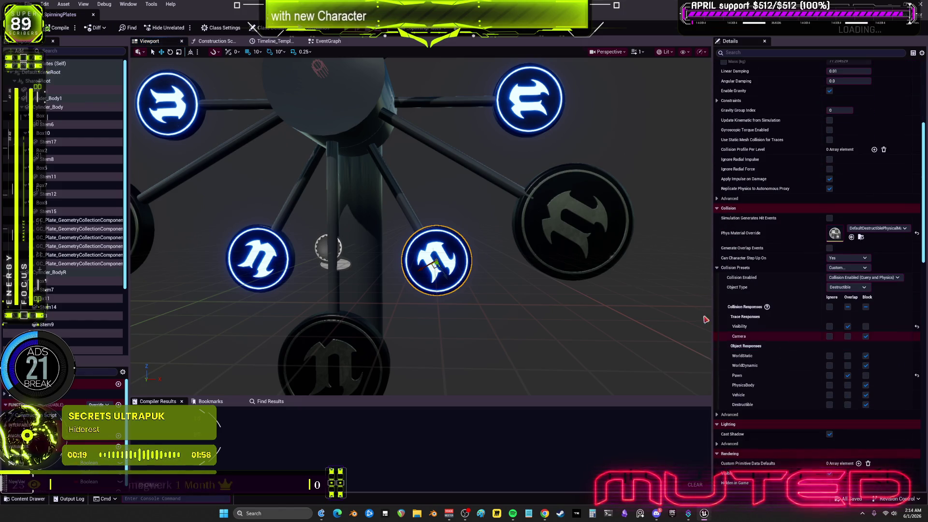
click(578, 236)
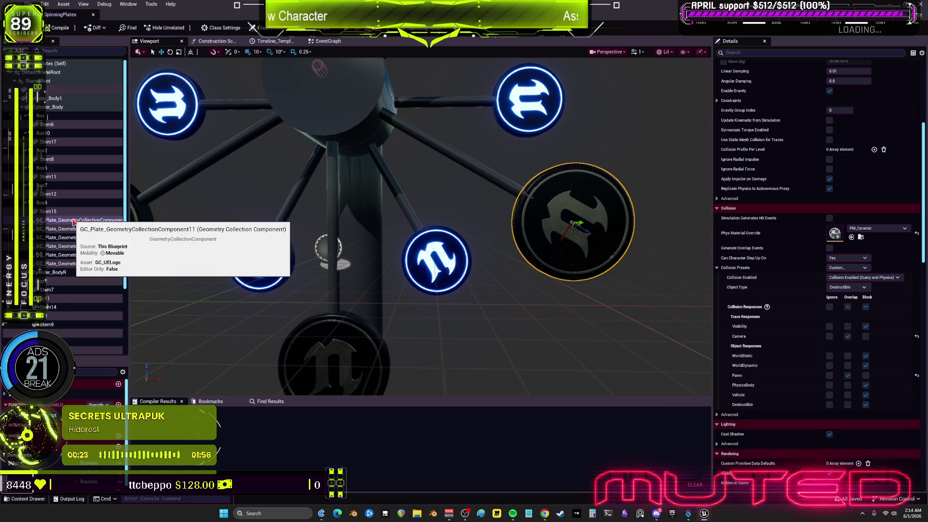
scroll(772, 264, up, 4)
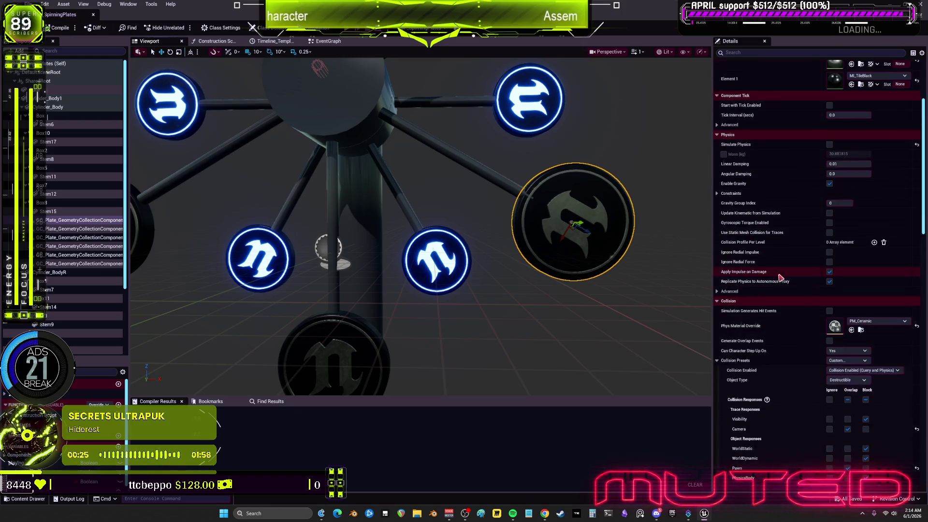
scroll(773, 145, down, 10)
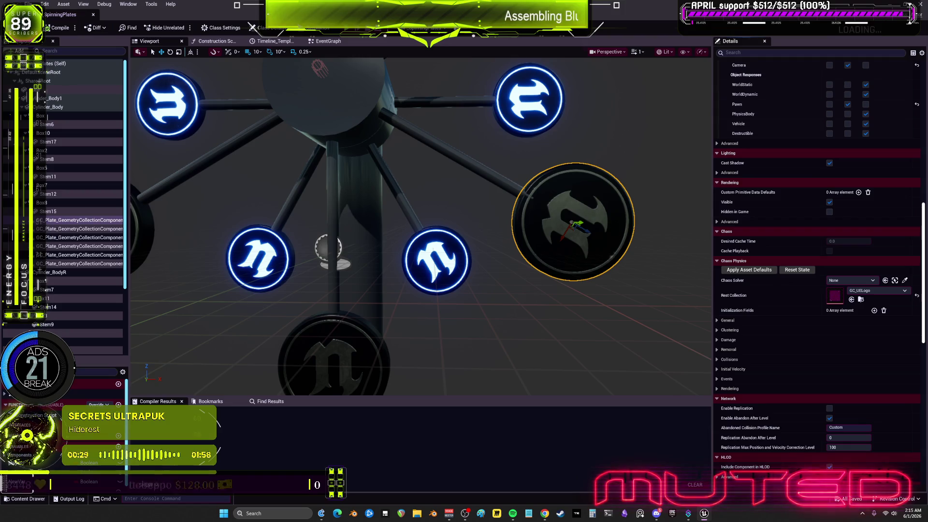
double_click(835, 301)
- Skip the Dataflow picker, review GC_UELogo's PM_Ceramic and material settings, then go back to SpinningPlates
click(458, 268)
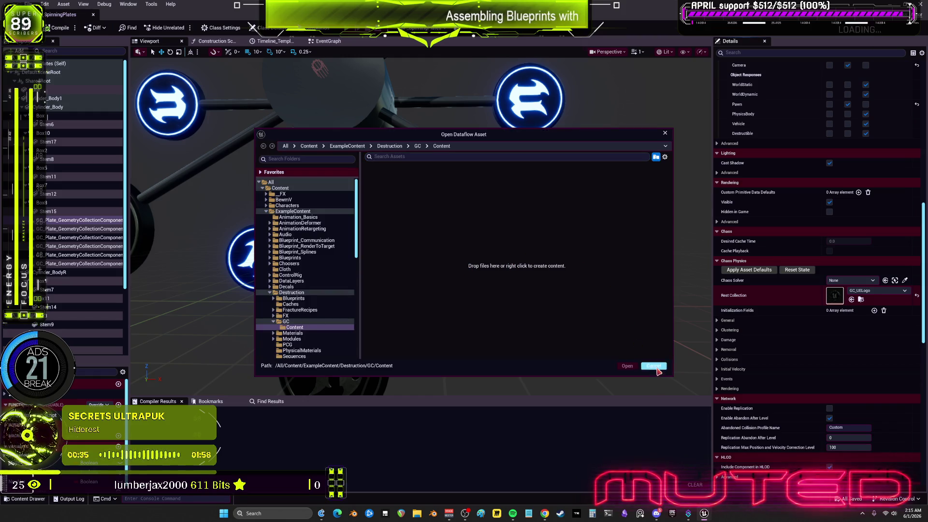
click(654, 367)
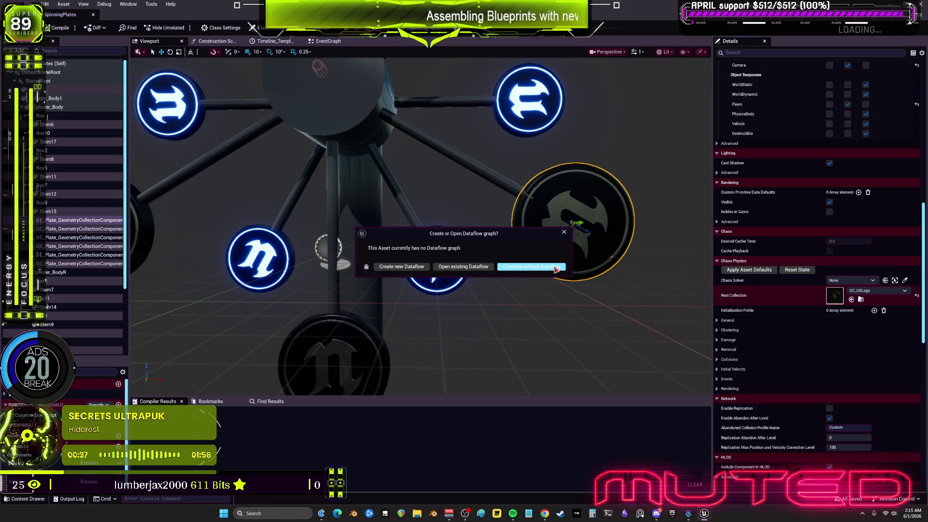
click(557, 268)
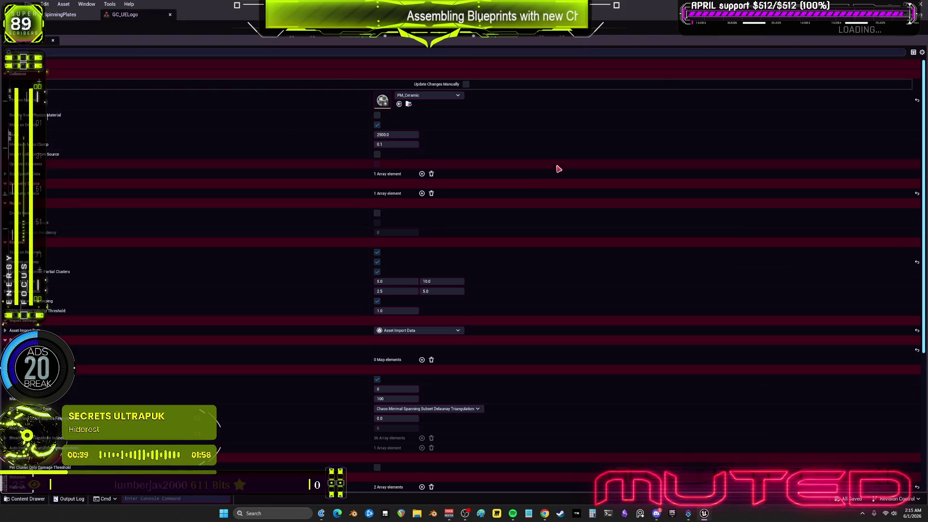
scroll(561, 249, down, 5)
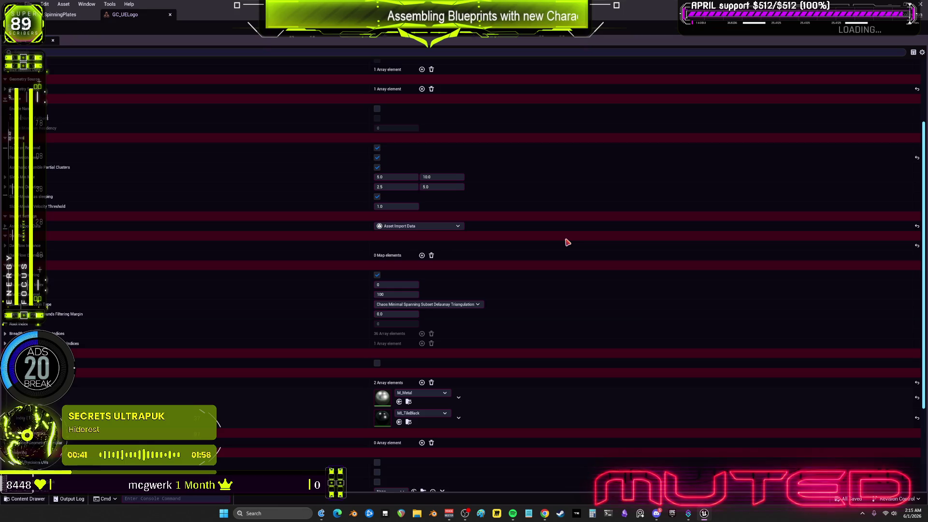
scroll(567, 242, down, 5)
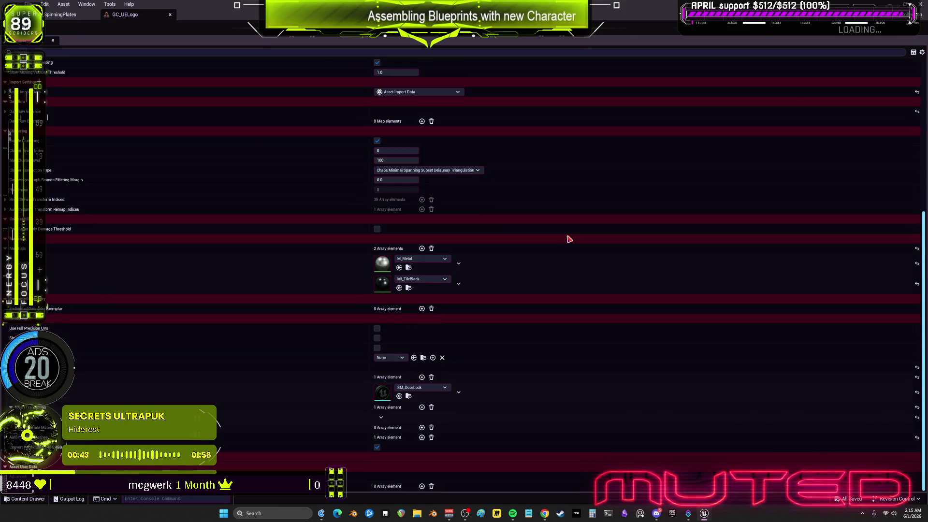
scroll(569, 239, up, 10)
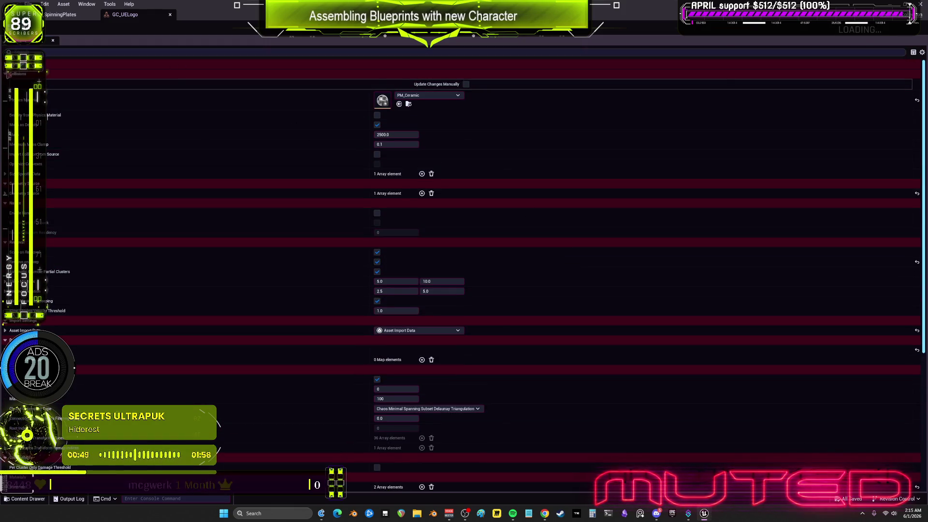
click(69, 17)
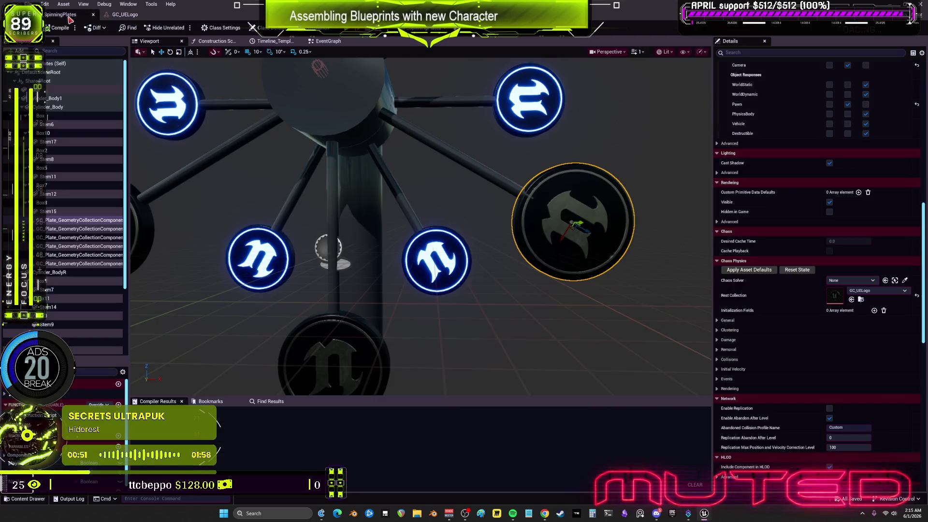
- Expand GC_UELogo's Geometry Source and open its SM_DoorLock source mesh
mouse_move(421, 227)
mouse_down()
mouse_move(421, 275)
mouse_move(434, 216)
mouse_up()
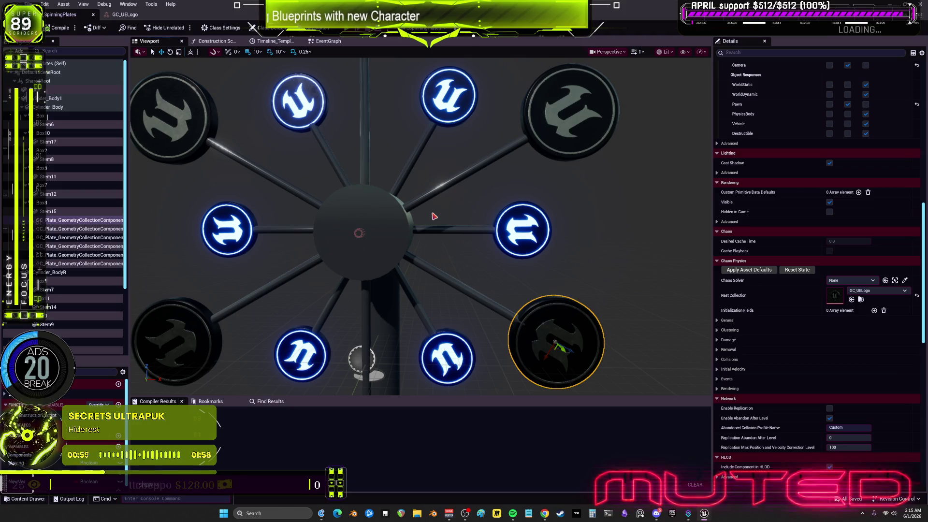
click(125, 14)
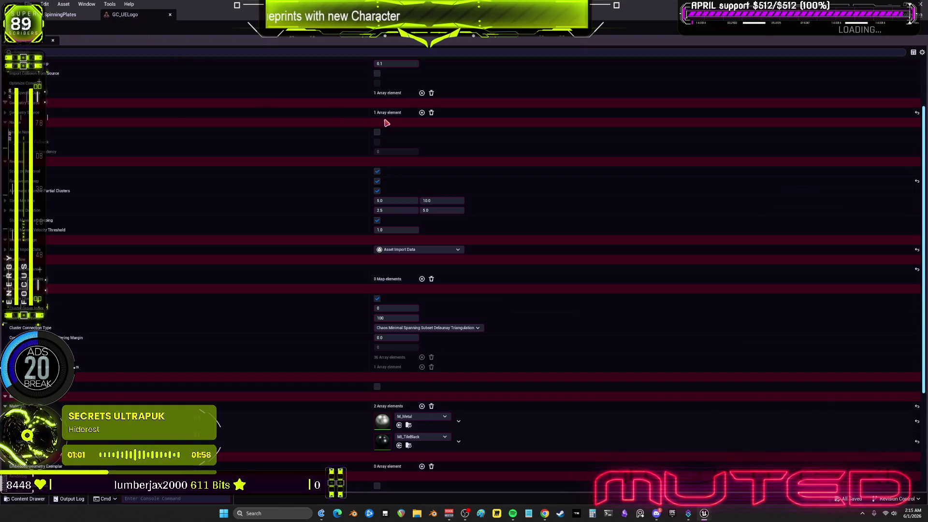
click(5, 113)
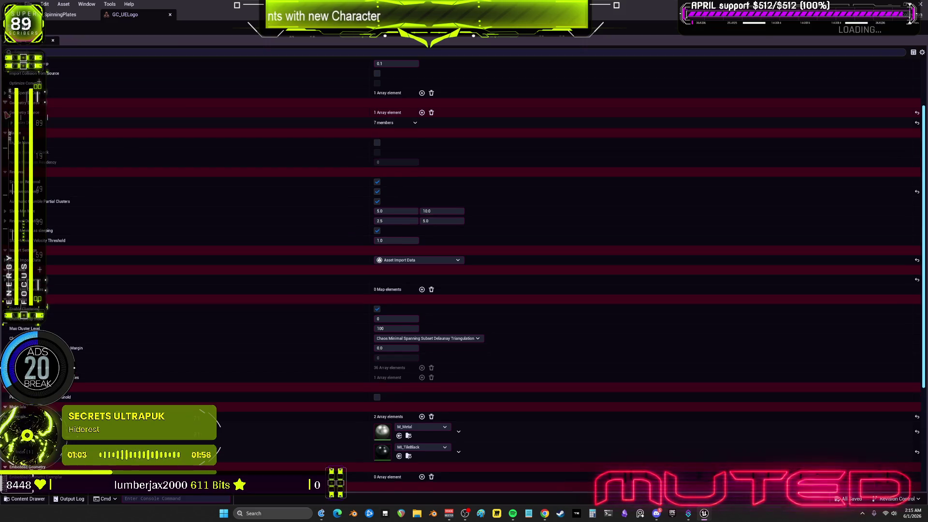
click(11, 123)
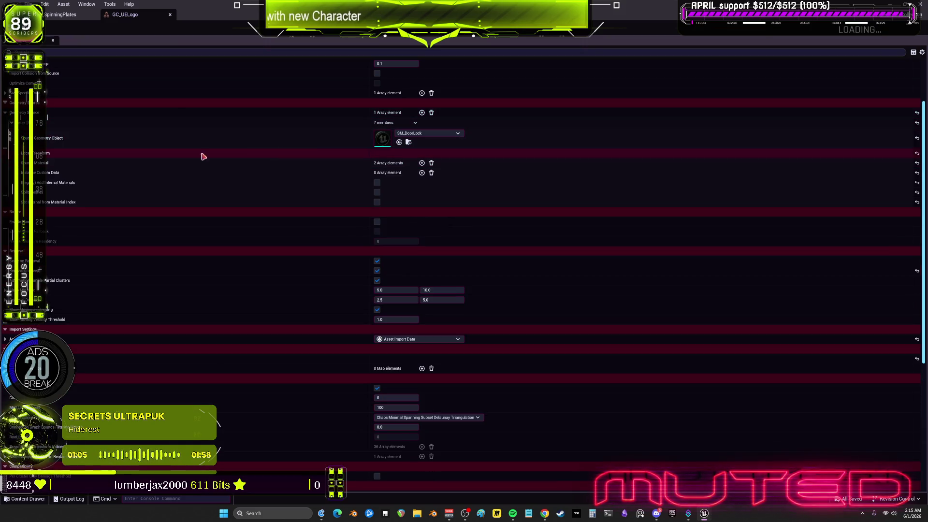
double_click(386, 142)
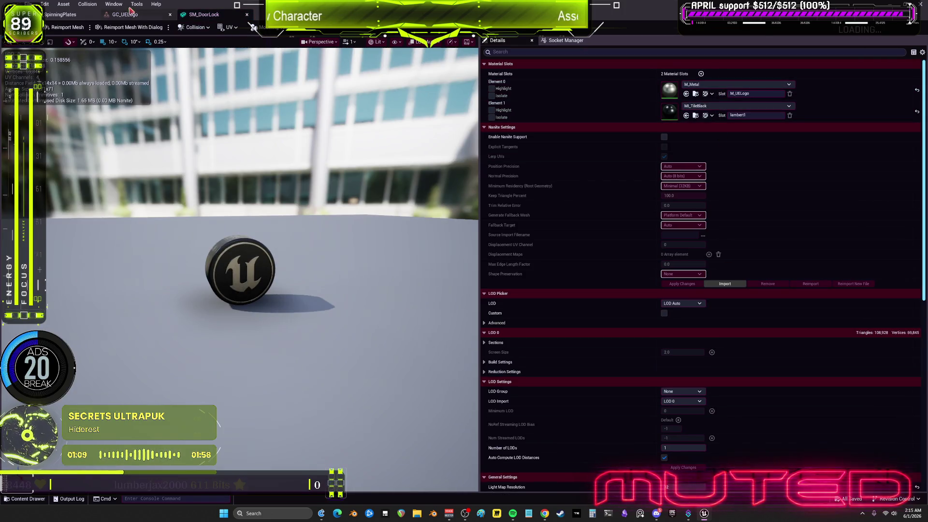
- In BP_SpinningPlates, compare the bottom-right dark plate with the glowing right-middle plate
click(63, 19)
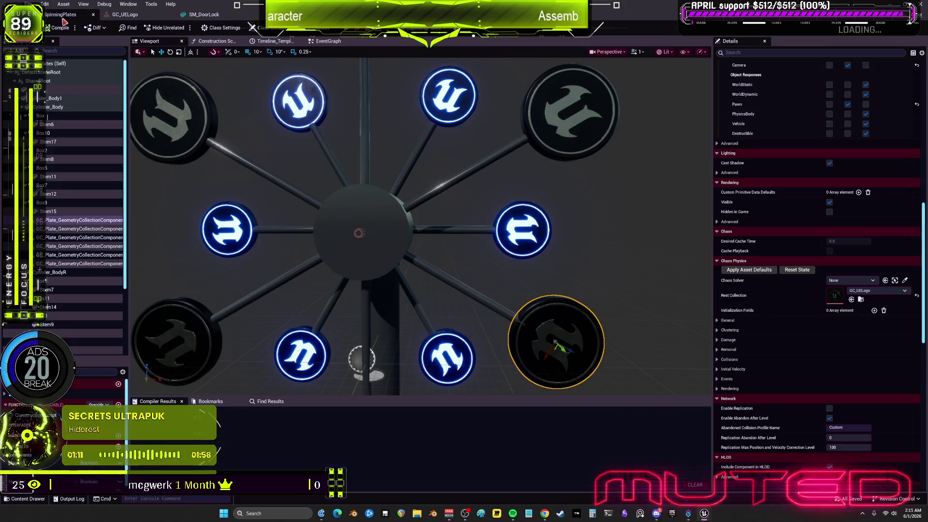
click(528, 230)
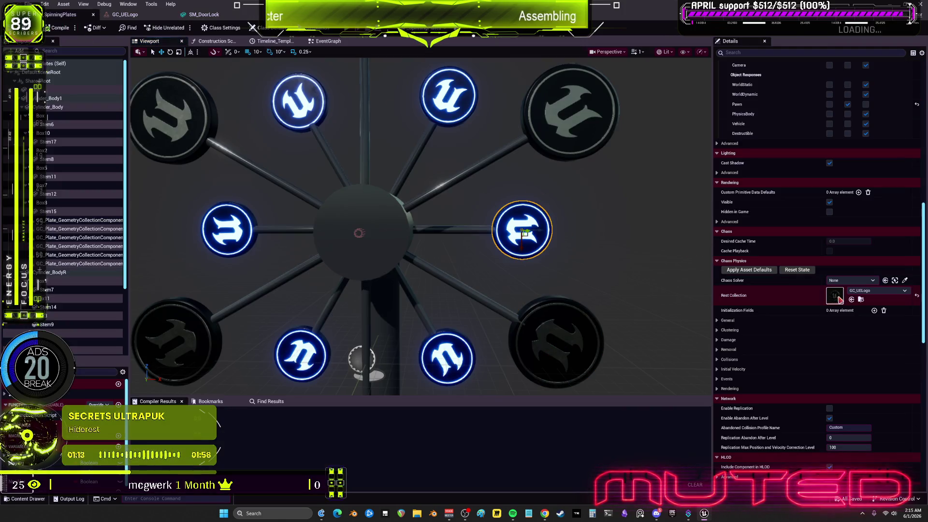
click(547, 347)
click(523, 231)
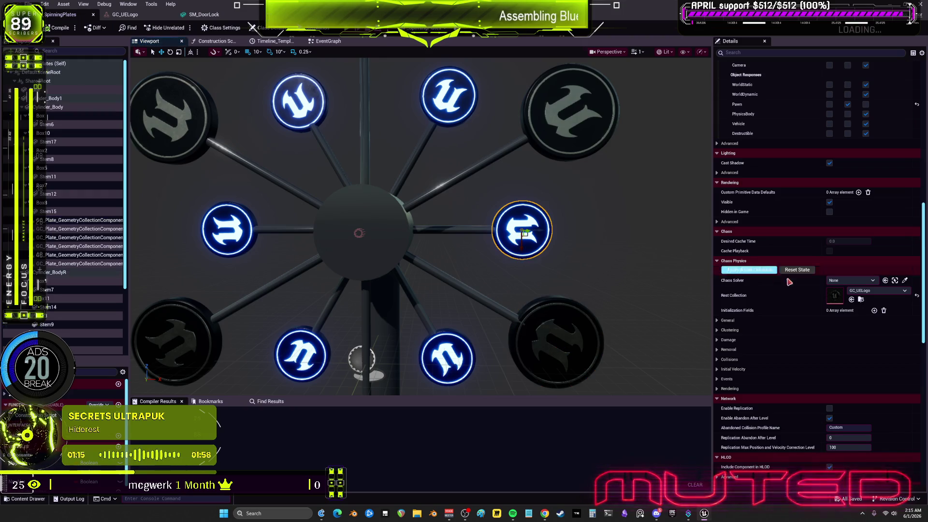
scroll(800, 280, up, 8)
scroll(801, 280, up, 10)
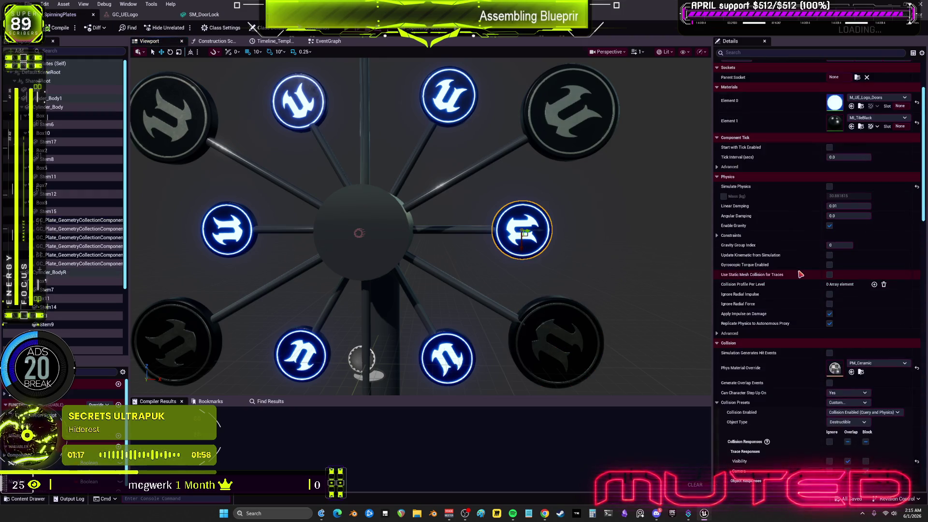
click(593, 354)
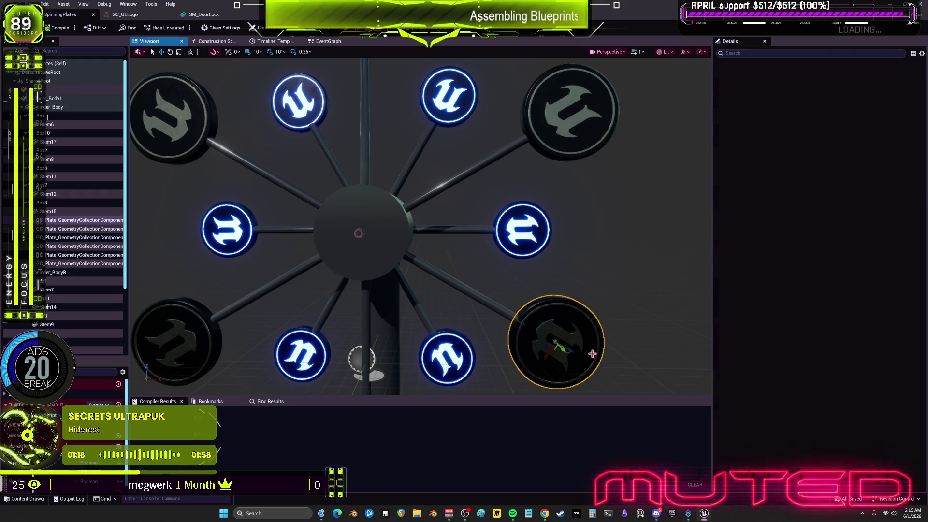
click(525, 245)
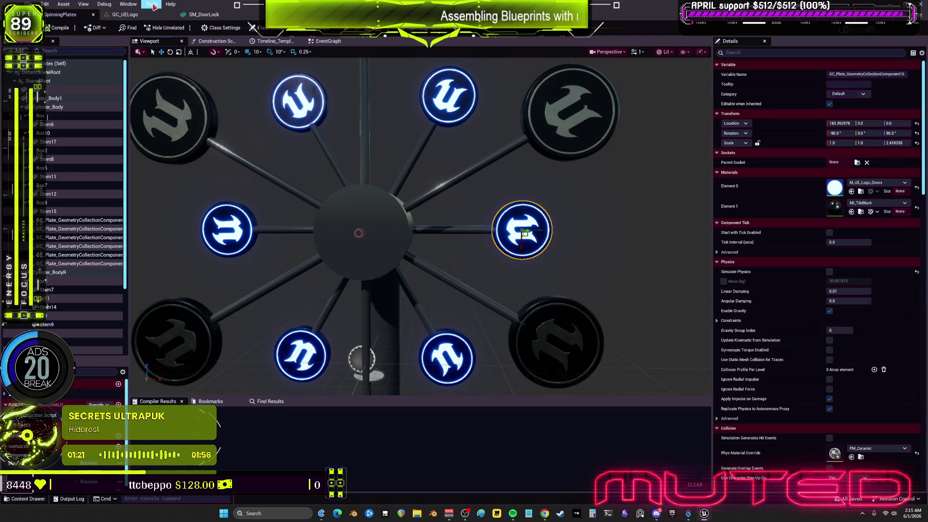
- Revisit the SM_DoorLock and GC_UELogo editors, then restore the asset editor to a smaller window
click(197, 15)
click(140, 19)
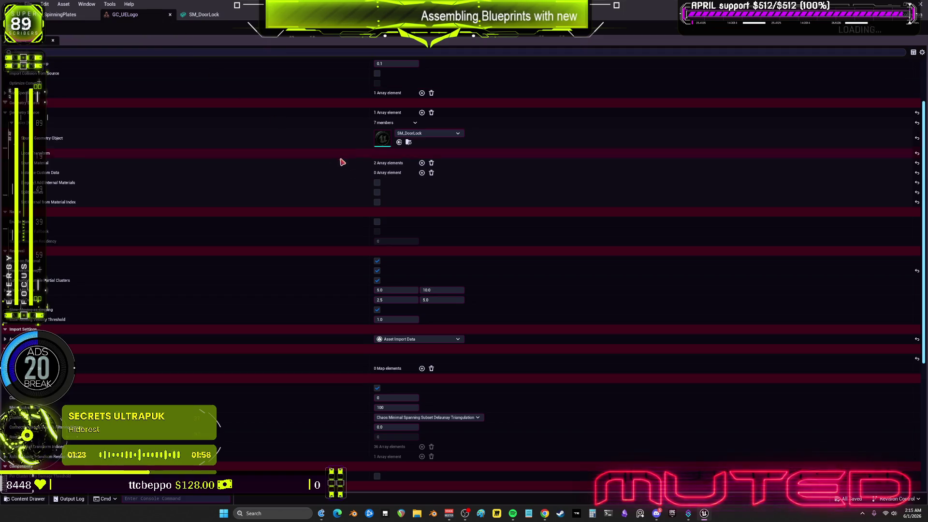
scroll(307, 221, down, 3)
scroll(307, 221, down, 3)
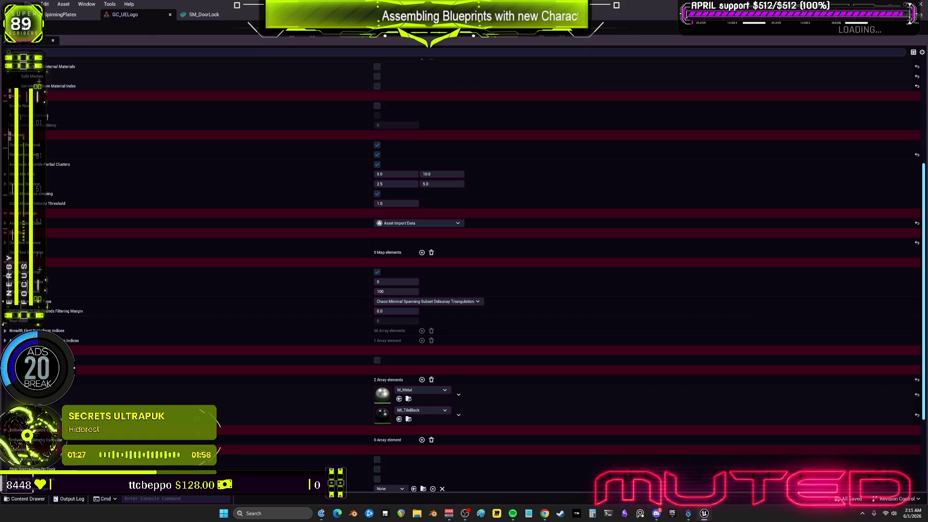
double_click(207, 7)
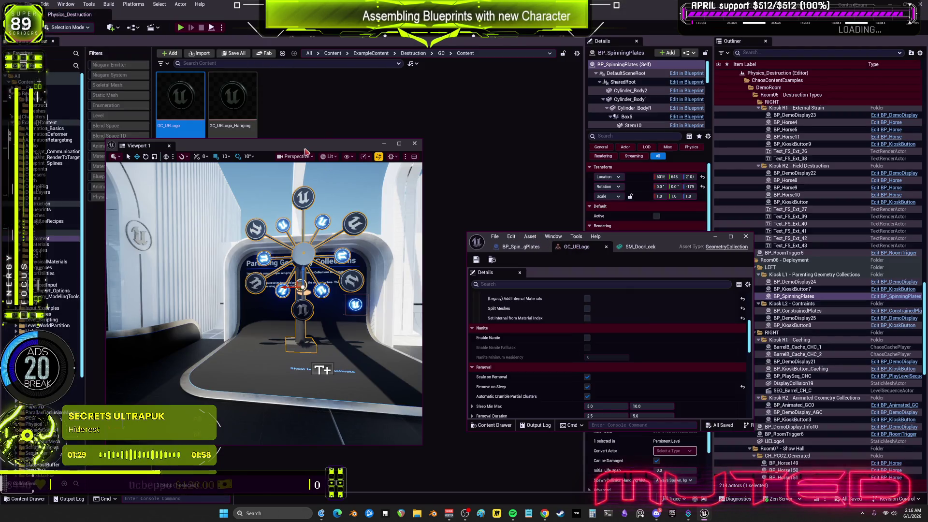
- Find GC_Backward_OUTER in the BEWMV Destruct folder and open it in its asset editor
drag(306, 152, 382, 244)
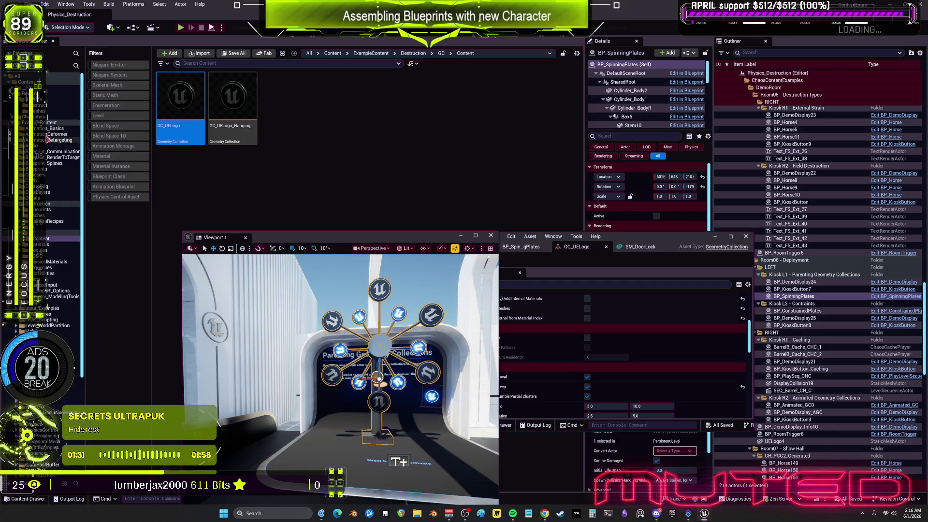
click(41, 105)
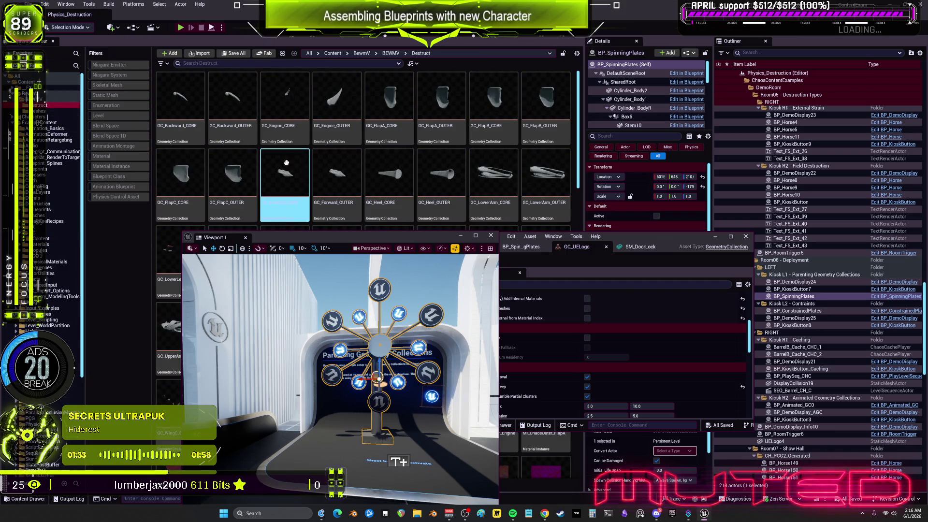
right_click(238, 105)
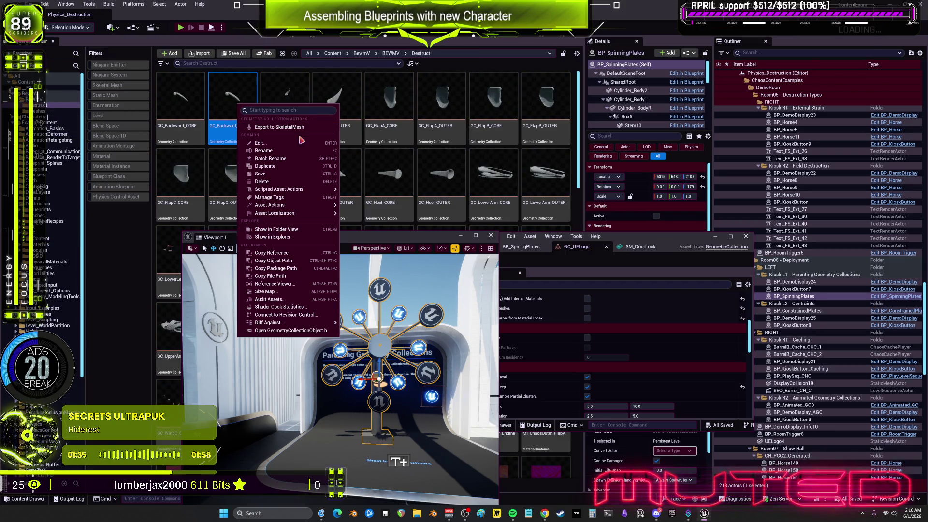
mouse_move(311, 213)
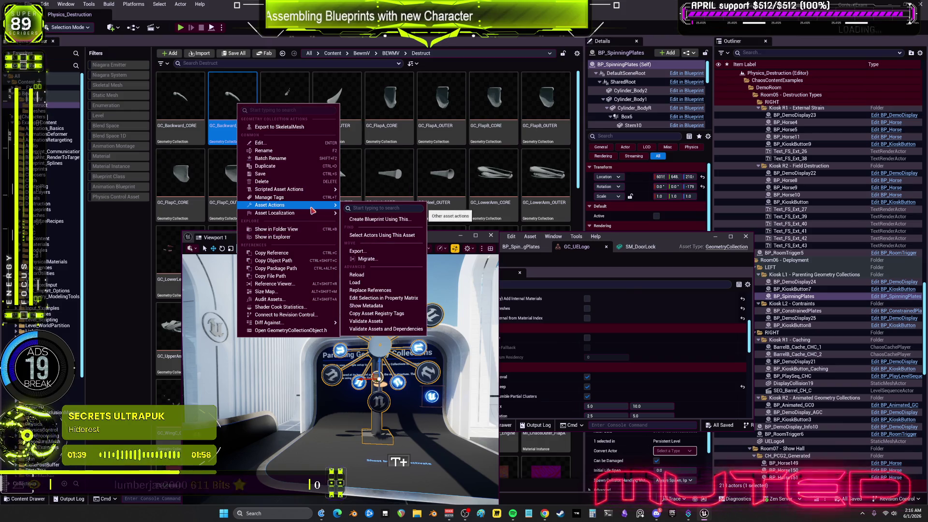
key(Escape)
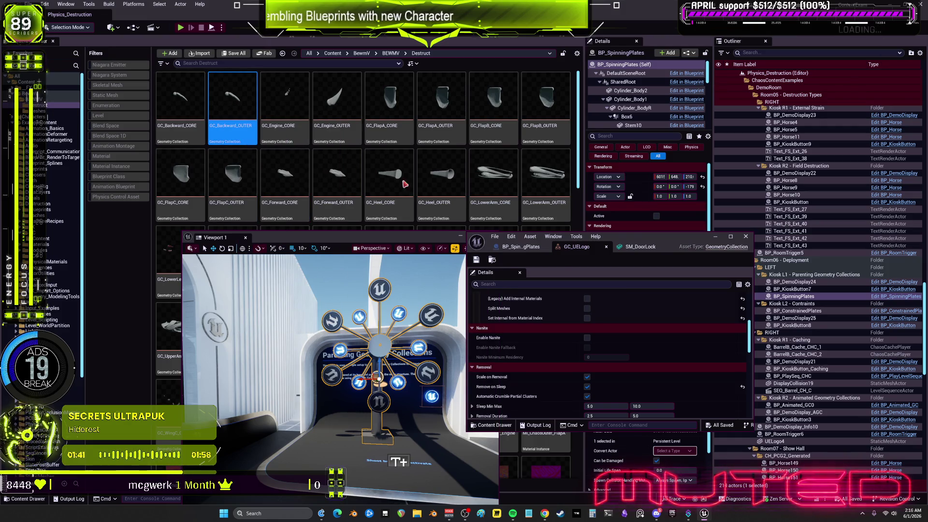
key(Return)
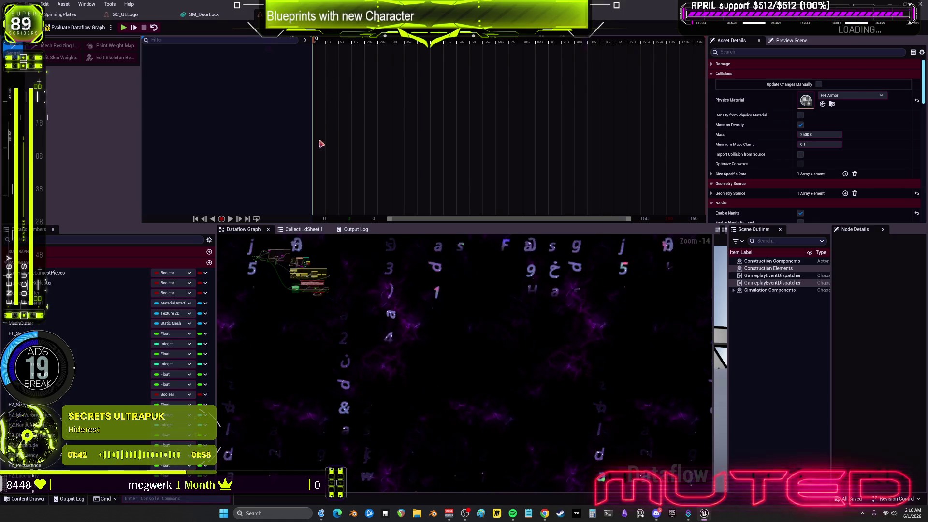
- Select the GC_Backward_OUTER actor on the kiosk floor, focus it with F, and orbit around it
drag(474, 6, 578, 138)
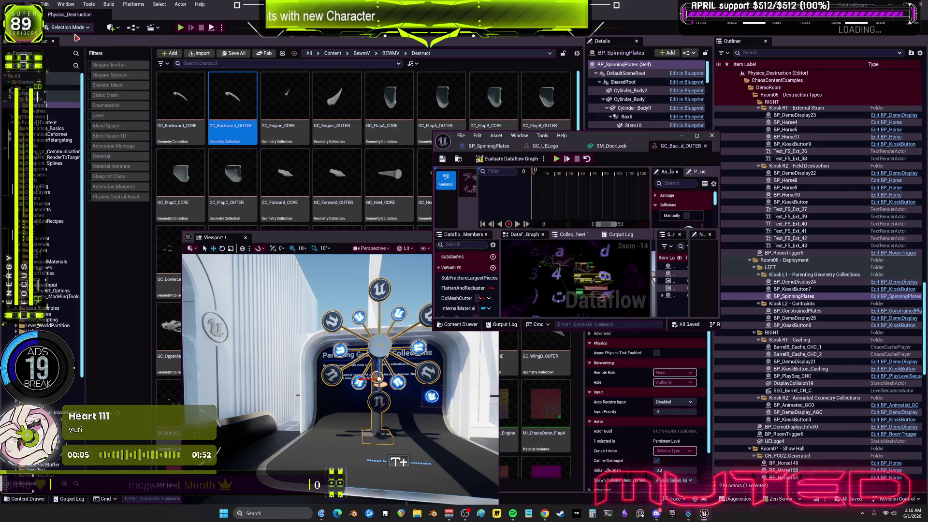
click(346, 476)
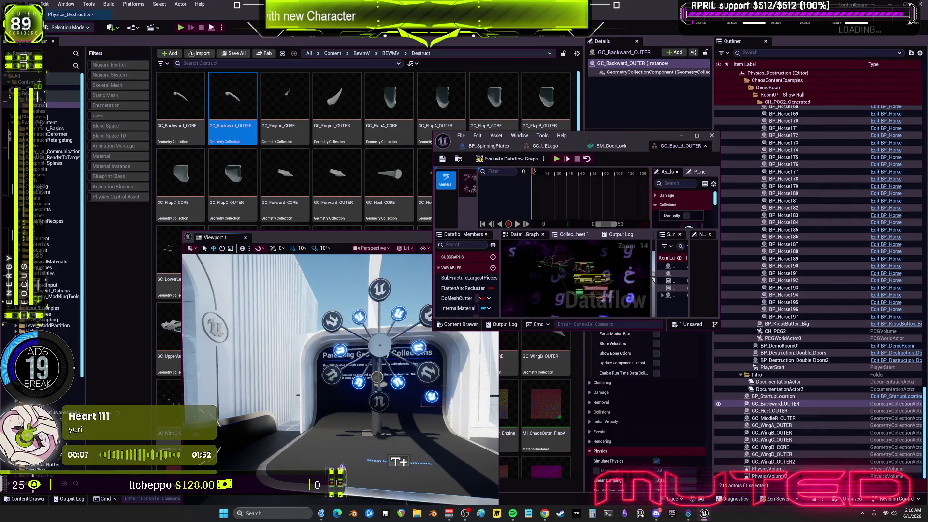
scroll(339, 377, up, 10)
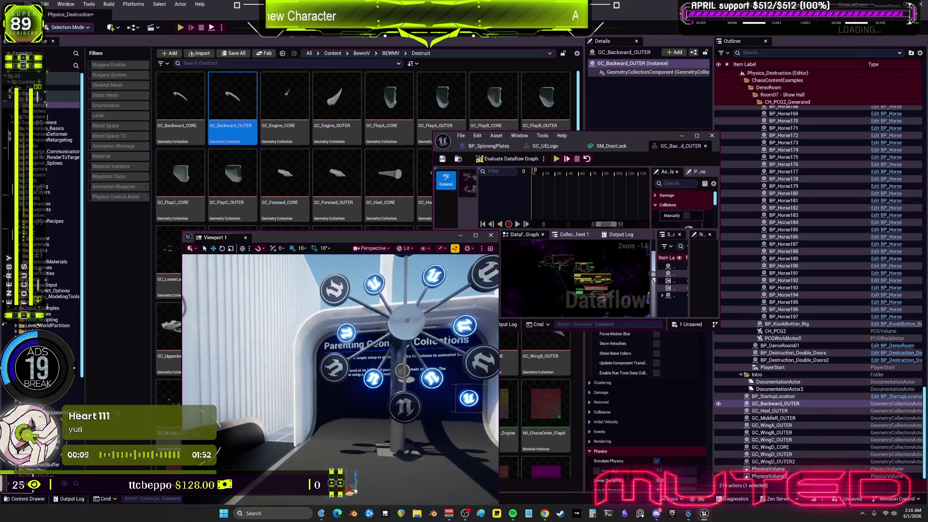
key(f)
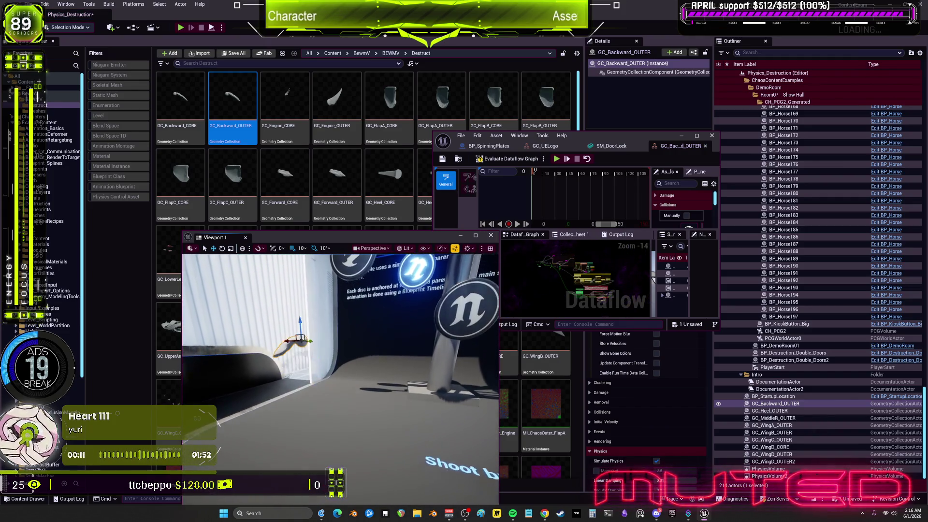
drag(338, 367, 261, 367)
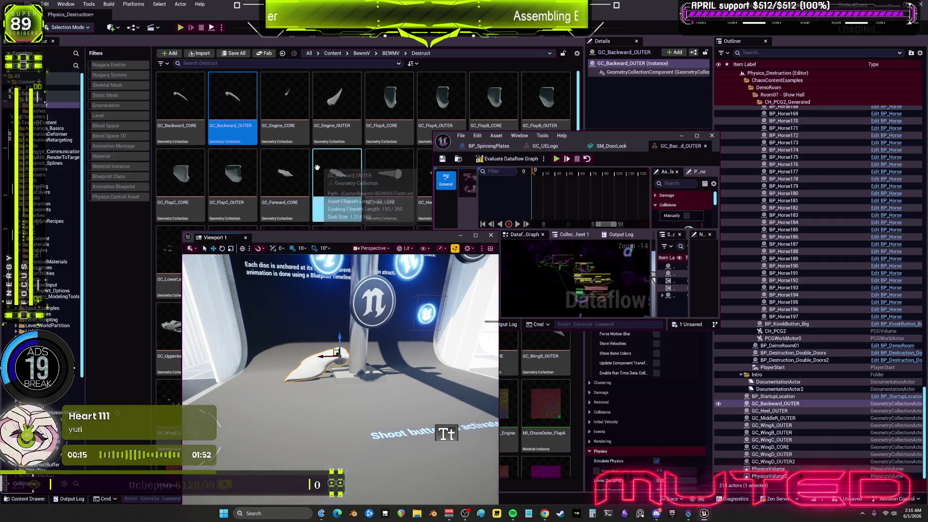
click(65, 28)
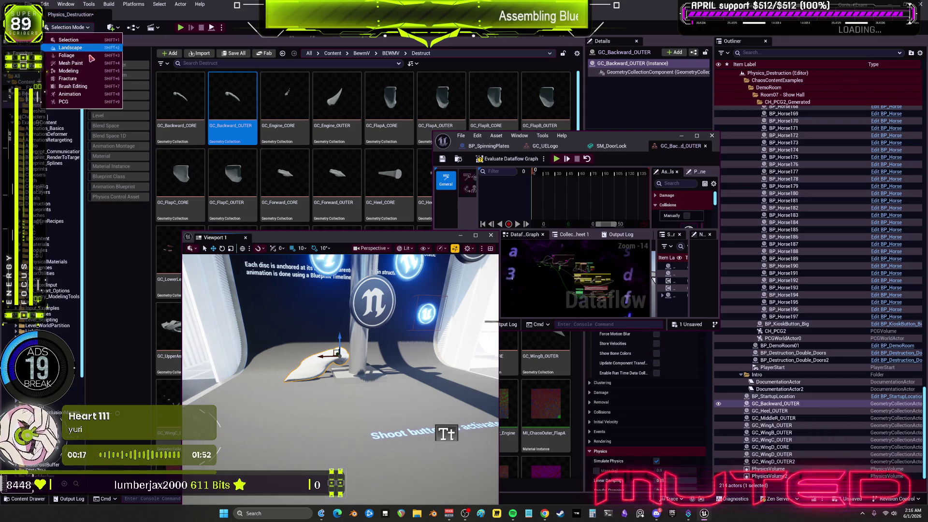
- Switch to Fracture mode, close the extra windows, and set Materials Element 0 to 'blue'
click(82, 79)
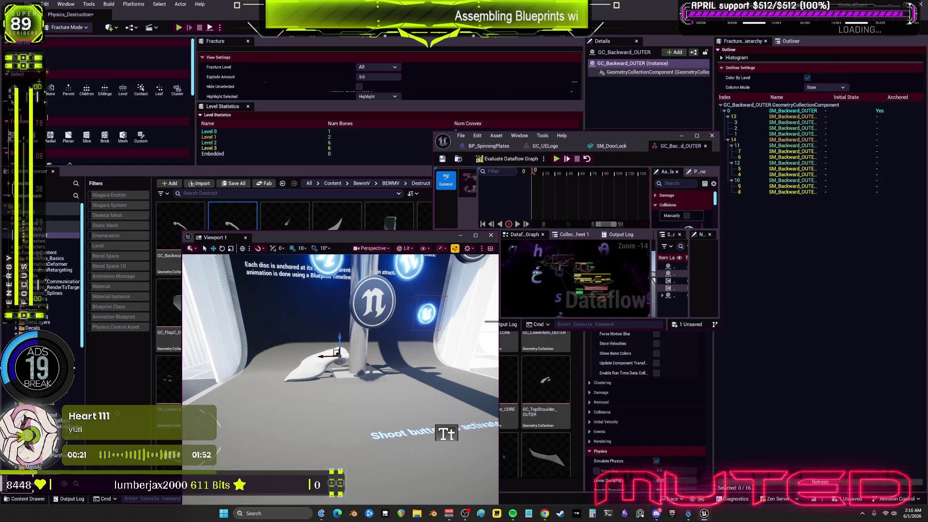
click(491, 235)
click(711, 137)
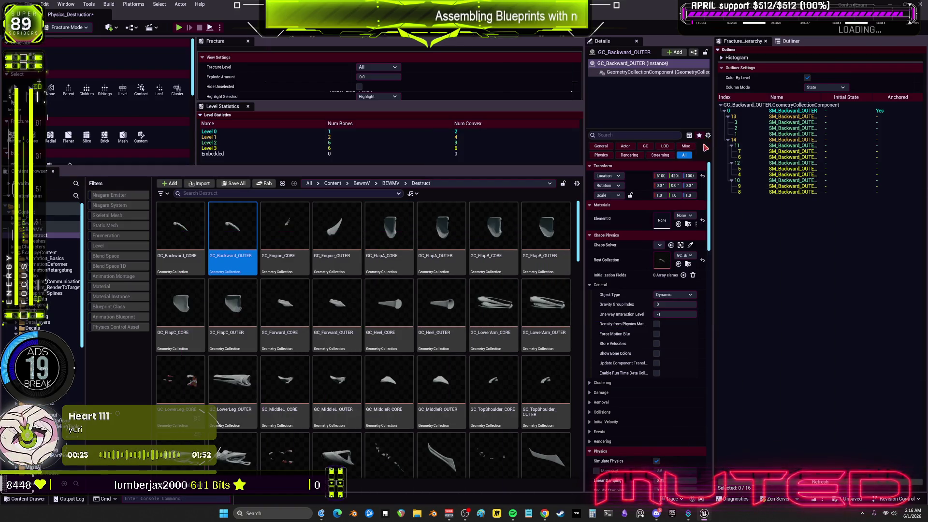
drag(584, 301, 399, 301)
click(551, 215)
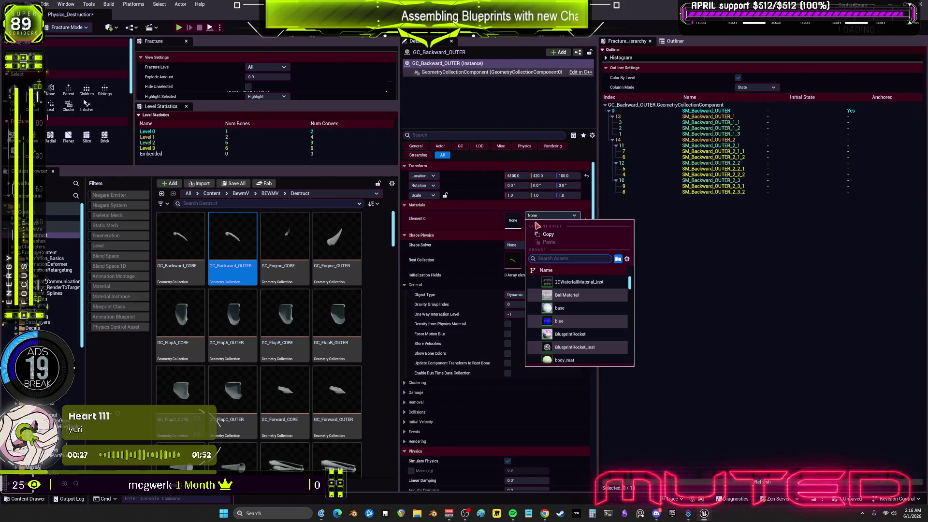
click(586, 320)
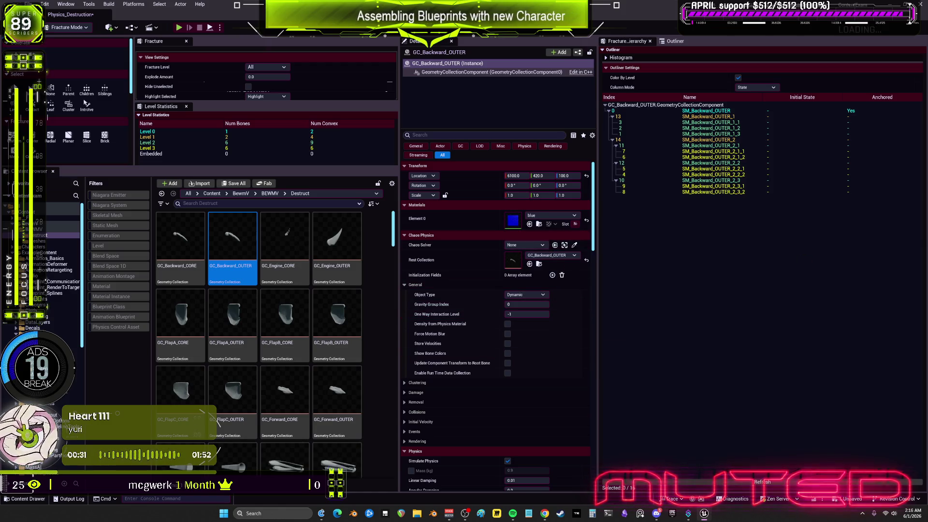
- Locate the blue material asset in the Content Browser
scroll(469, 268, down, 5)
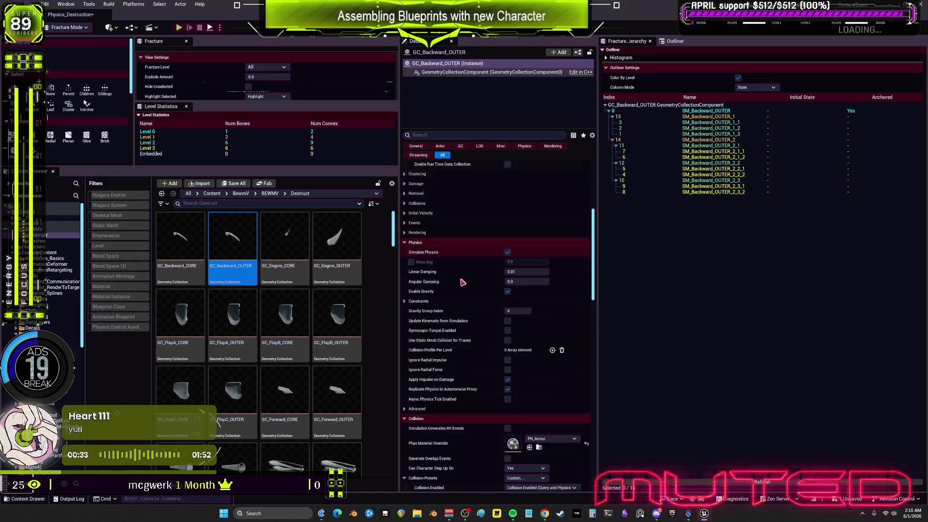
scroll(469, 268, up, 5)
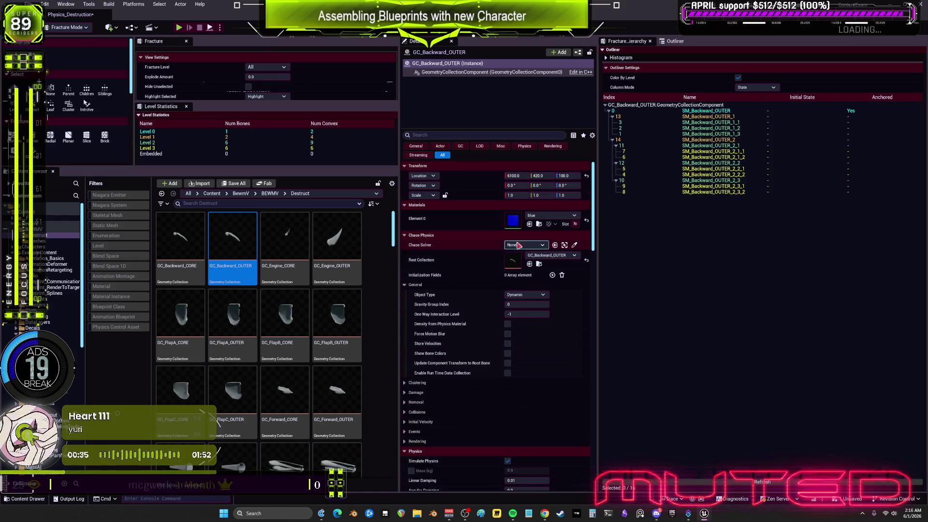
click(539, 224)
scroll(488, 305, down, 3)
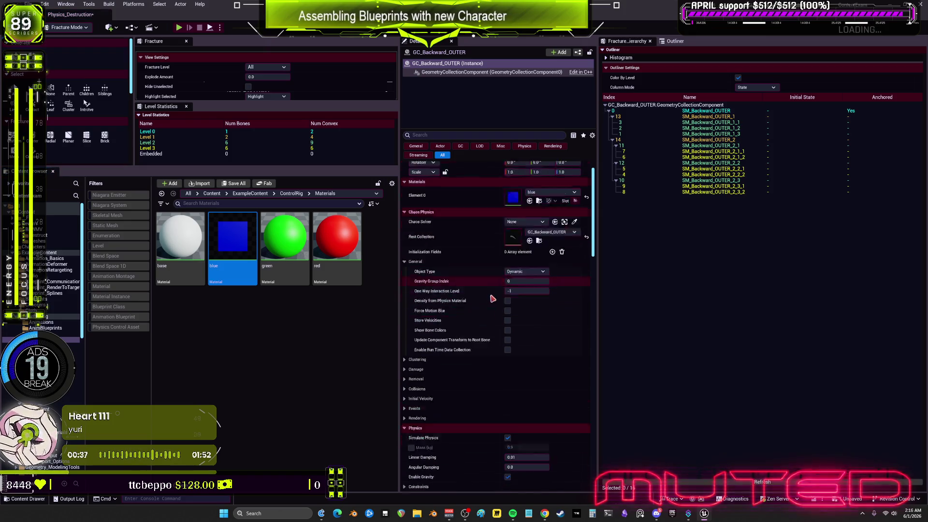
scroll(464, 331, down, 10)
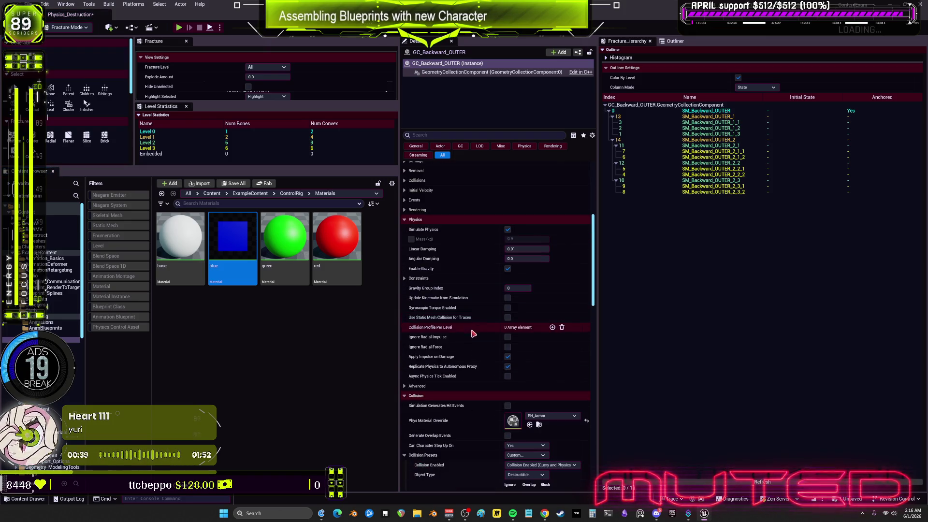
scroll(479, 314, down, 15)
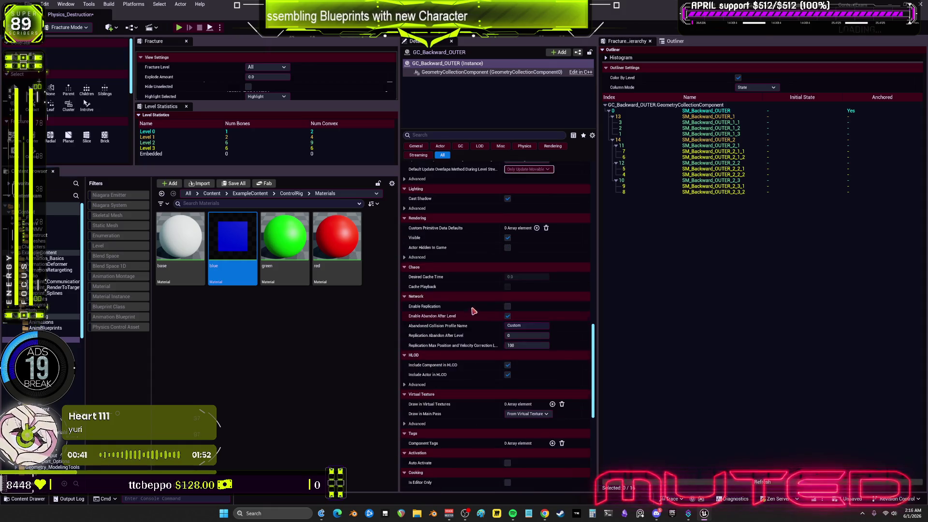
- Show the geometry collection component's properties and expand Material Parameters
click(454, 72)
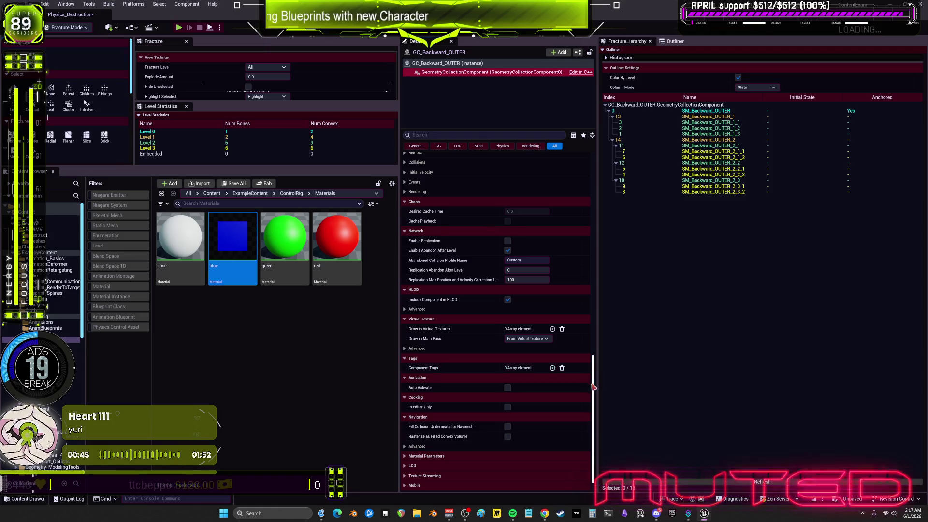
drag(593, 387, 598, 402)
click(448, 437)
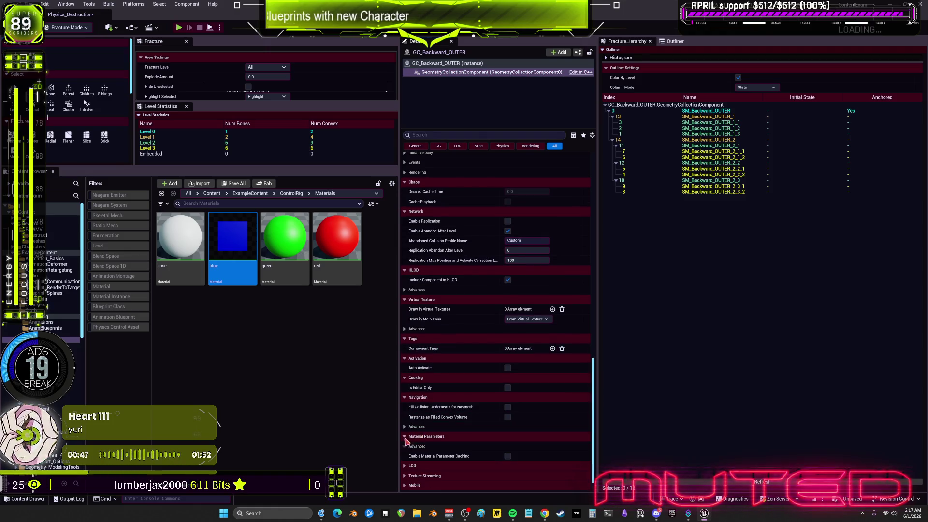
drag(594, 463, 594, 258)
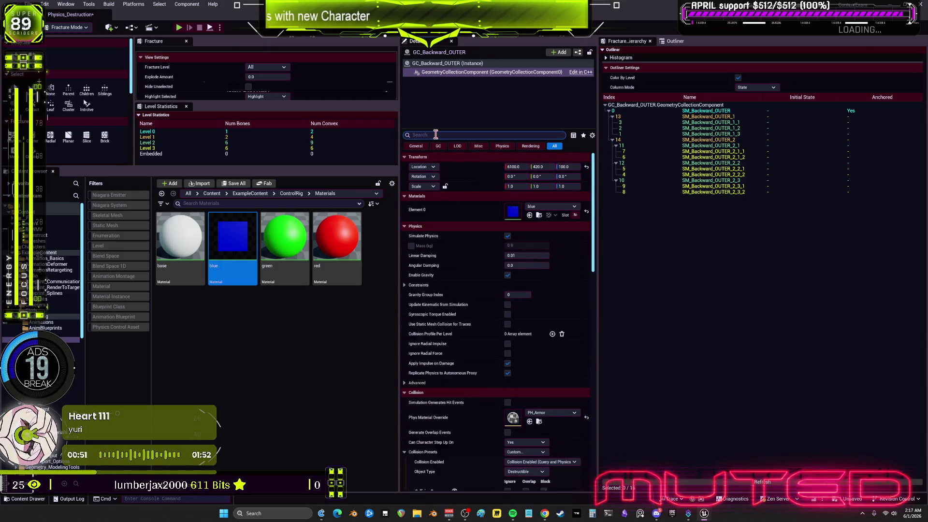
text(ma)
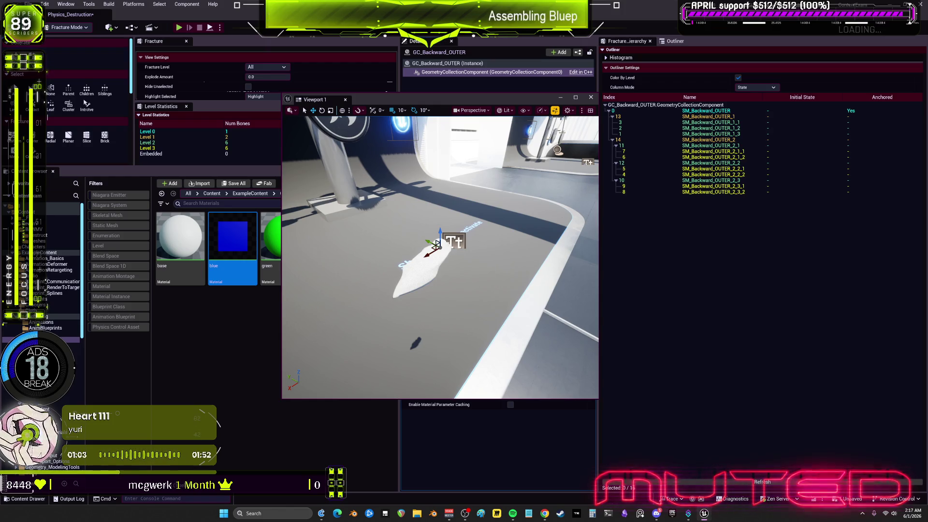
- Fly past the Fields and PCG exhibits and select the pink cone
mouse_move(440, 256)
mouse_down()
mouse_move(431, 203)
mouse_move(387, 208)
mouse_move(426, 213)
mouse_move(431, 261)
mouse_up()
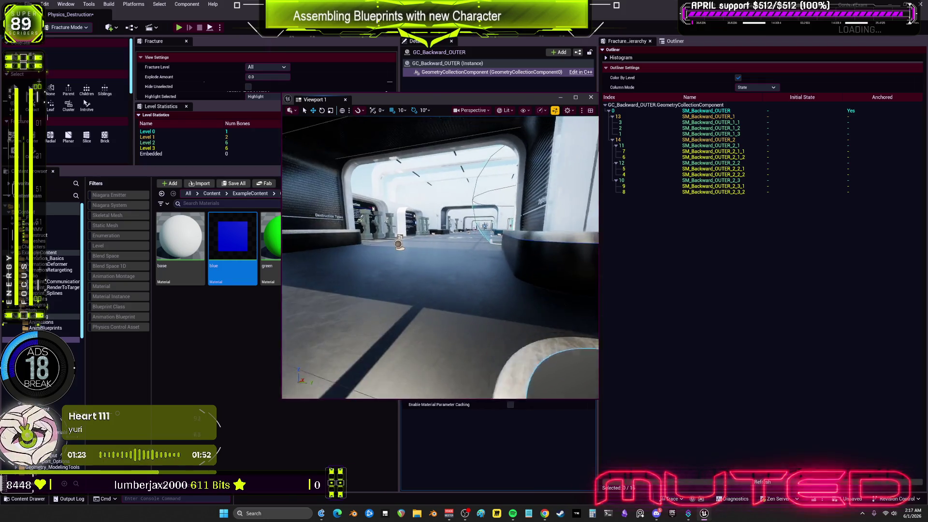
key(w)
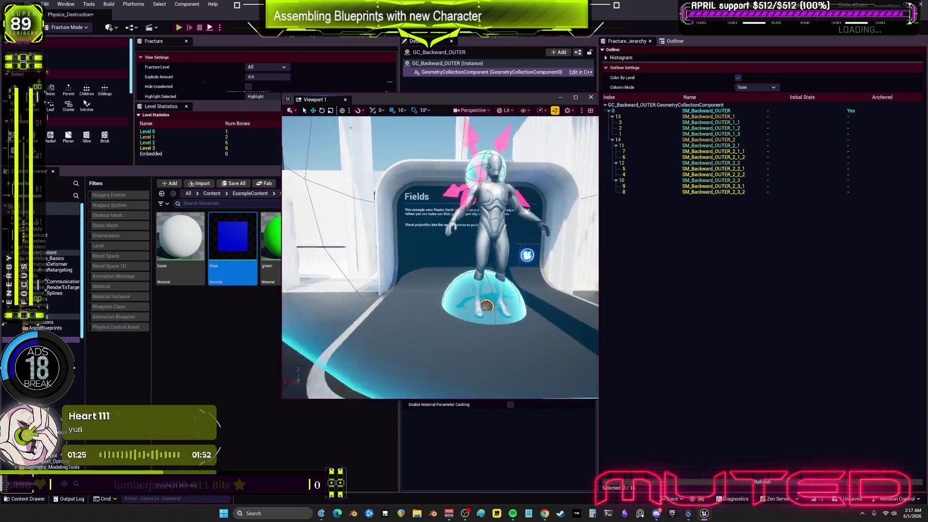
key(w)
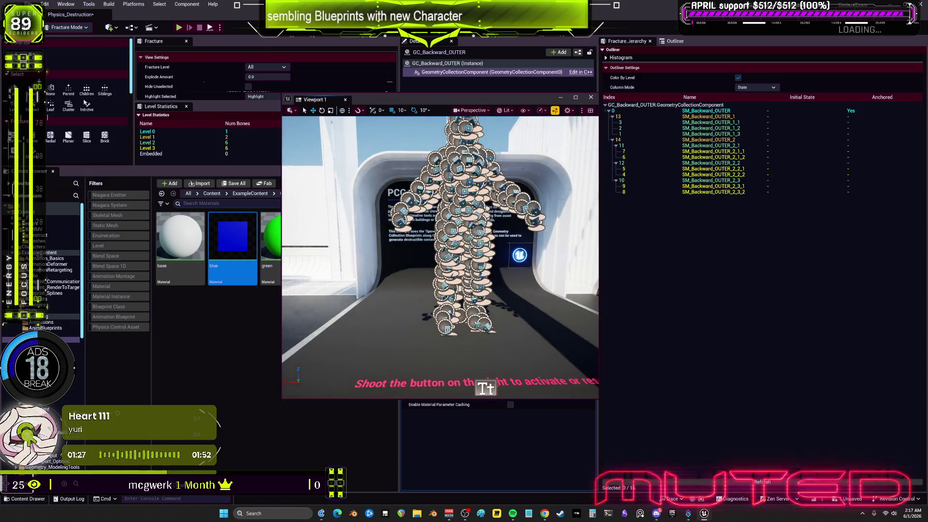
key(w)
key(w)
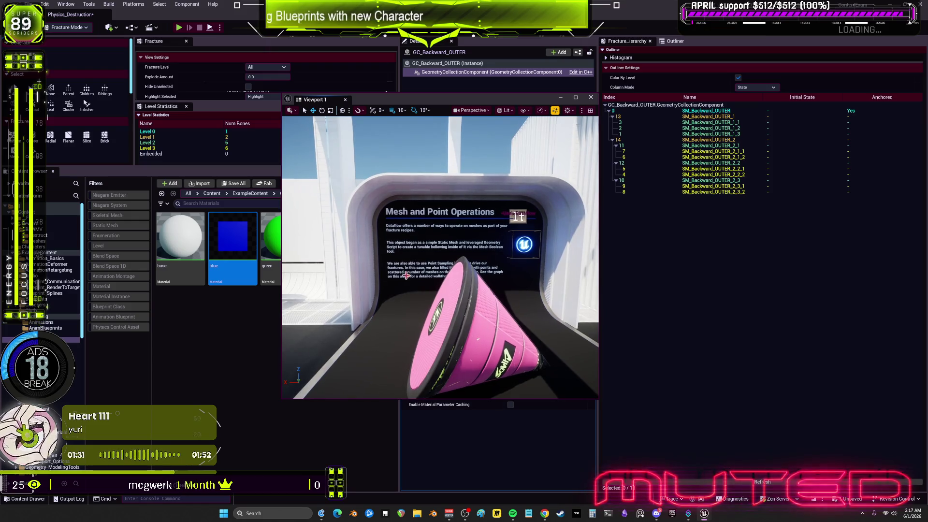
click(466, 327)
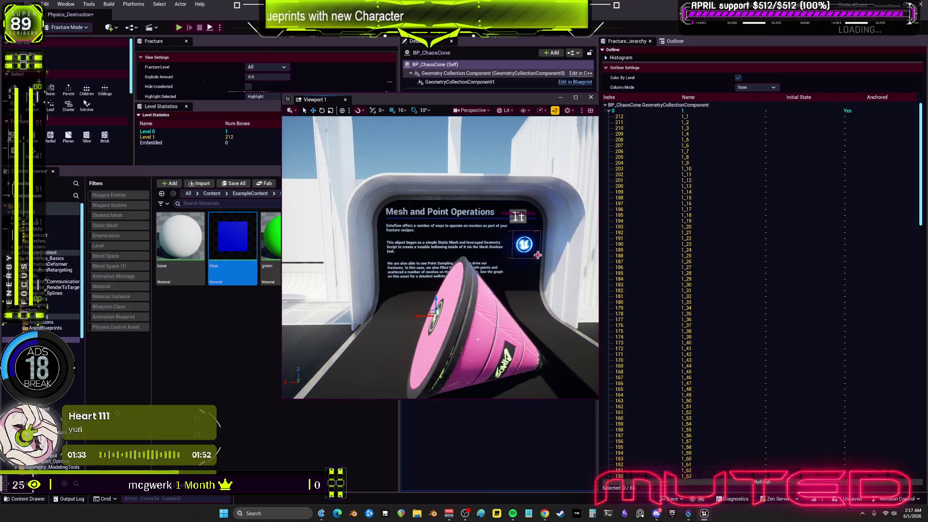
- Pick a cone piece, switch back to Selection Mode, and edit BP_ChaosCone from the Outliner
click(493, 326)
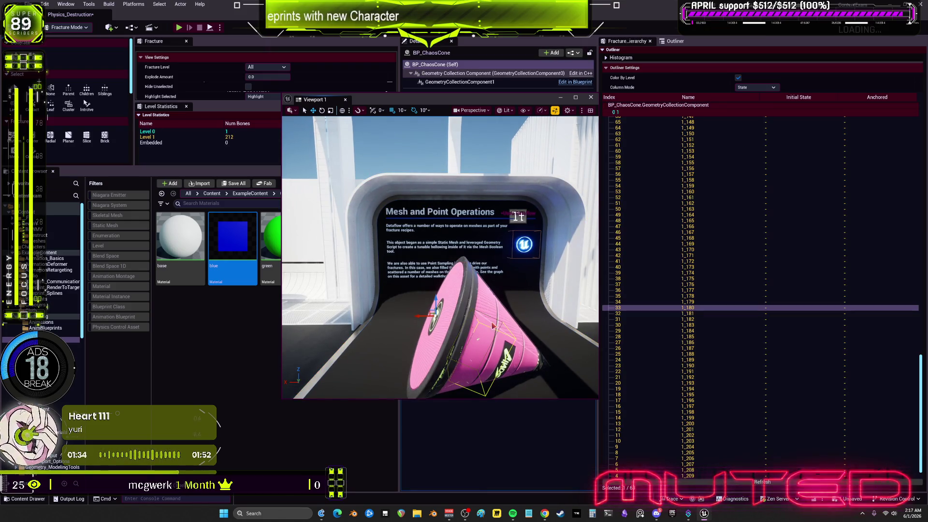
click(52, 28)
click(73, 41)
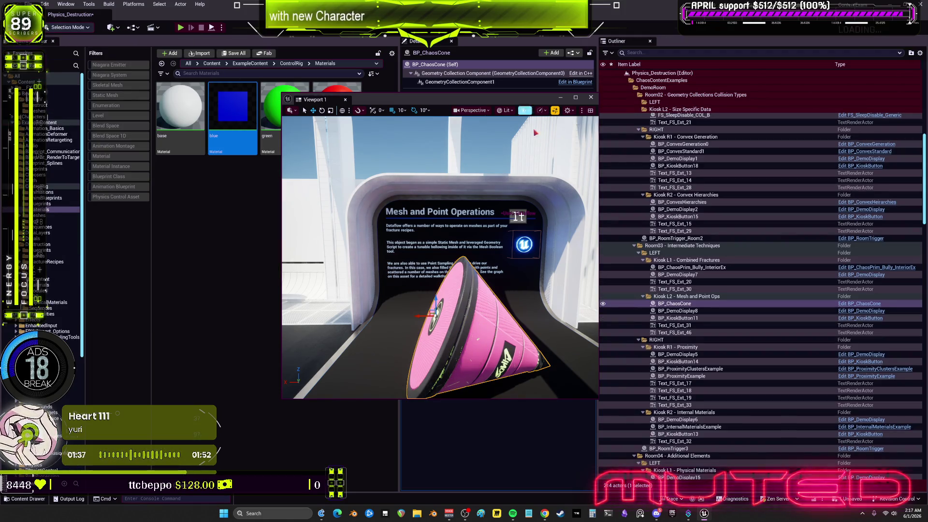
click(870, 303)
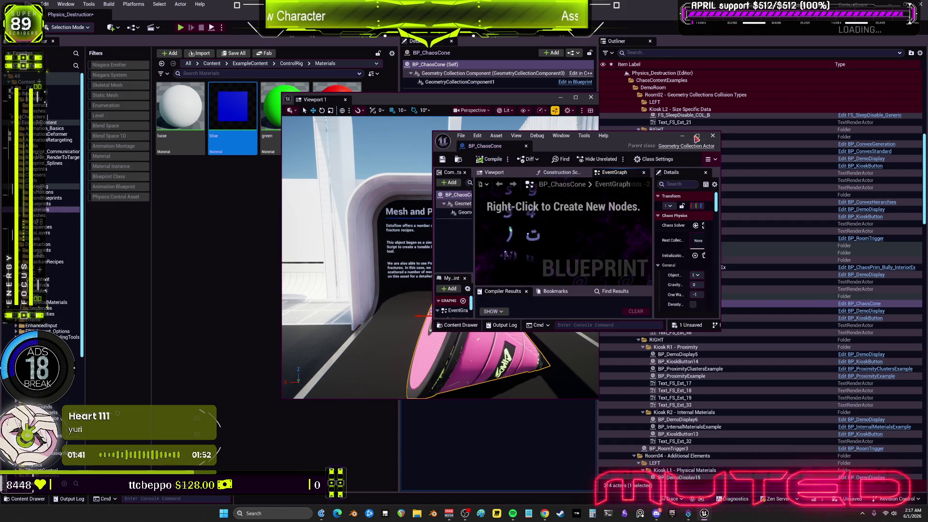
- Maximize the Blueprint editor and open GeometryCollectionComponent1's Rest Collection asset from Chaos Physics
click(697, 137)
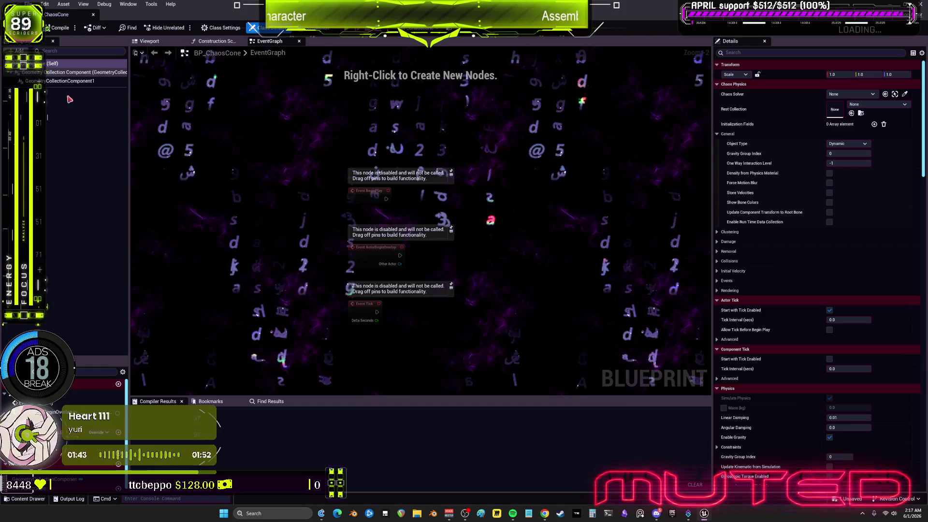
click(72, 80)
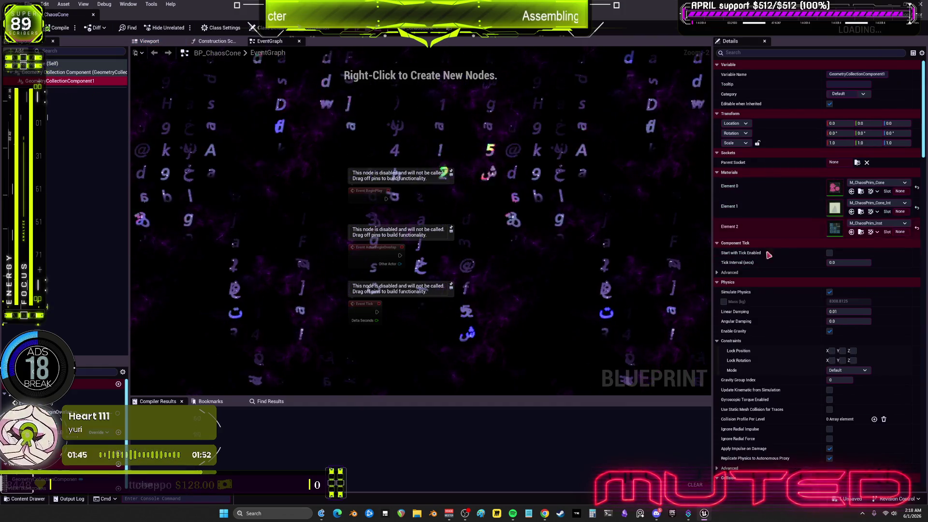
scroll(776, 251, down, 15)
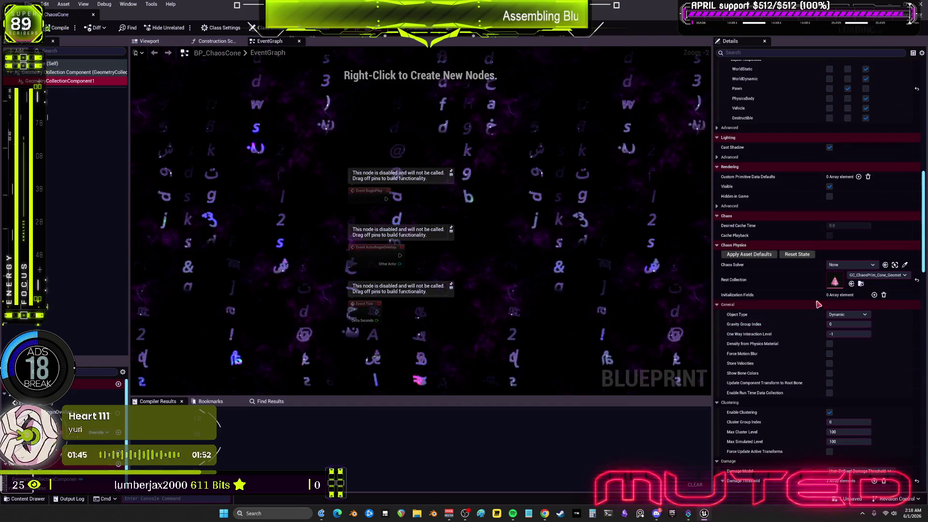
double_click(835, 279)
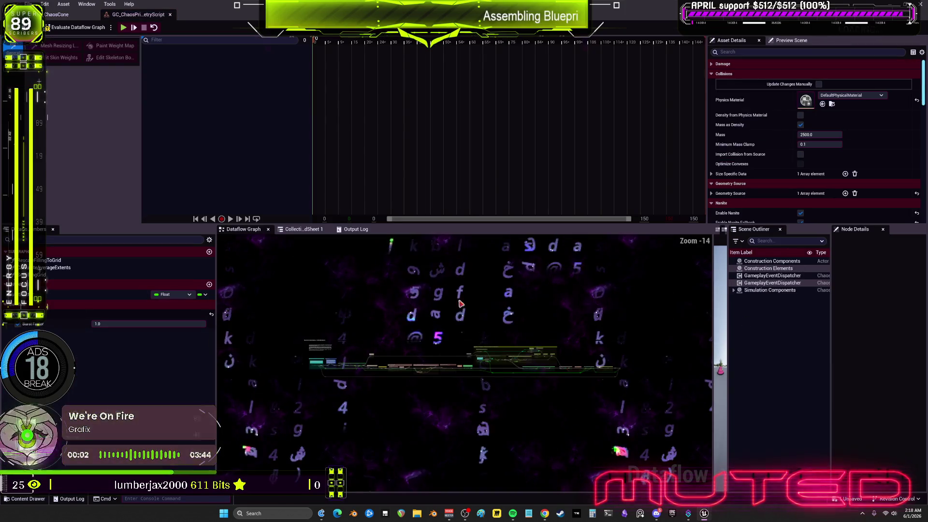
- Zoom and pan through the cone's Dataflow graph, starting at the GEOMETRY SCRIPT comment
scroll(460, 293, up, 11)
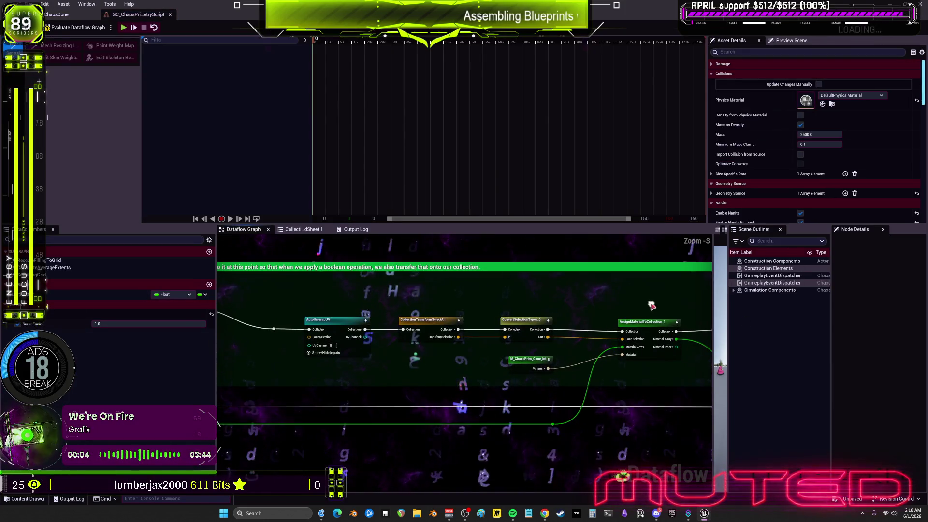
scroll(650, 304, up, 3)
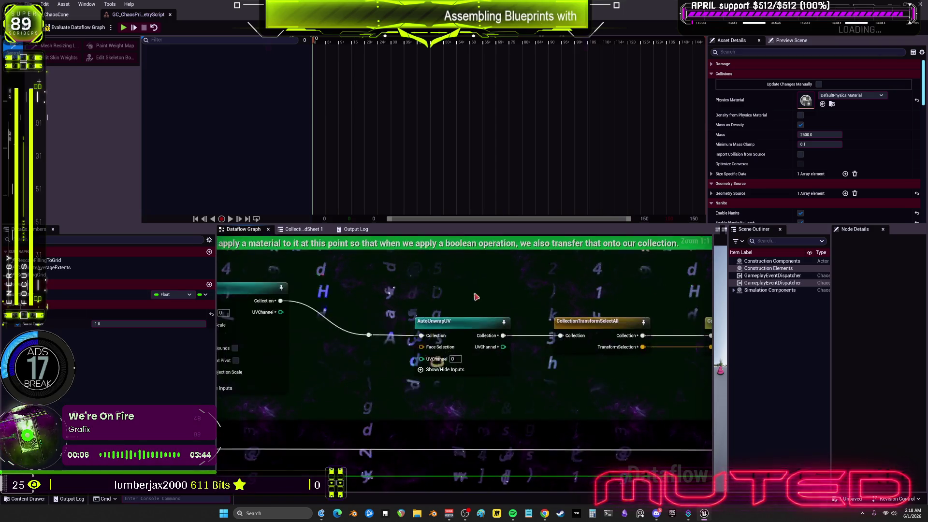
scroll(416, 298, down, 6)
scroll(542, 318, up, 7)
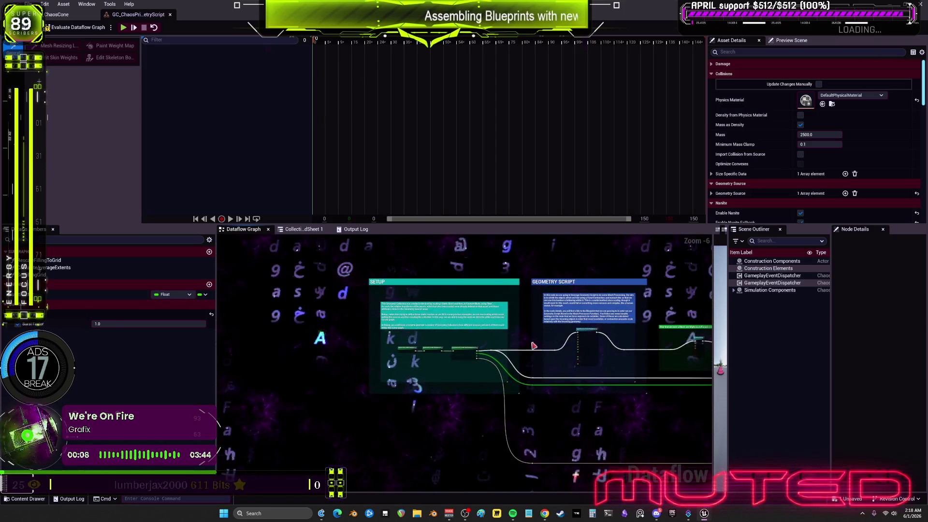
mouse_move(542, 318)
mouse_down()
mouse_move(475, 434)
mouse_move(467, 514)
mouse_move(532, 449)
mouse_move(623, 386)
mouse_move(595, 426)
mouse_move(576, 378)
mouse_move(574, 390)
mouse_move(361, 348)
mouse_move(617, 340)
mouse_move(277, 295)
mouse_up()
scroll(580, 396, down, 1)
drag(599, 377, 408, 352)
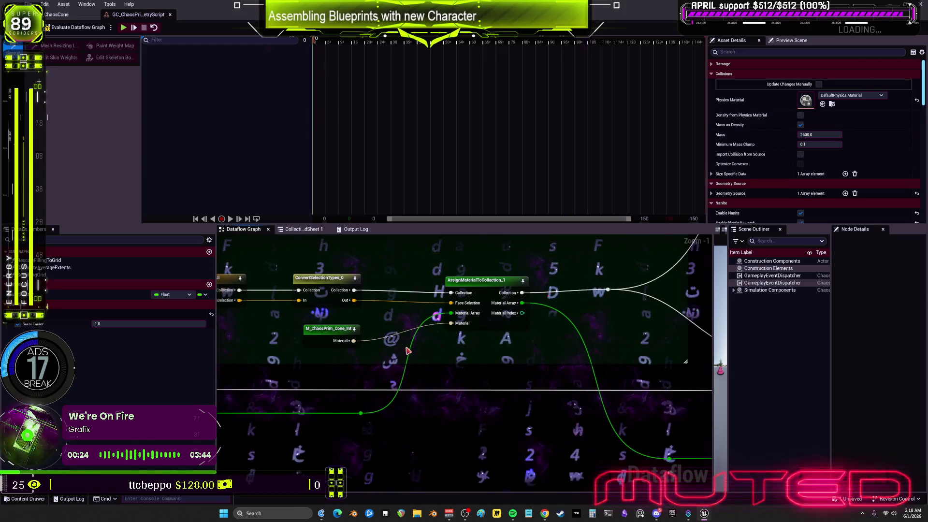
mouse_move(662, 351)
mouse_down()
mouse_move(633, 321)
mouse_move(552, 383)
mouse_move(536, 366)
mouse_move(427, 358)
mouse_move(634, 353)
mouse_move(630, 381)
mouse_move(241, 346)
mouse_up()
drag(627, 382, 581, 346)
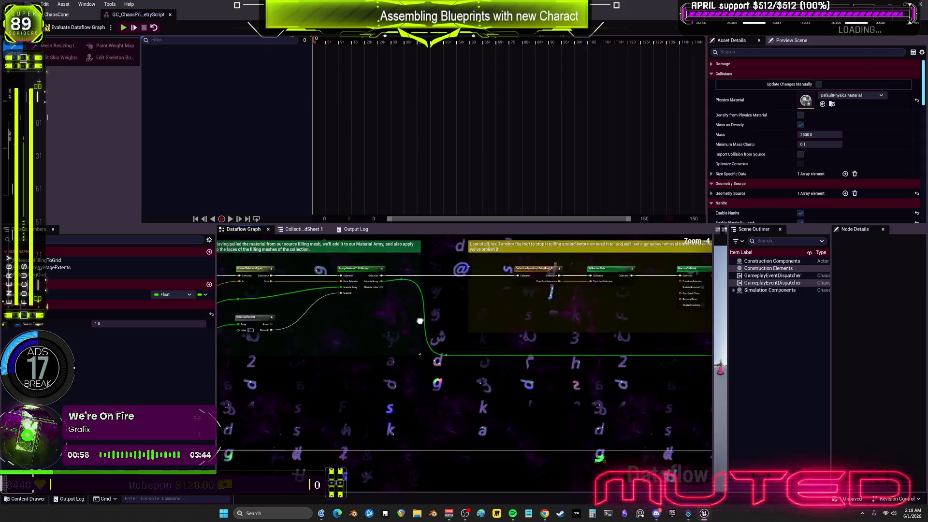
scroll(649, 382, down, 3)
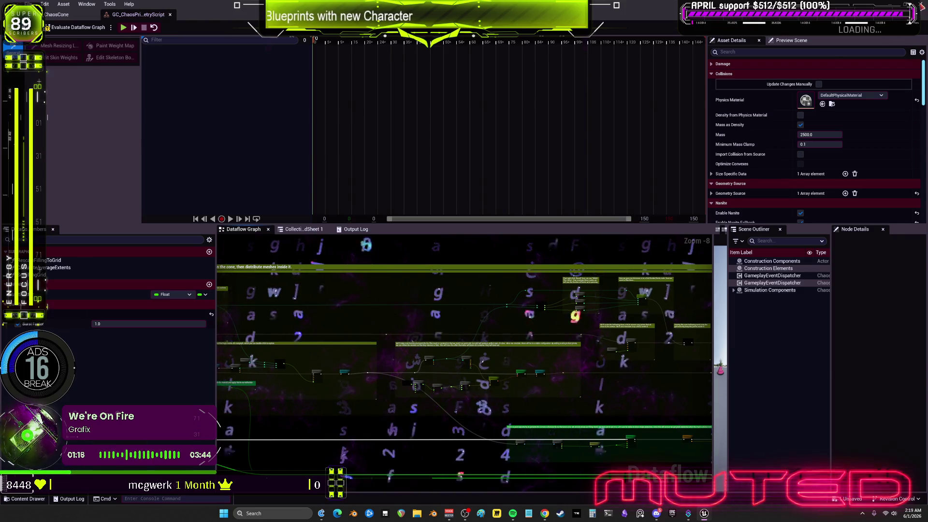
- Return to the level, fly to the Internal Materials kiosk, and select BP_InternalMaterialsExample
key(alt+Tab)
mouse_move(550, 249)
mouse_down()
mouse_move(489, 259)
mouse_move(476, 242)
mouse_move(489, 238)
mouse_up()
click(774, 427)
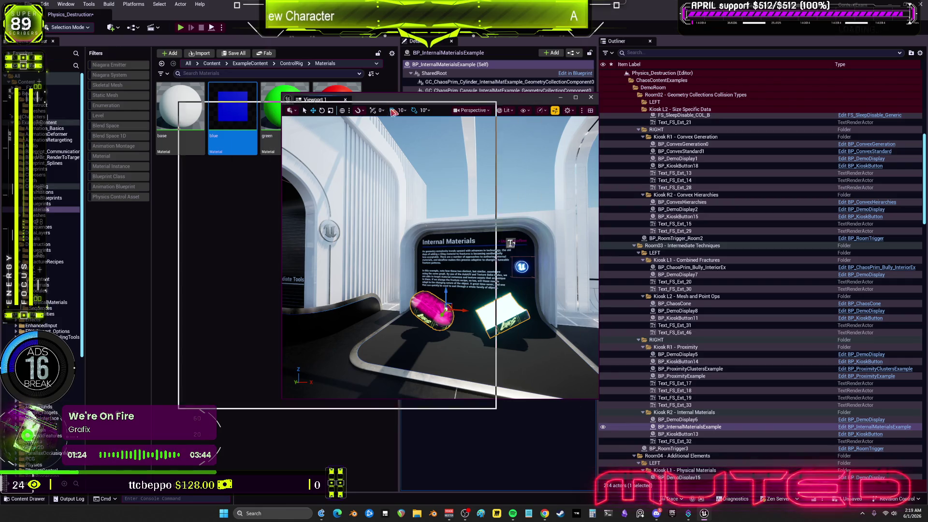
- Select the cylinder component, clear the Details filter, and open its GC_ChaosPrim_Cylinder rest collection
drag(483, 99, 317, 107)
click(484, 82)
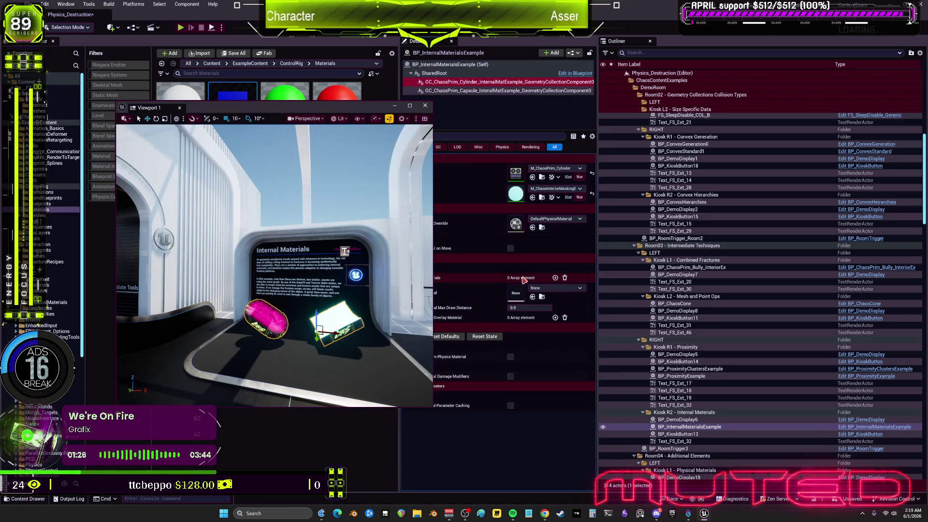
drag(349, 108, 300, 105)
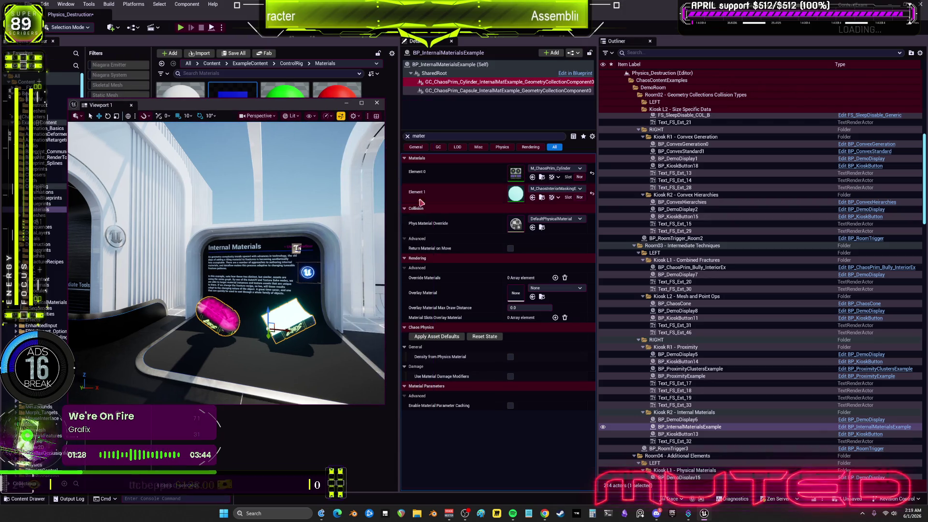
click(419, 136)
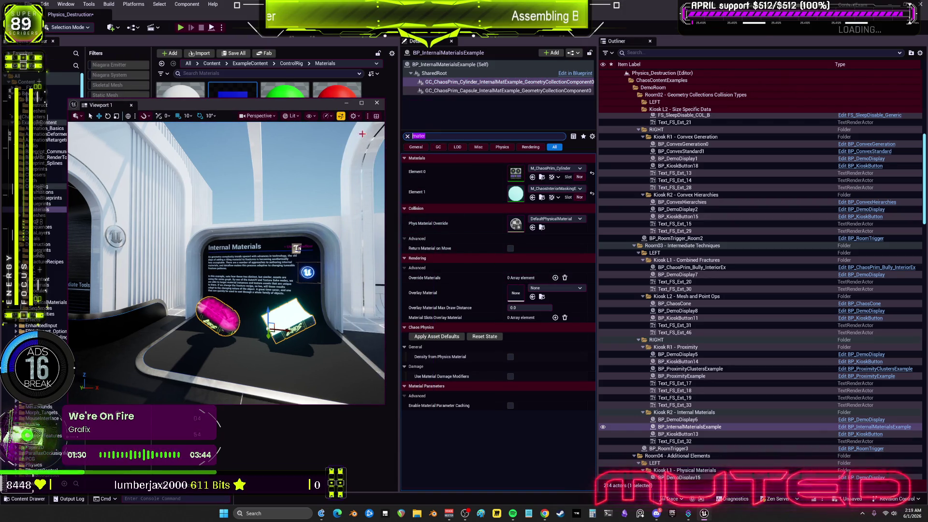
key(BackSpace)
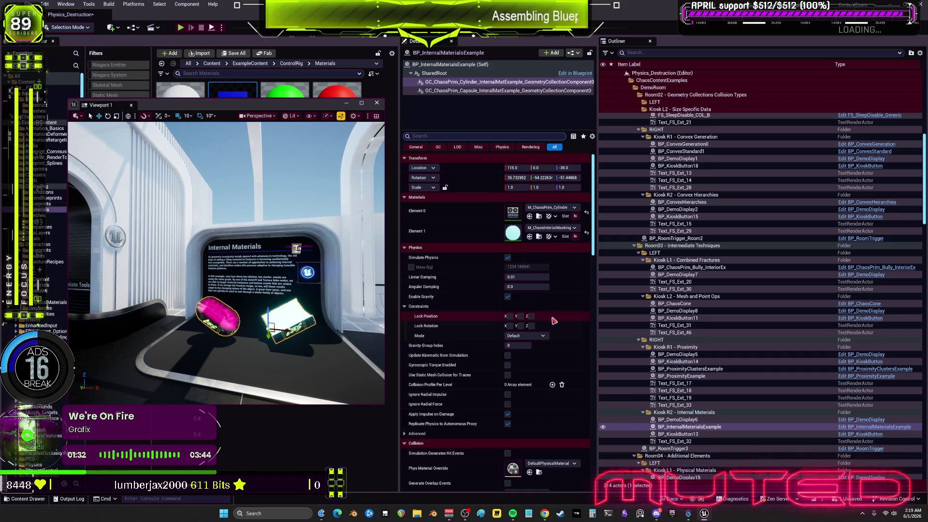
scroll(554, 320, down, 15)
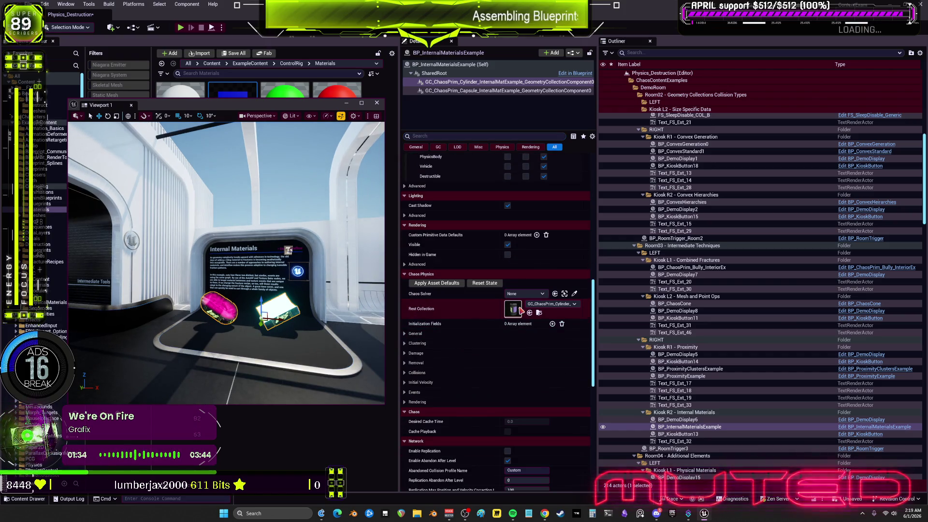
double_click(517, 309)
- Select the InternalMaterial node in the cylinder Dataflow graph, then pan toward BakeTextureFromCollection
scroll(551, 382, up, 6)
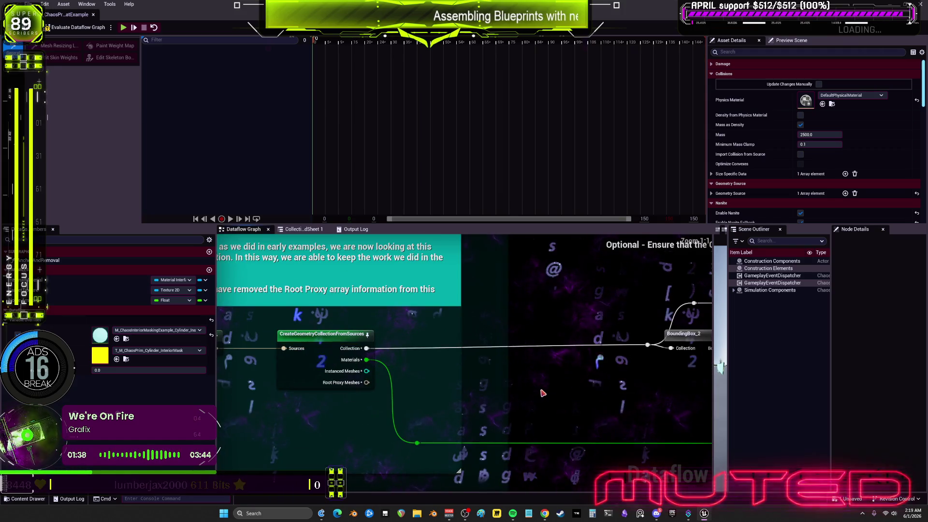
scroll(542, 393, down, 4)
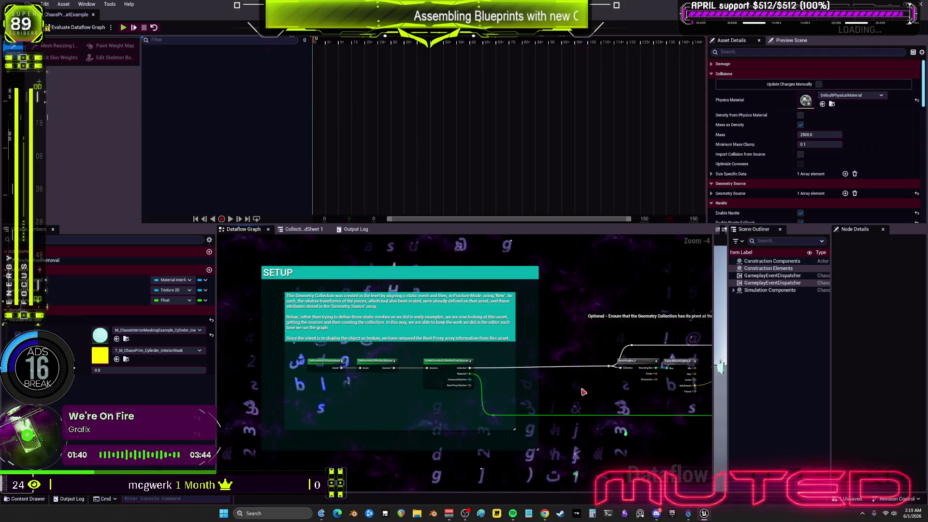
scroll(583, 391, up, 2)
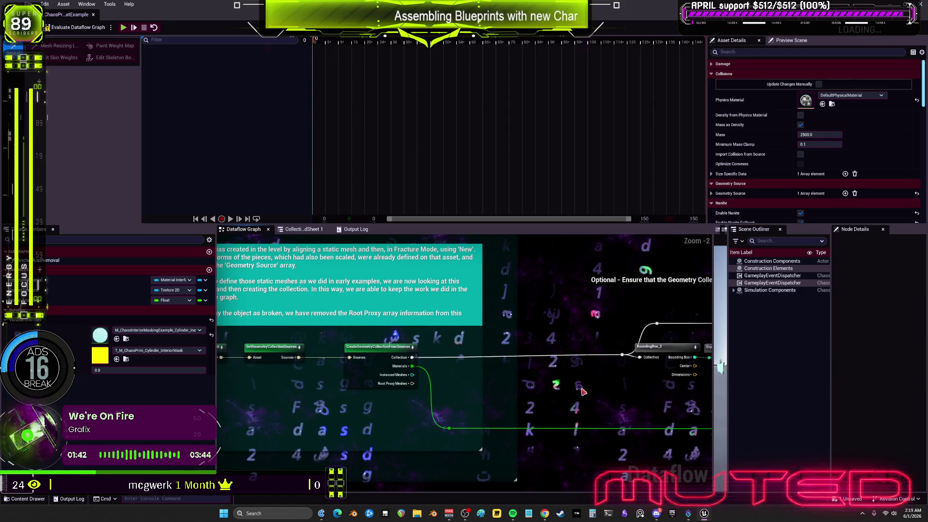
mouse_move(583, 391)
mouse_down()
mouse_move(405, 368)
mouse_move(389, 348)
mouse_move(552, 345)
mouse_up()
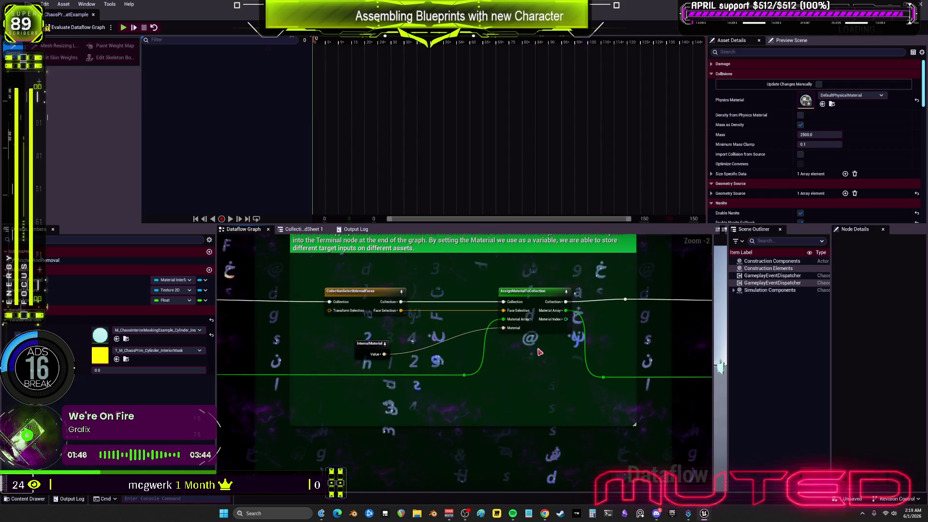
scroll(540, 352, up, 2)
right_click(312, 349)
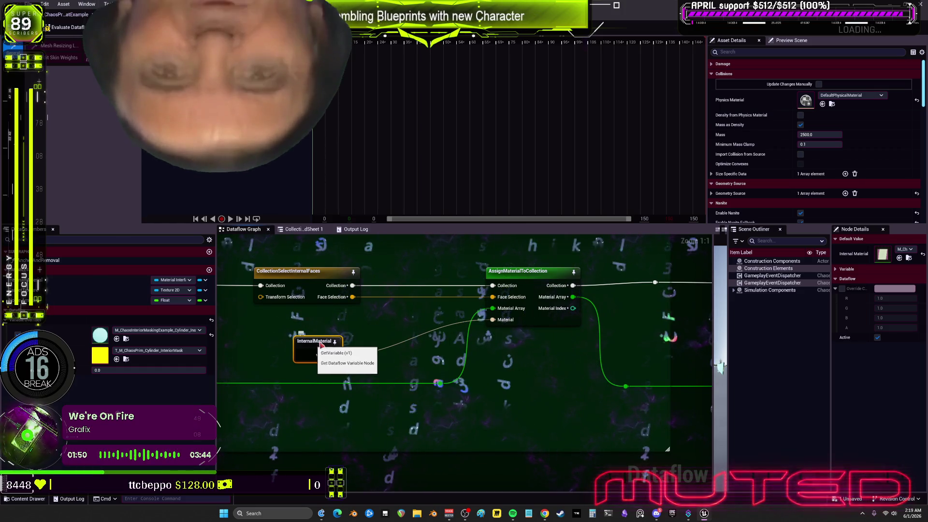
click(317, 347)
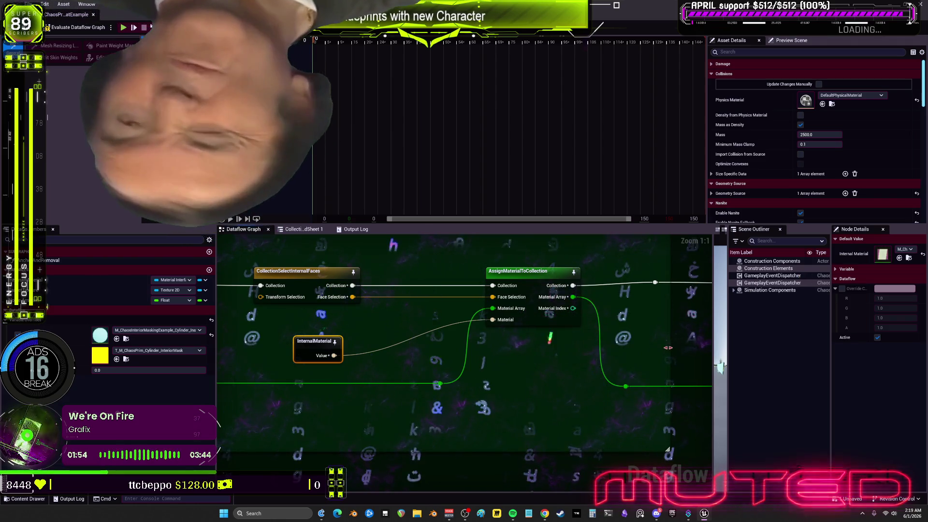
mouse_move(669, 346)
mouse_down()
mouse_move(391, 365)
mouse_move(413, 349)
mouse_up()
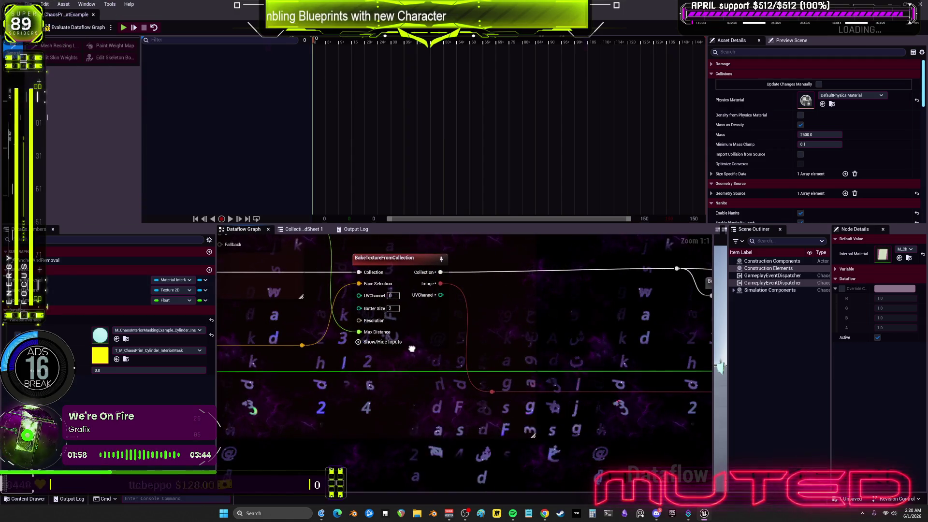